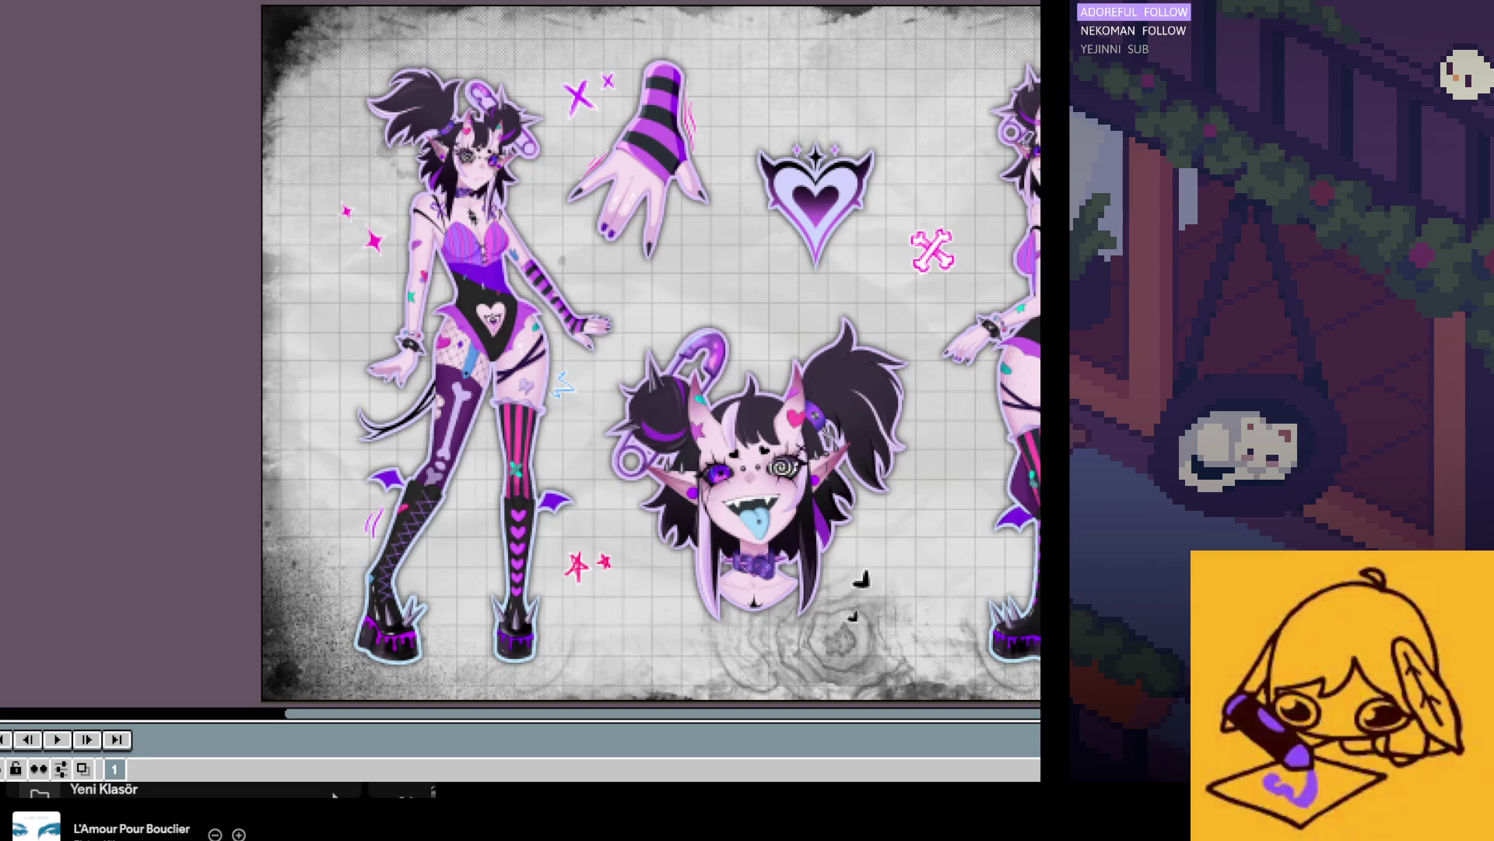
# Step: Cancel closing the reference sheet and switch to the fishing sprite document
pyautogui.hotkey('ctrl', 'w')
pyautogui.click(810, 432)
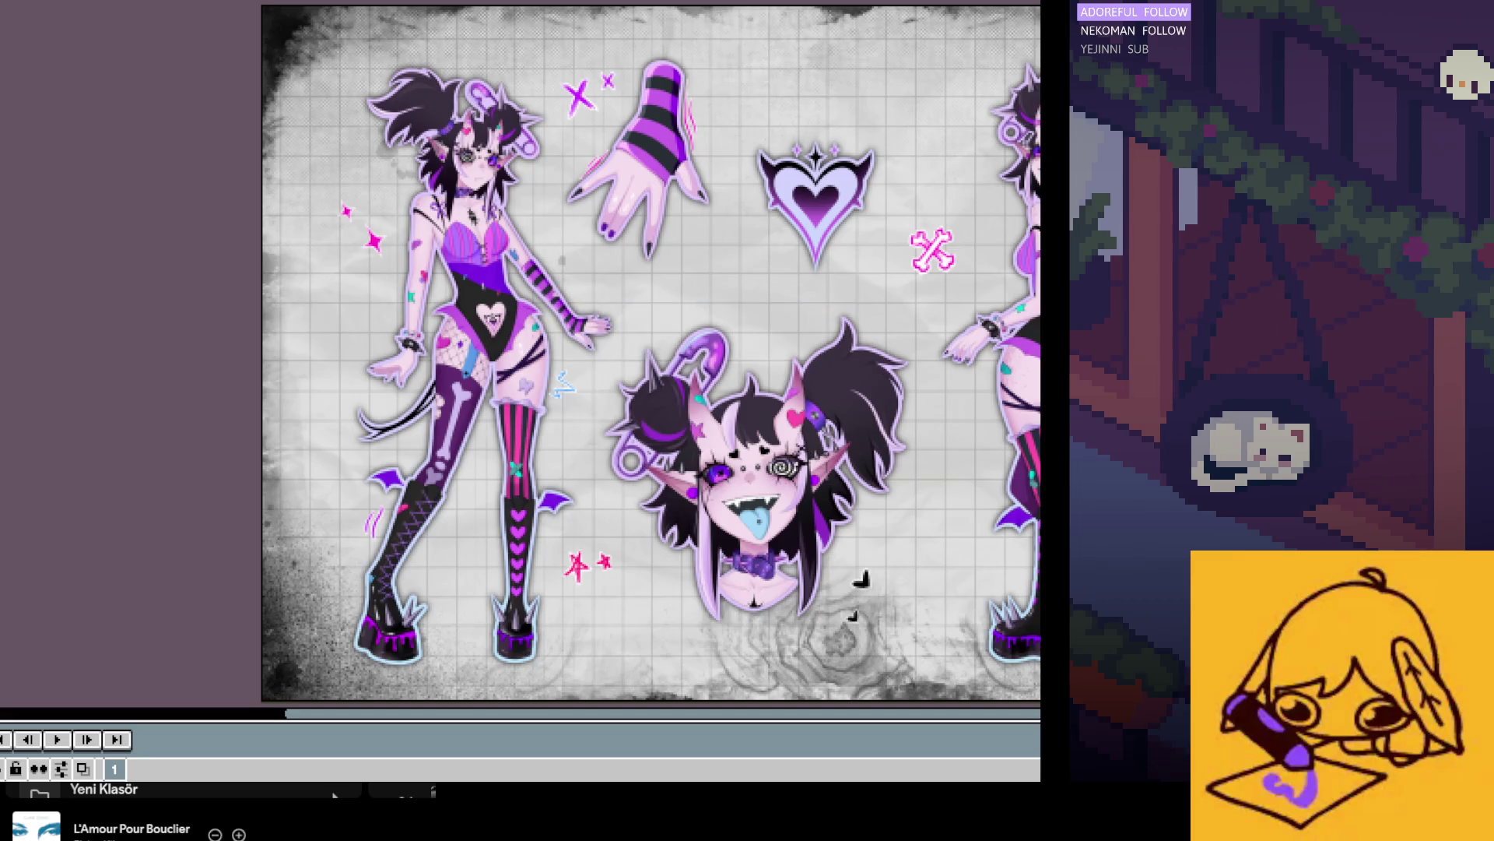
pyautogui.hotkey('ctrl', 'Tab')
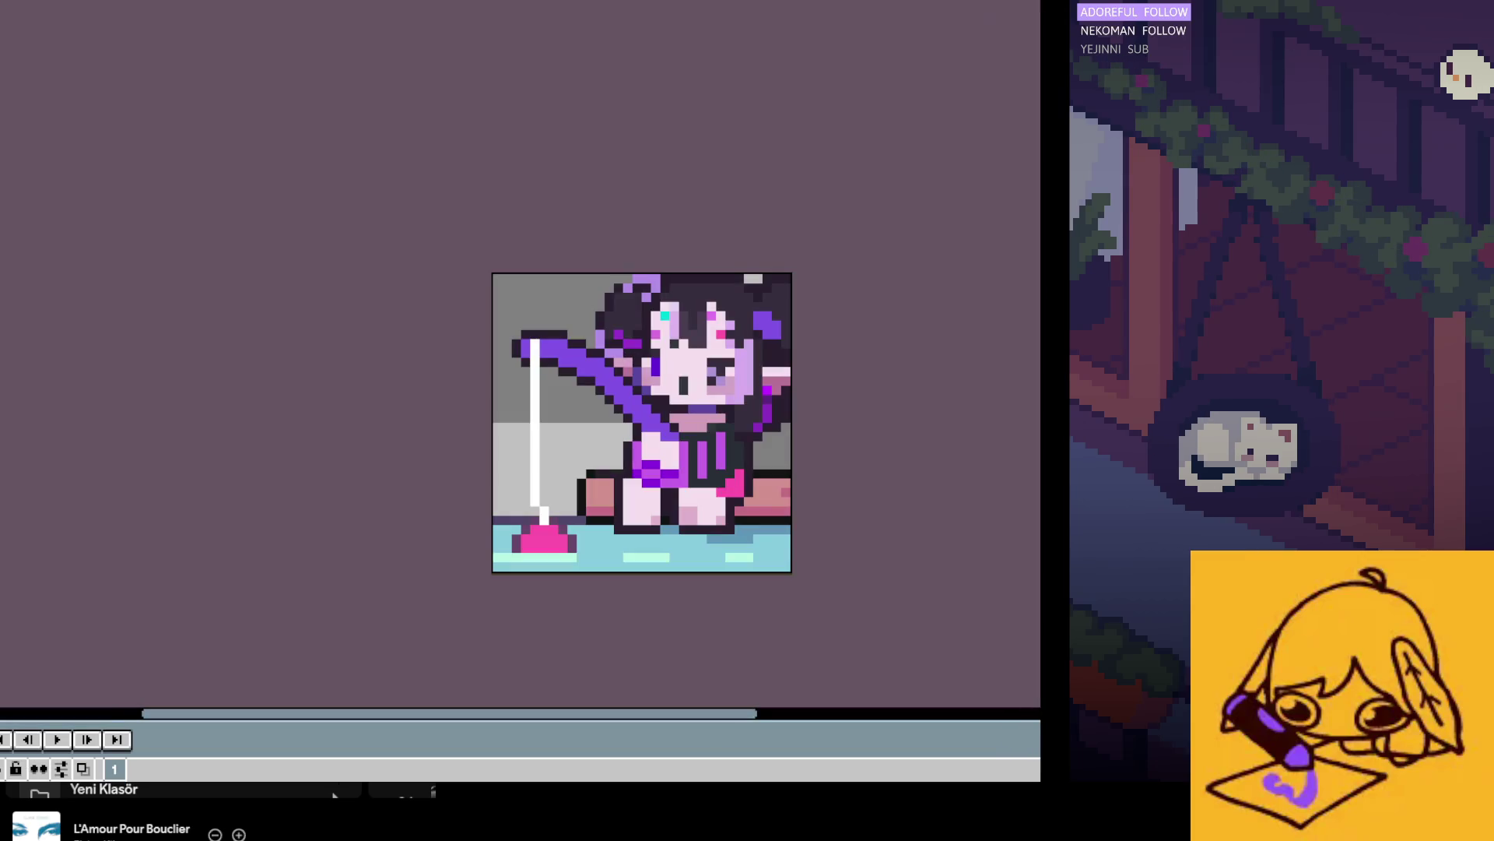
# Step: Zoom in and out to inspect the fishing sprite, then save it
pyautogui.scroll(-1, 589, 331)
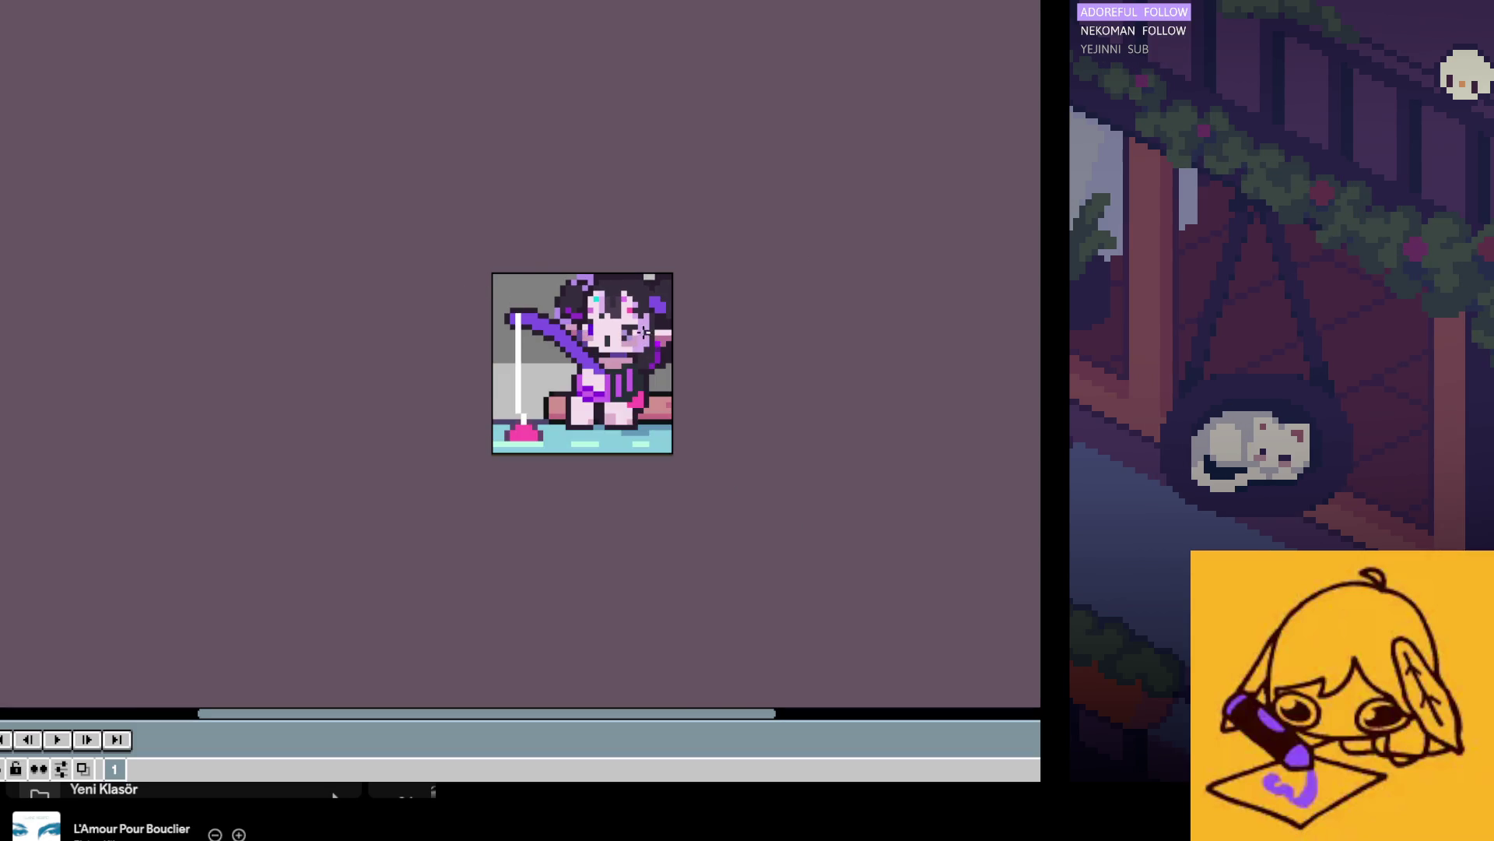
pyautogui.scroll(1, 646, 336)
pyautogui.scroll(1, 634, 297)
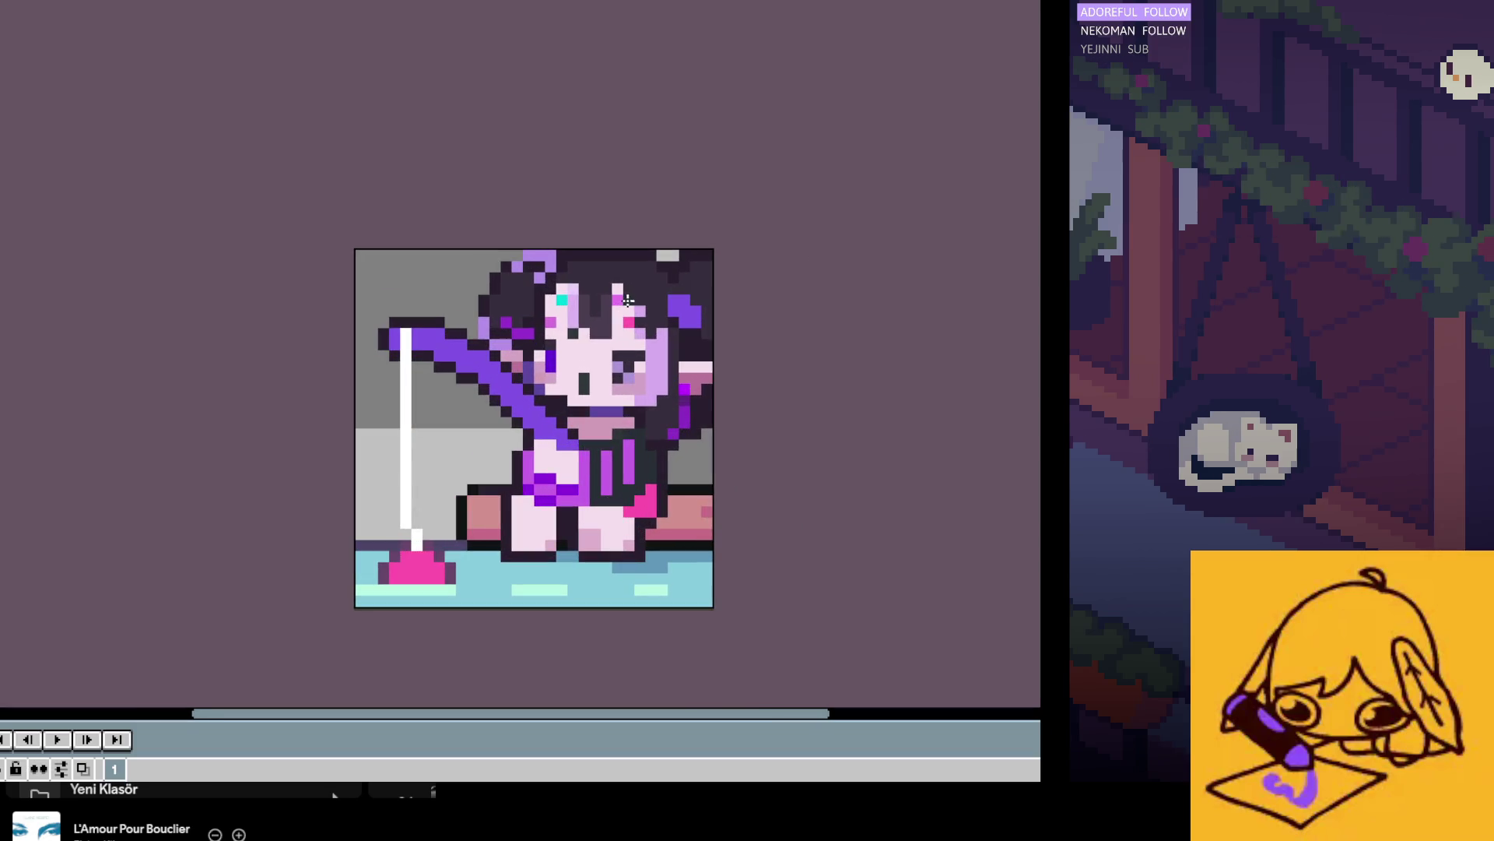
pyautogui.scroll(1, 654, 295)
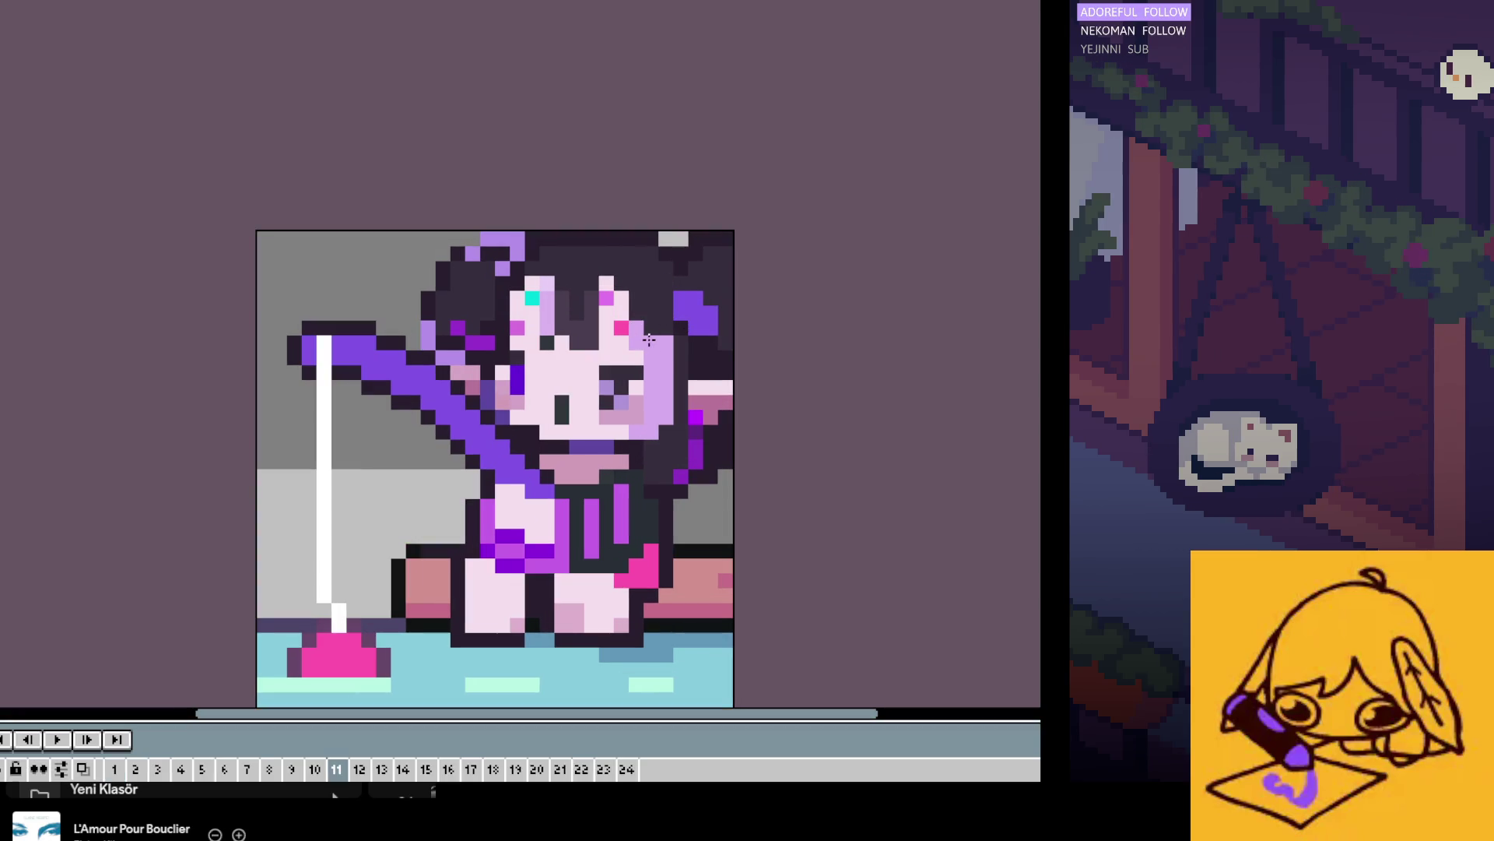
pyautogui.scroll(-2, 673, 327)
pyautogui.scroll(1, 658, 351)
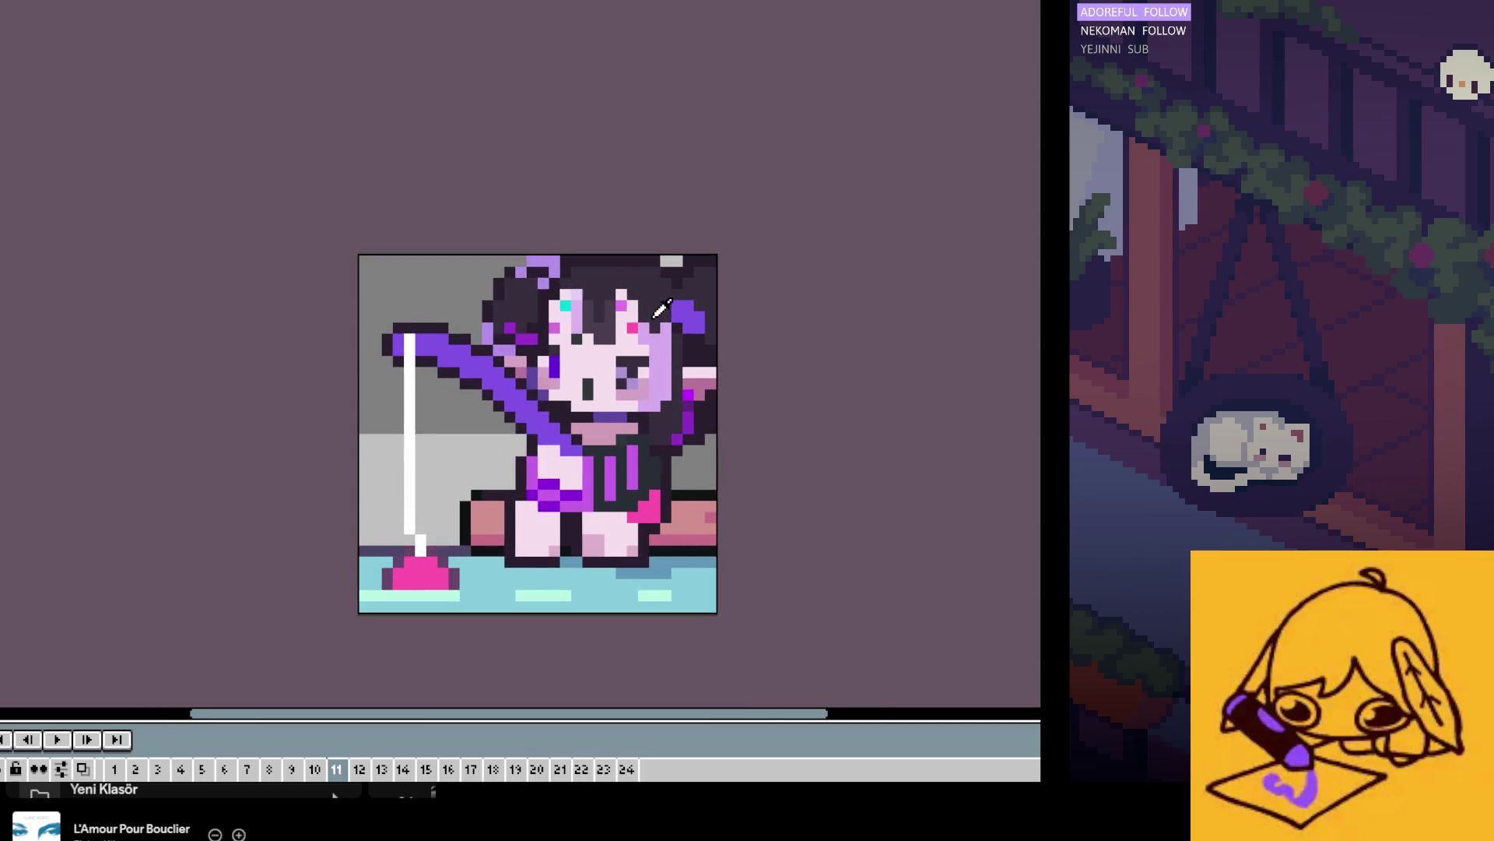
pyautogui.scroll(-2, 718, 349)
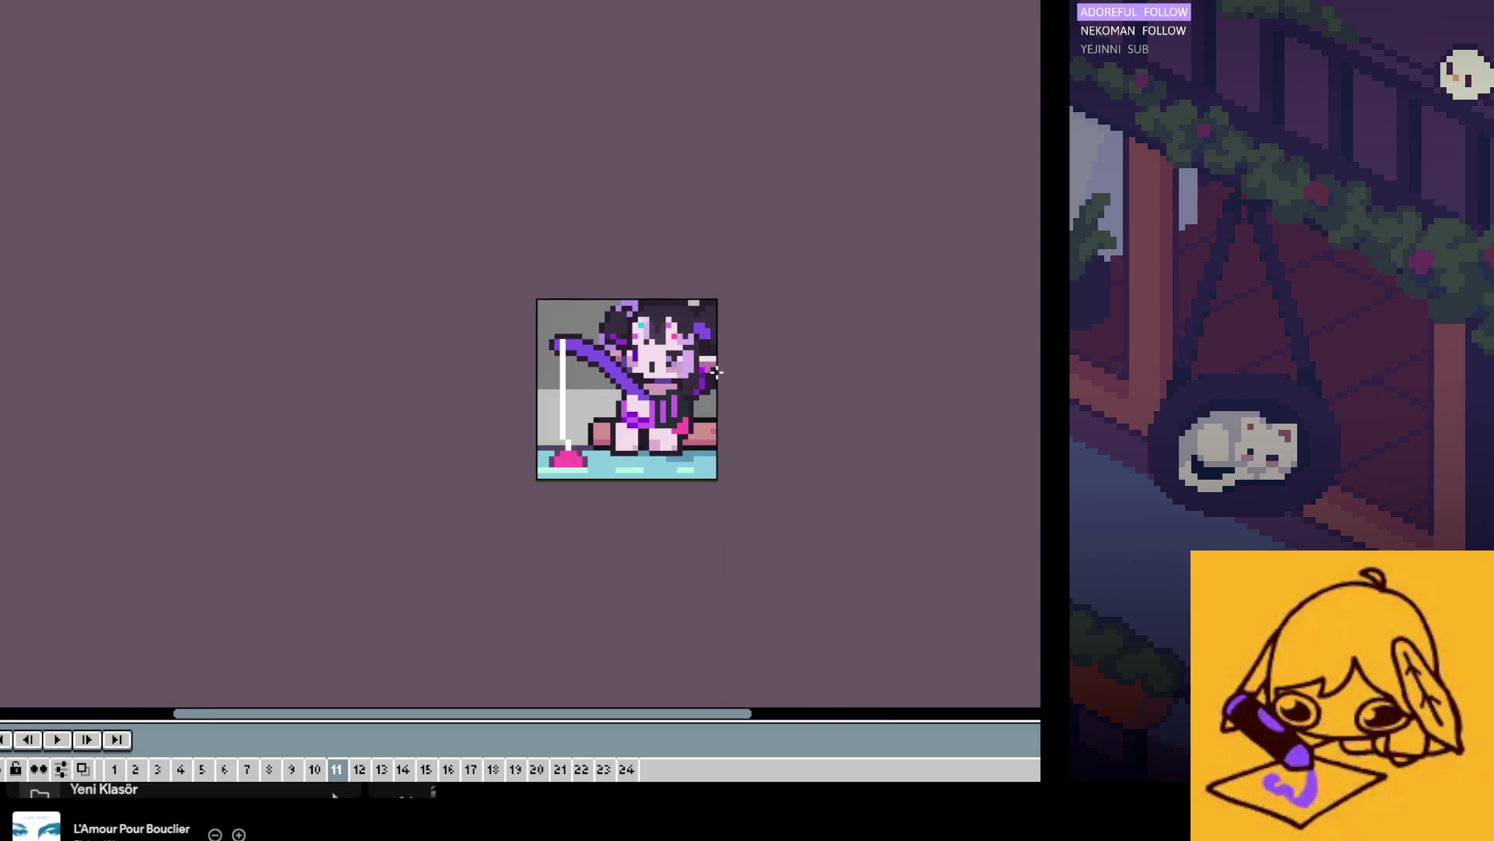
pyautogui.scroll(2, 700, 355)
pyautogui.scroll(1, 677, 326)
pyautogui.scroll(1, 654, 308)
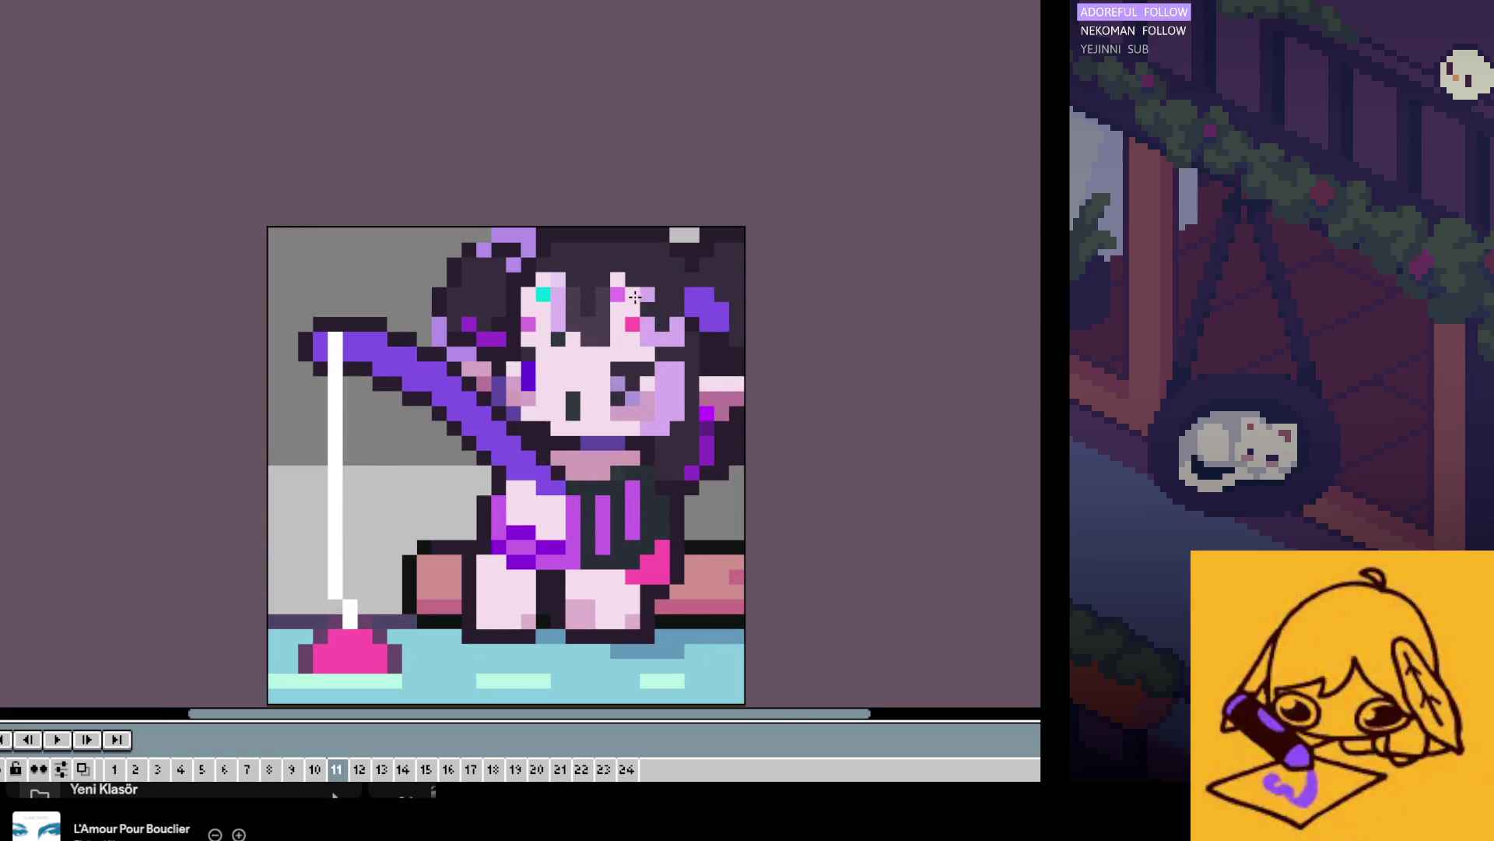
pyautogui.scroll(-2, 708, 336)
pyautogui.scroll(-1, 720, 374)
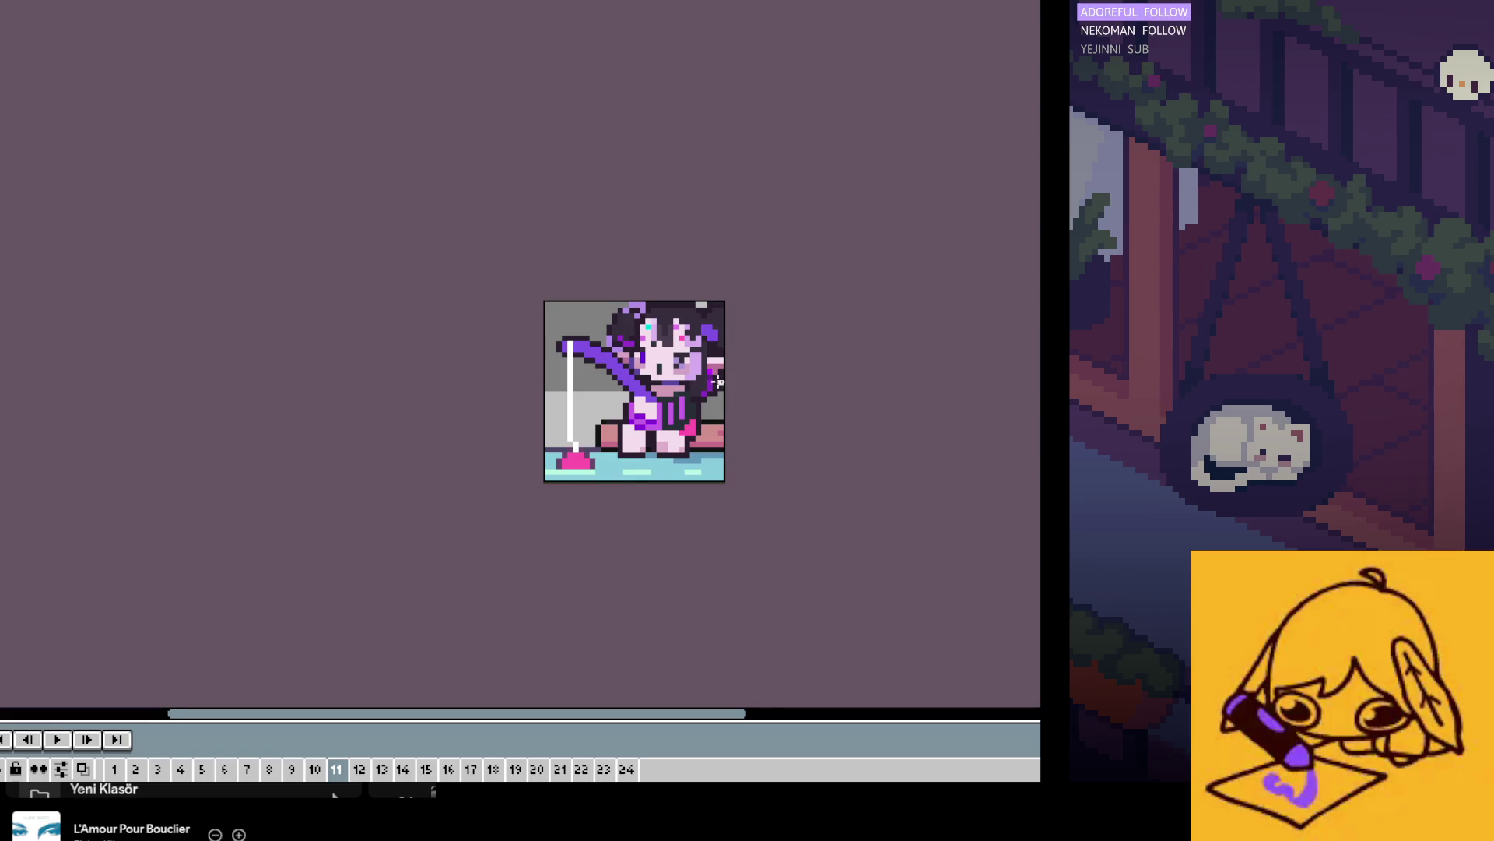
pyautogui.scroll(1, 717, 381)
pyautogui.scroll(1, 700, 360)
pyautogui.scroll(1, 685, 343)
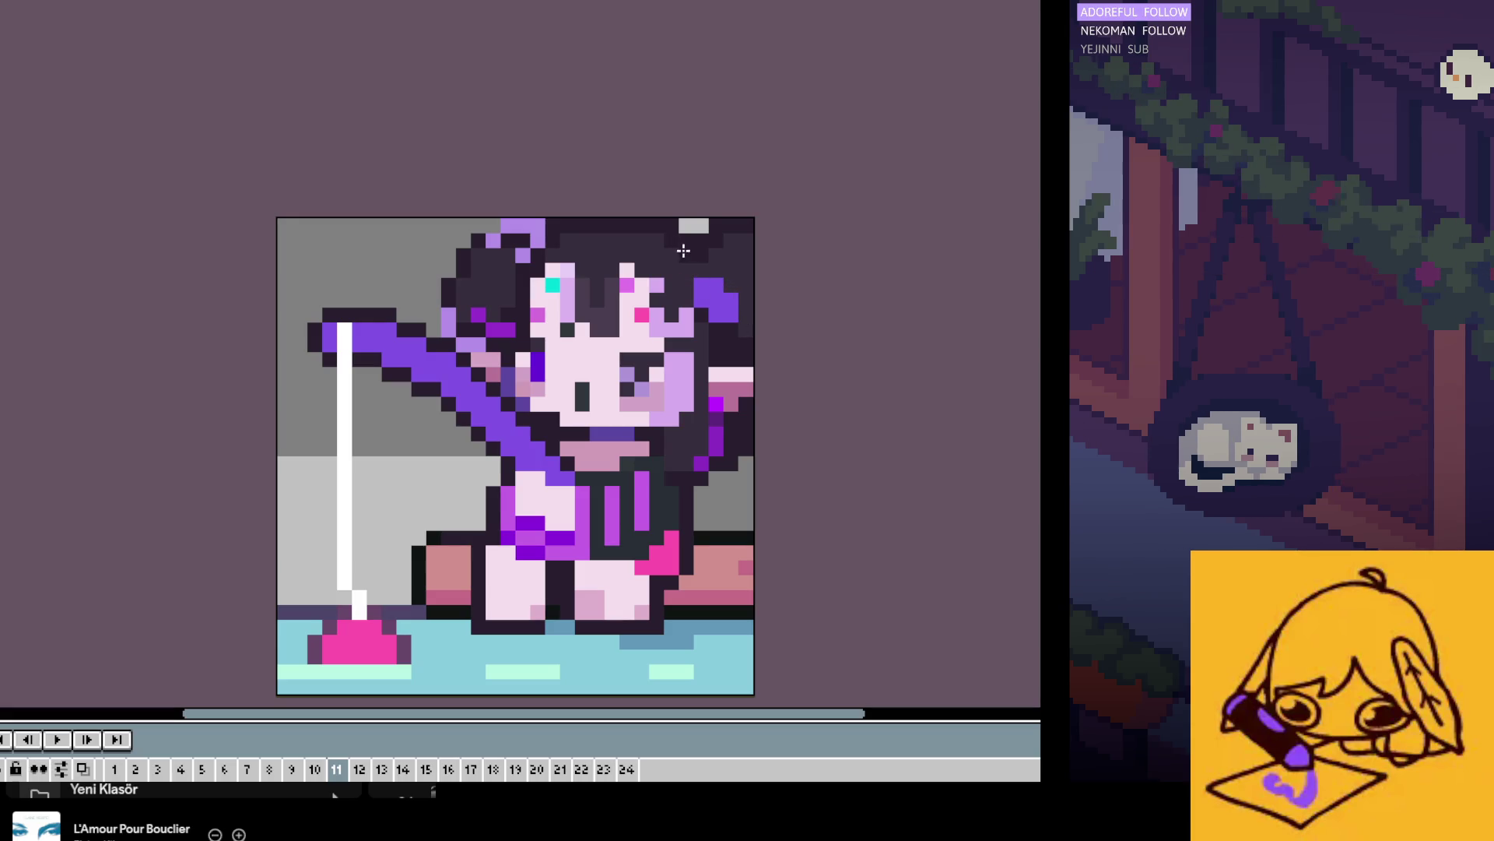
pyautogui.scroll(-2, 760, 393)
pyautogui.scroll(1, 760, 393)
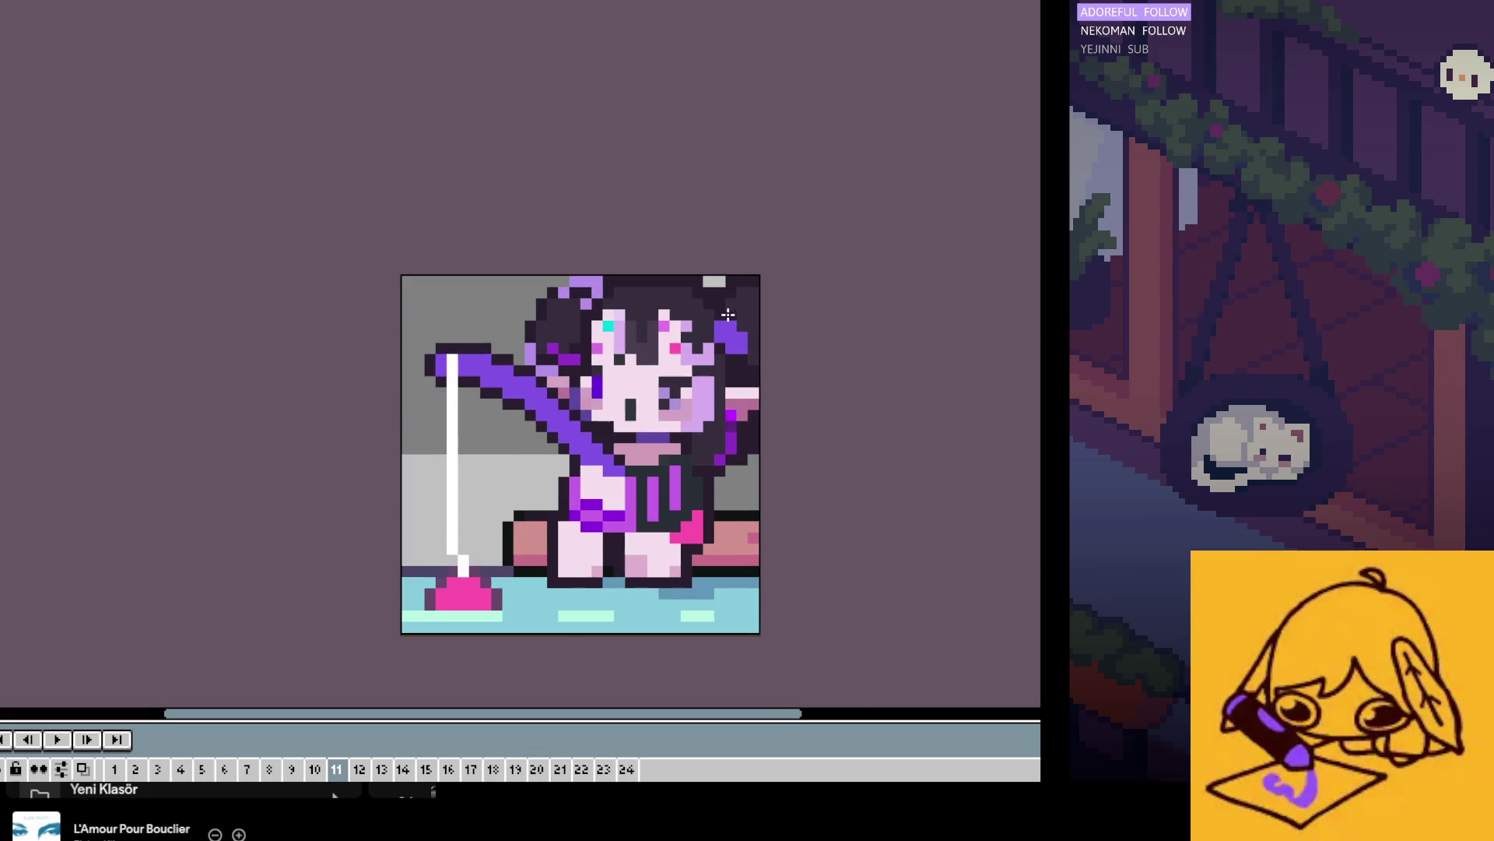
pyautogui.scroll(1, 752, 366)
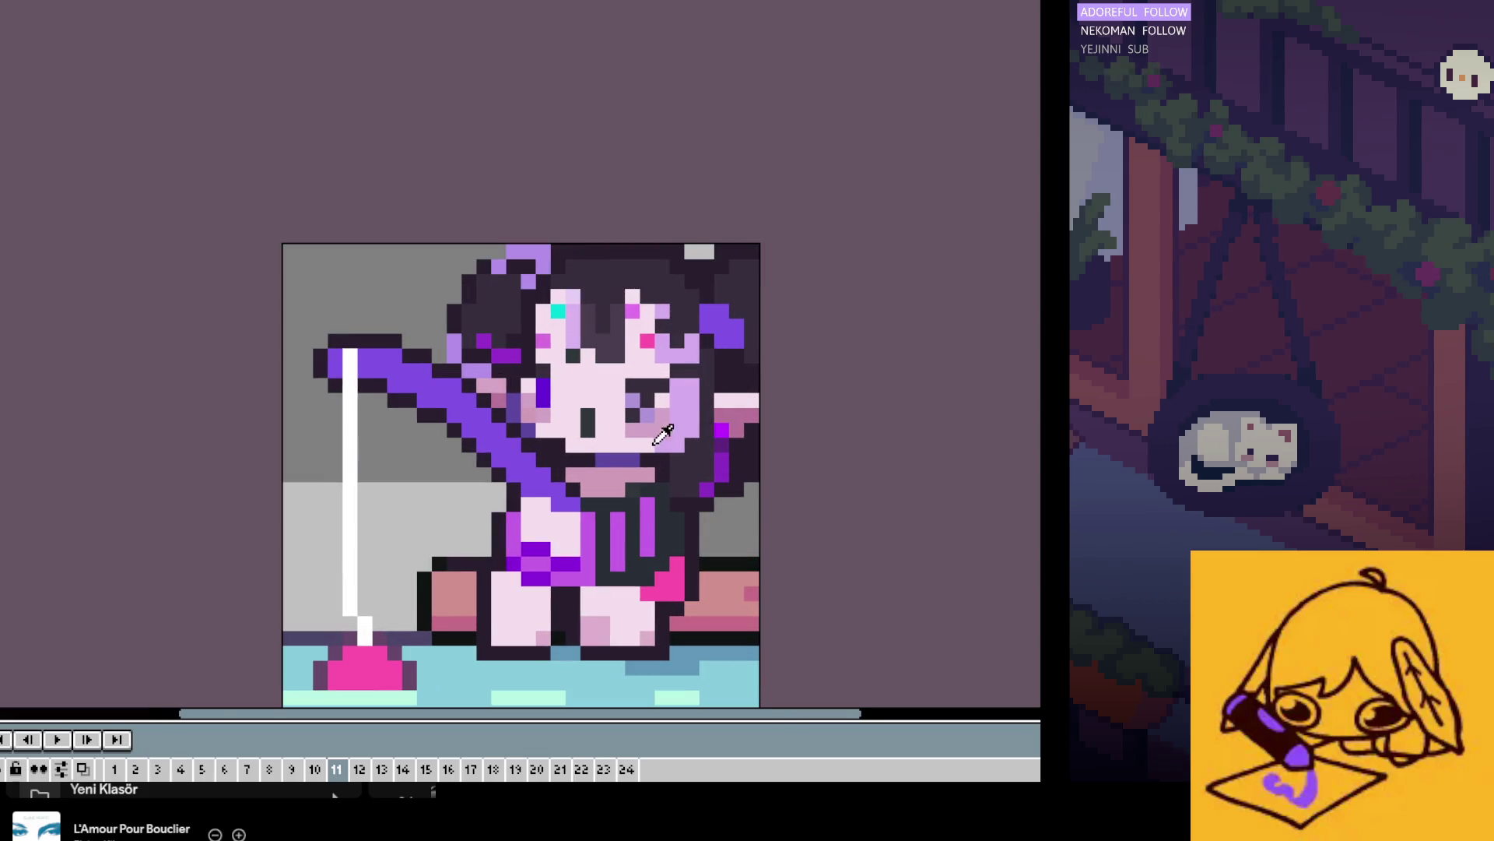
pyautogui.scroll(1, 580, 444)
pyautogui.scroll(-1, 555, 459)
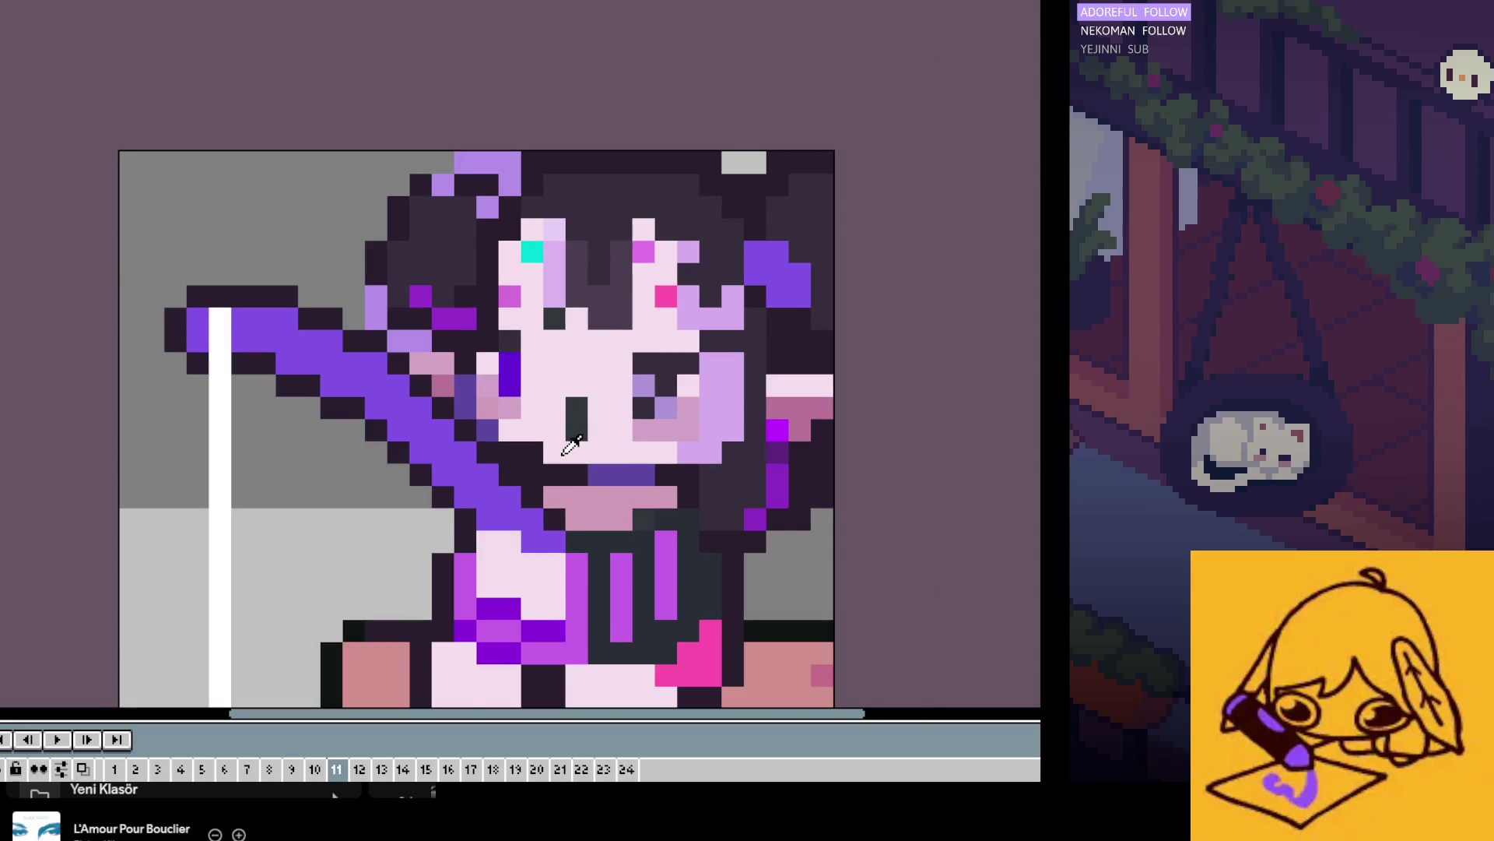
pyautogui.scroll(-1, 567, 444)
pyautogui.scroll(1, 603, 378)
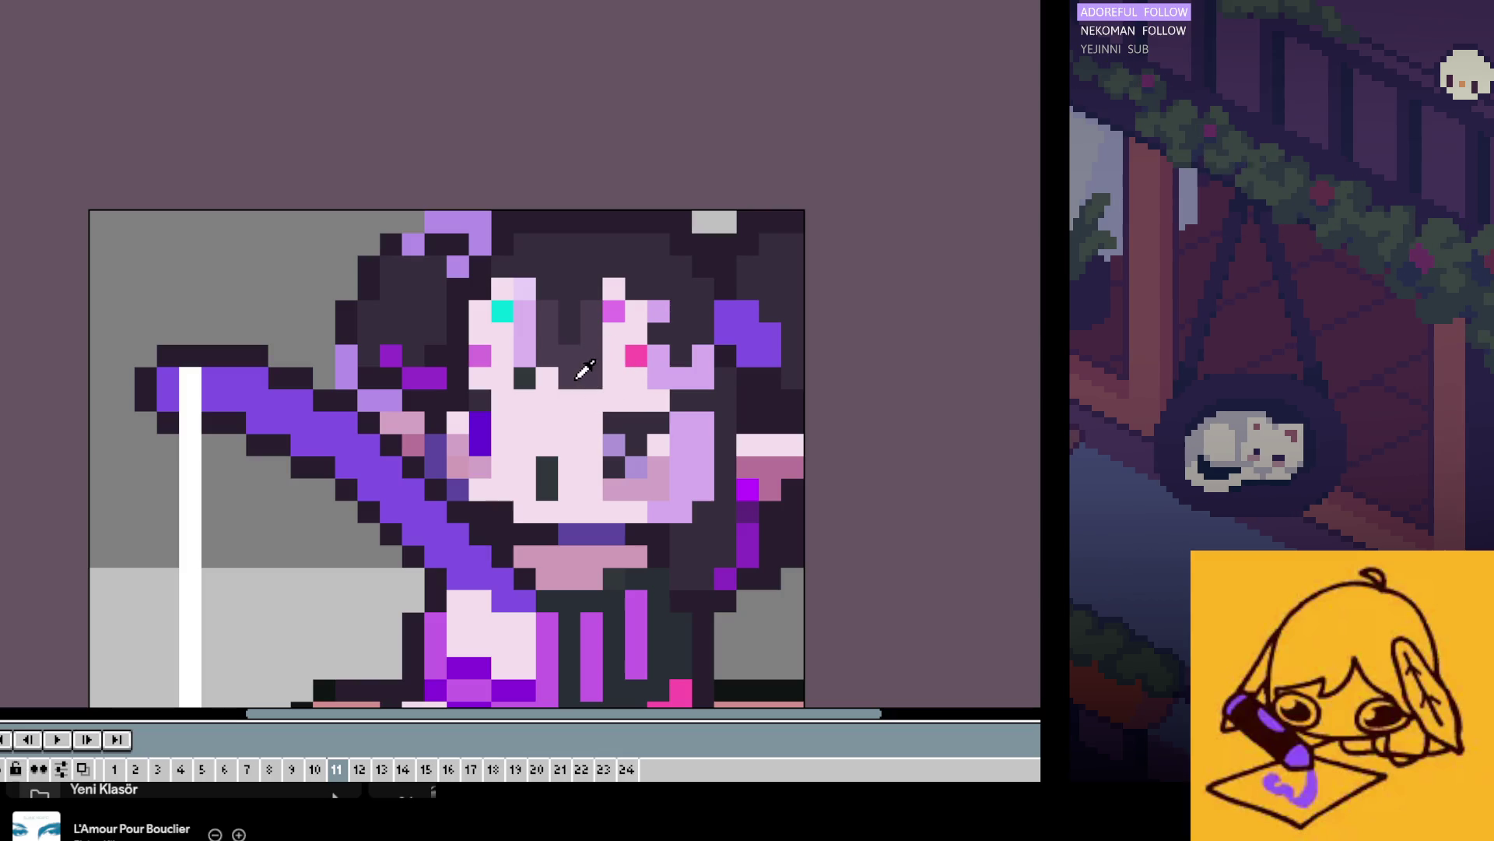
pyautogui.scroll(-3, 571, 378)
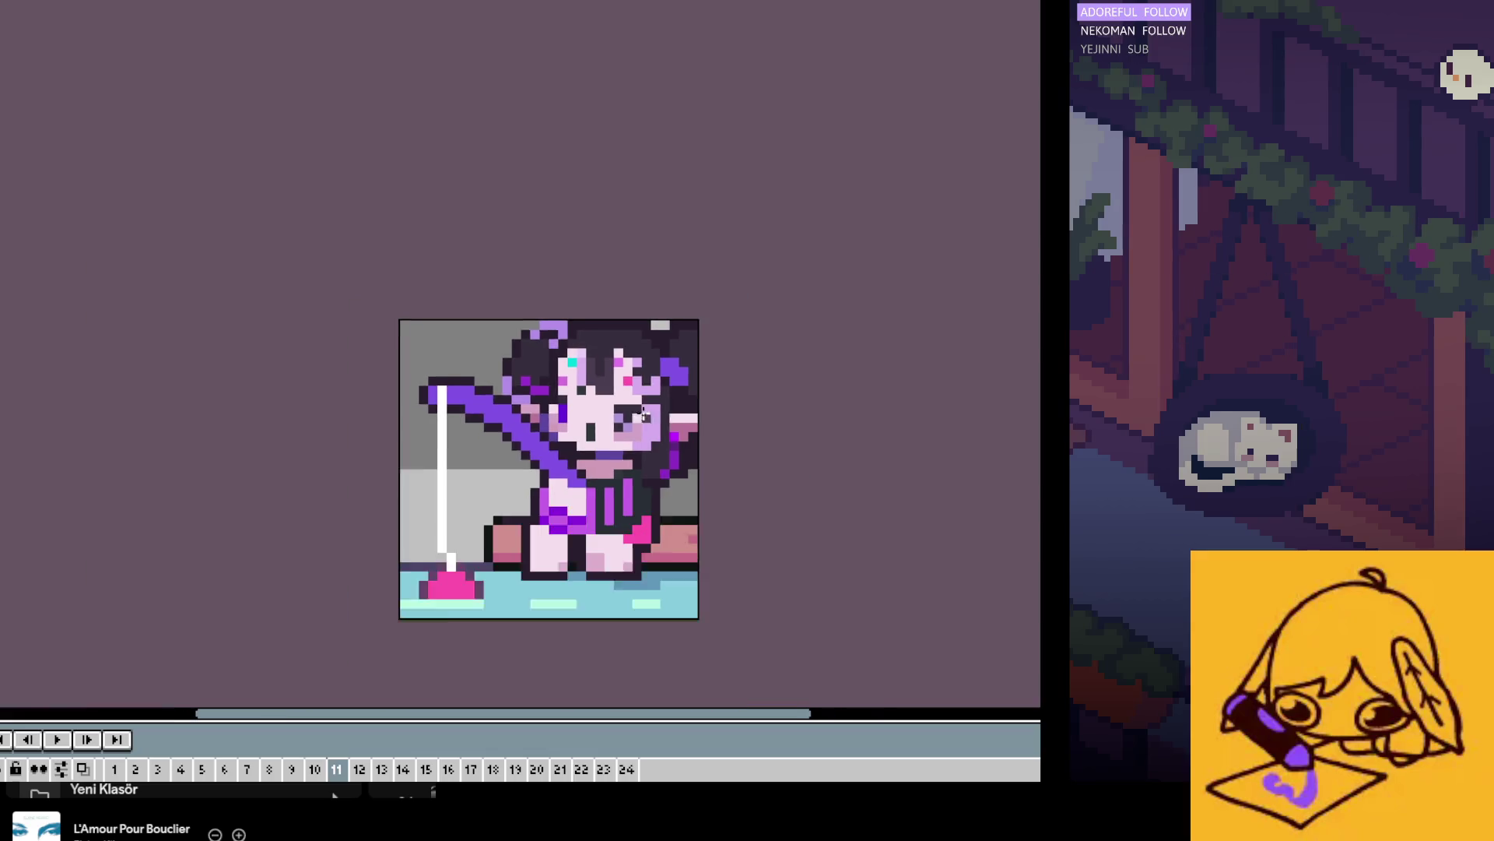
pyautogui.scroll(-1, 704, 424)
pyautogui.hotkey('ctrl', 's')
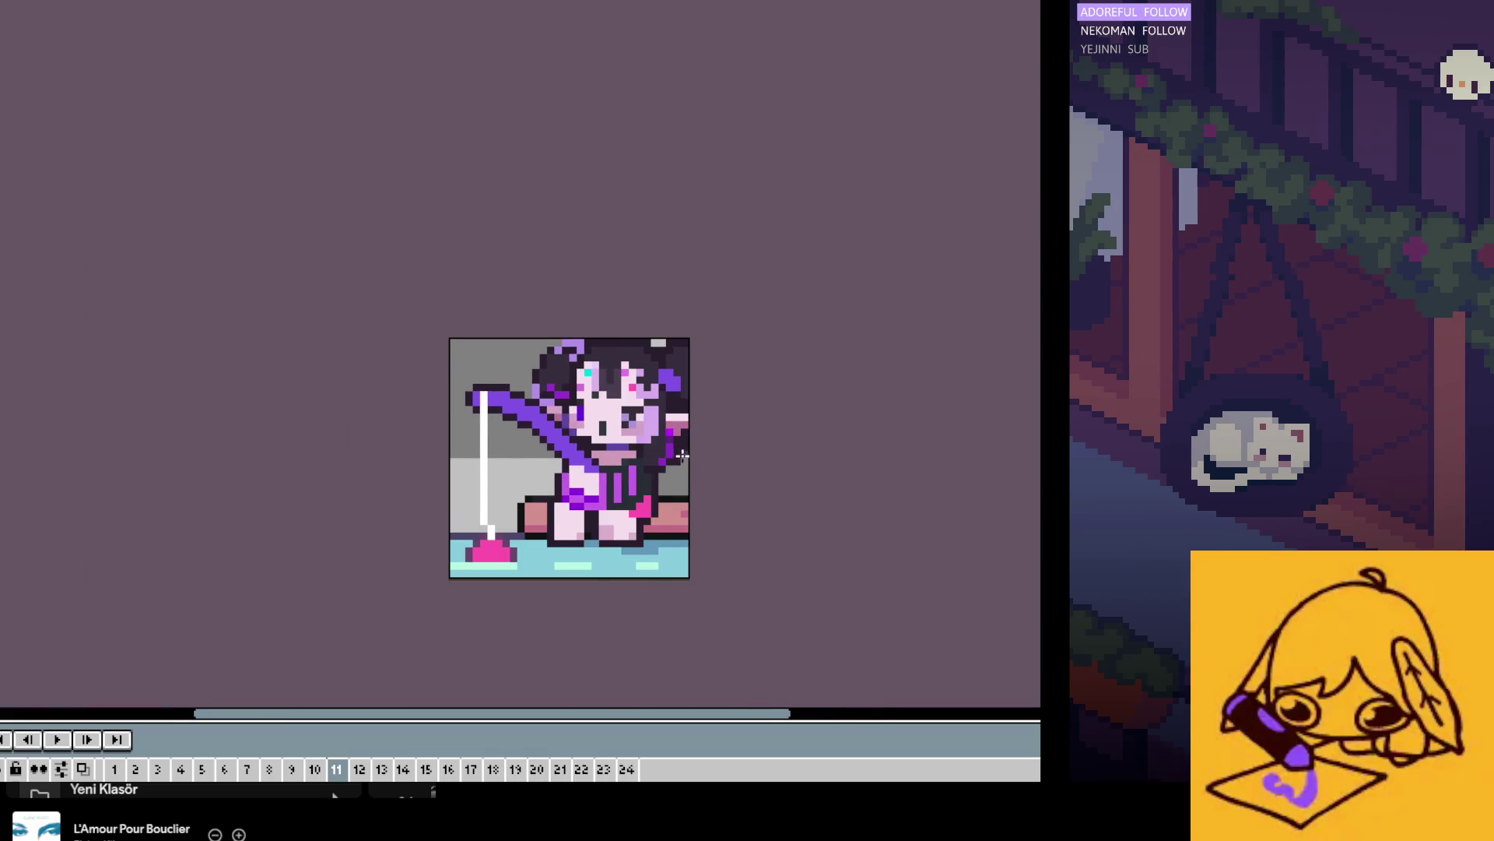
# Step: Undo and redo frame 11's last edit to confirm the girl is still shown
pyautogui.scroll(-1, 682, 456)
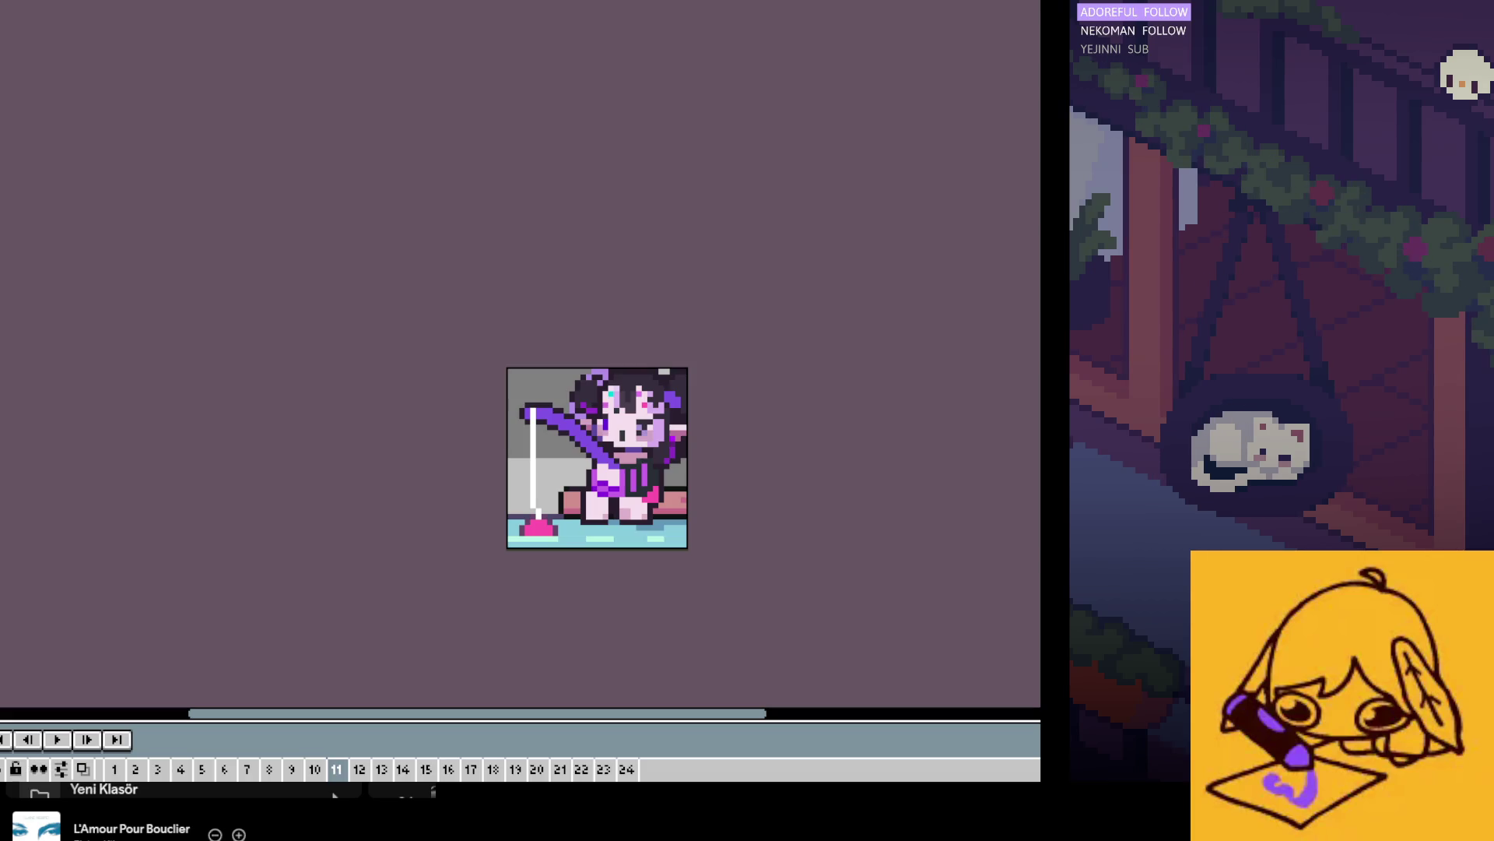
pyautogui.hotkey('ctrl', 'z')
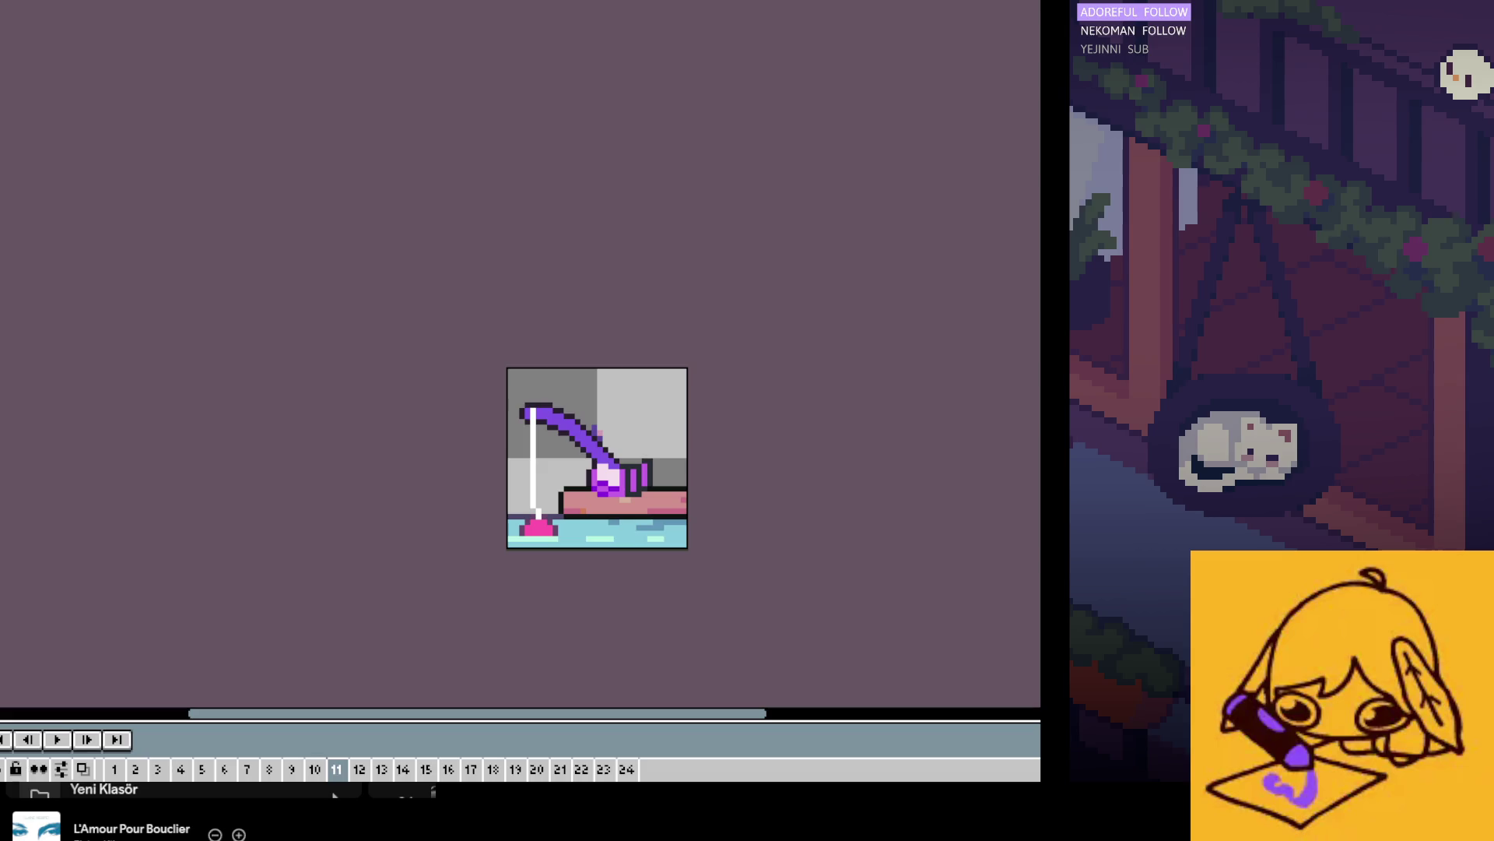
pyautogui.hotkey('ctrl', 'y')
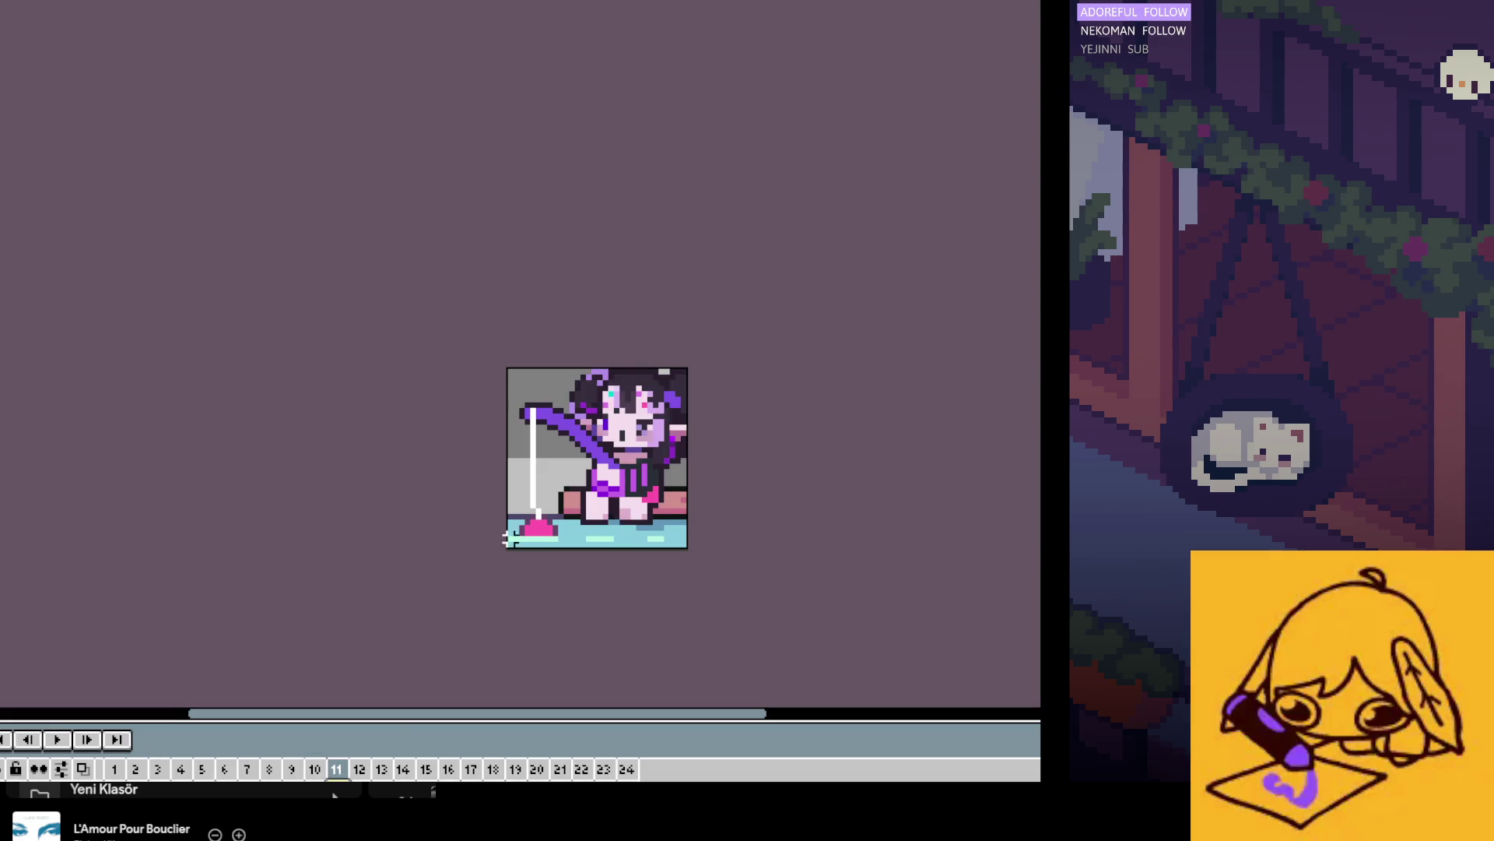
pyautogui.scroll(3, 510, 537)
pyautogui.scroll(1, 528, 401)
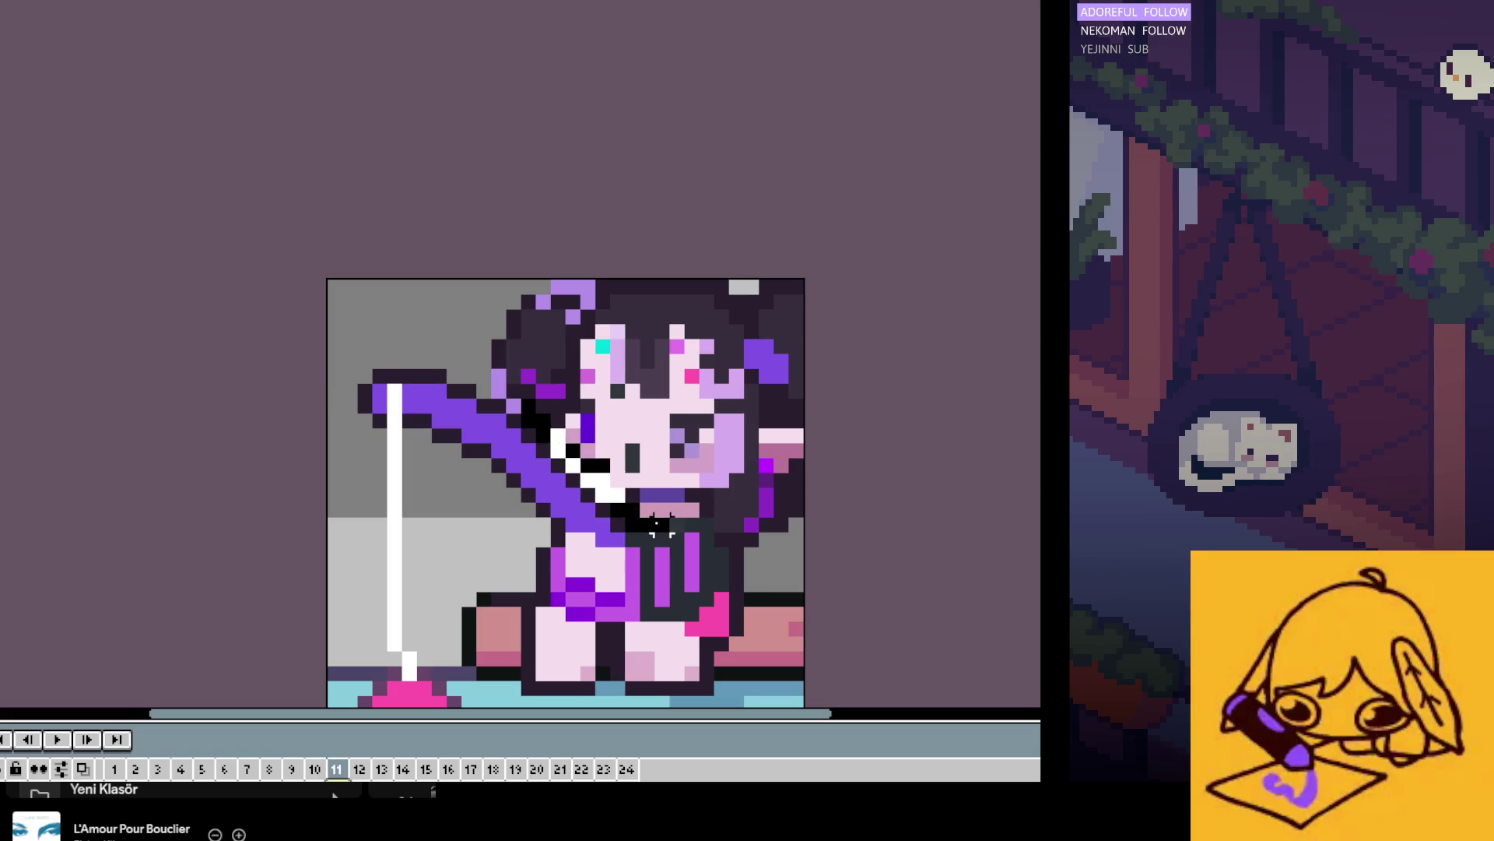
# Step: Undo the white pencil strokes around the girl on frame 11 and clear the selection
pyautogui.moveTo(720, 508)
pyautogui.mouseDown()
pyautogui.moveTo(721, 615)
pyautogui.moveTo(755, 671)
pyautogui.mouseUp()
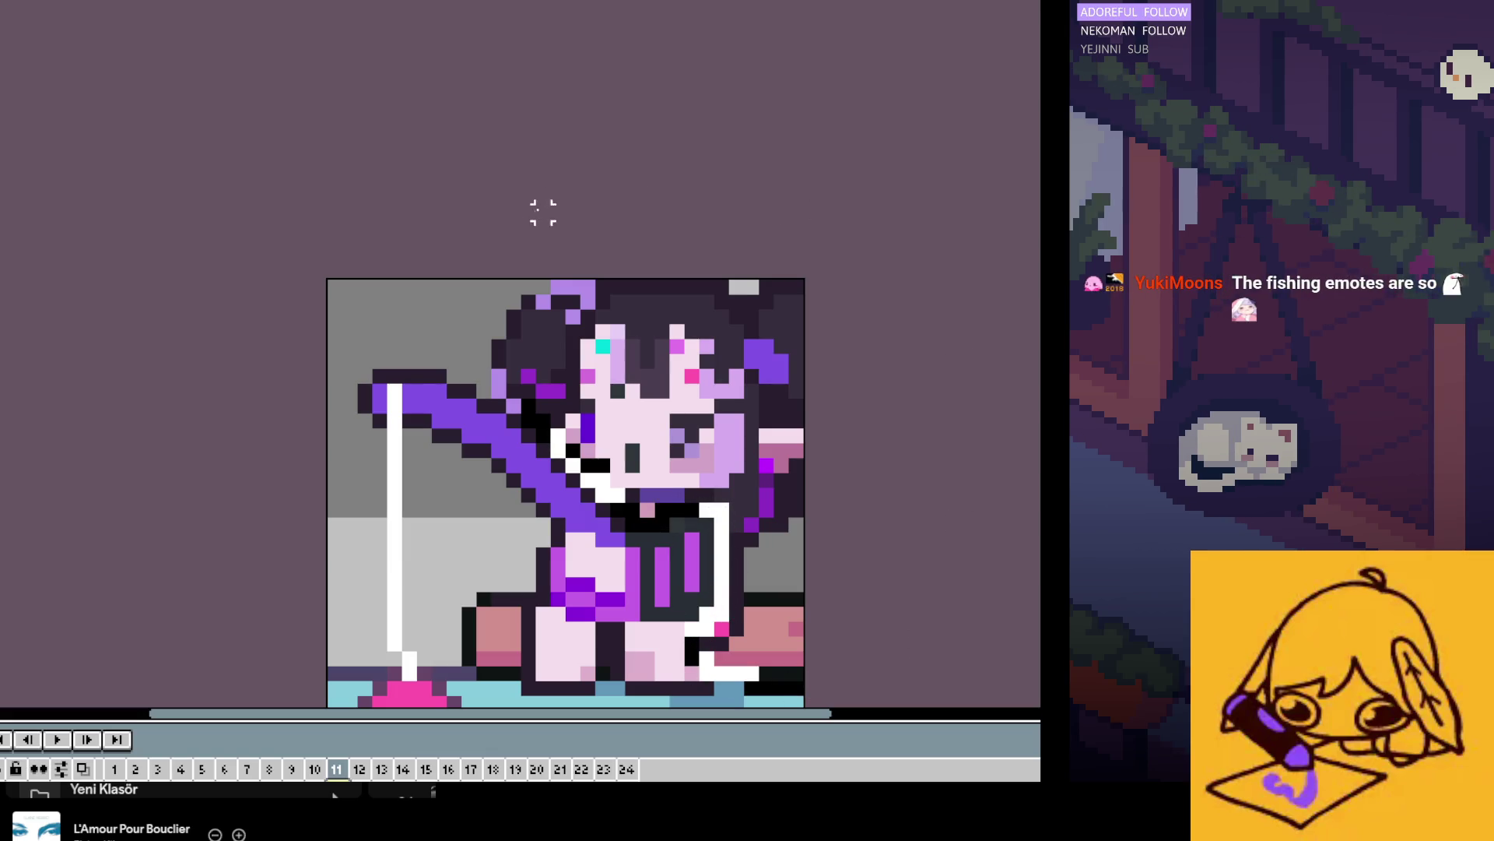
pyautogui.hotkey('ctrl', 'z')
pyautogui.hotkey('ctrl', 'z')
pyautogui.hotkey('ctrl', 'z')
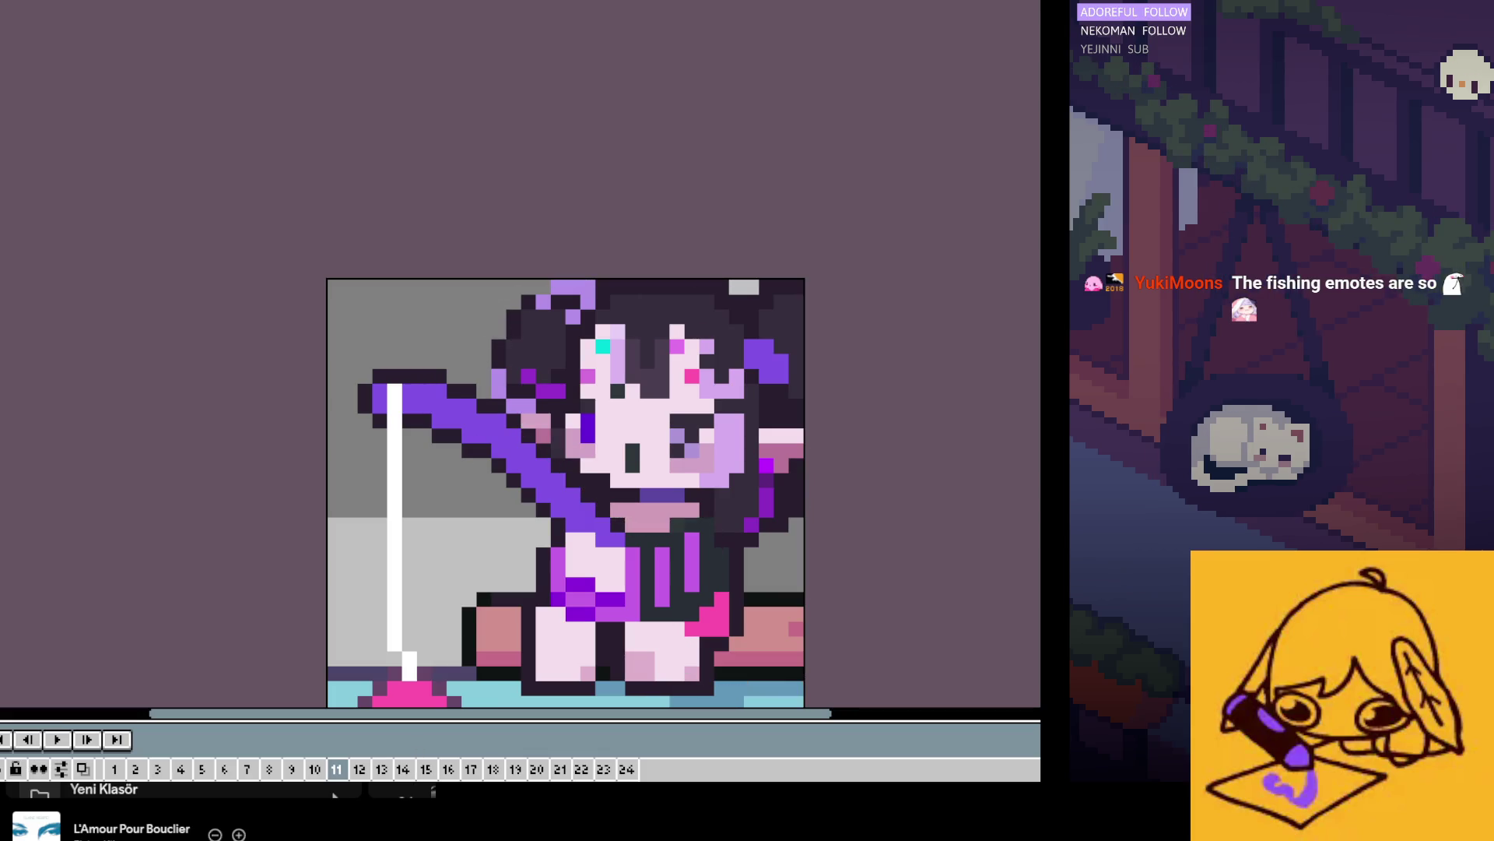
pyautogui.hotkey('ctrl', 'z')
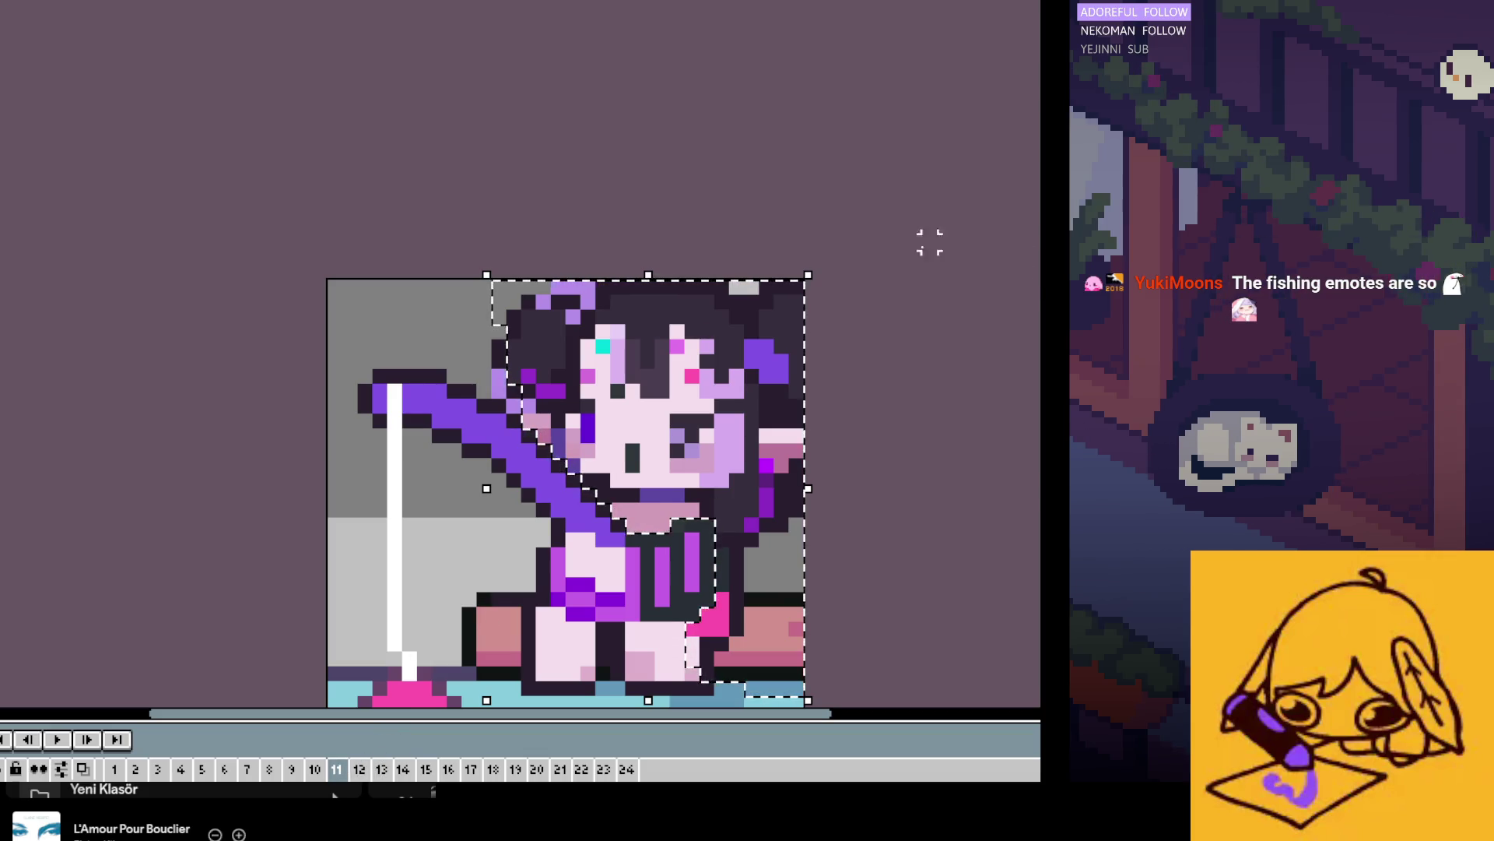
pyautogui.hotkey('ctrl', 'z')
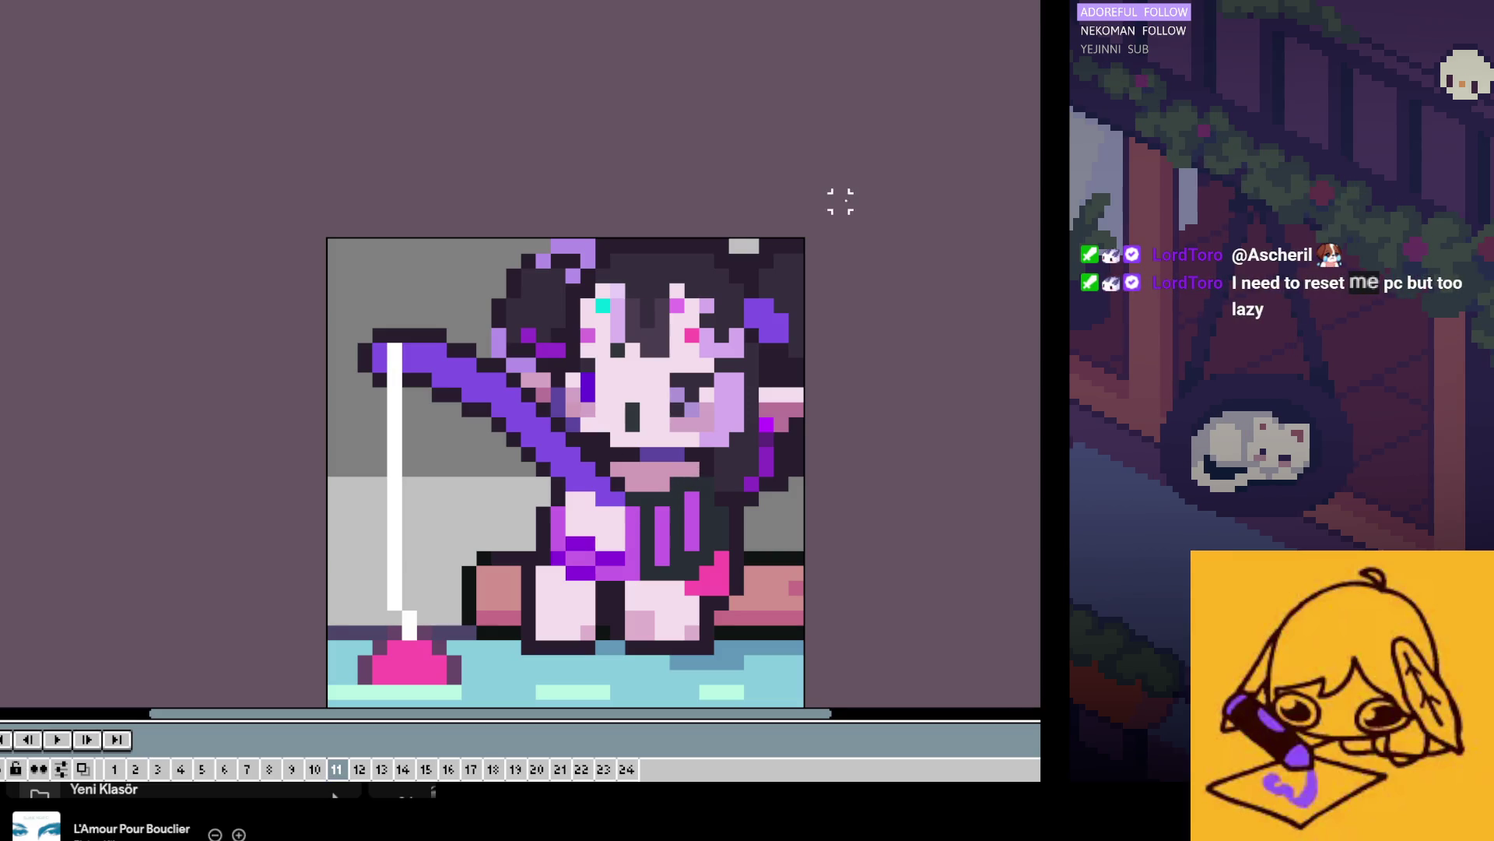
pyautogui.scroll(-1, 562, 376)
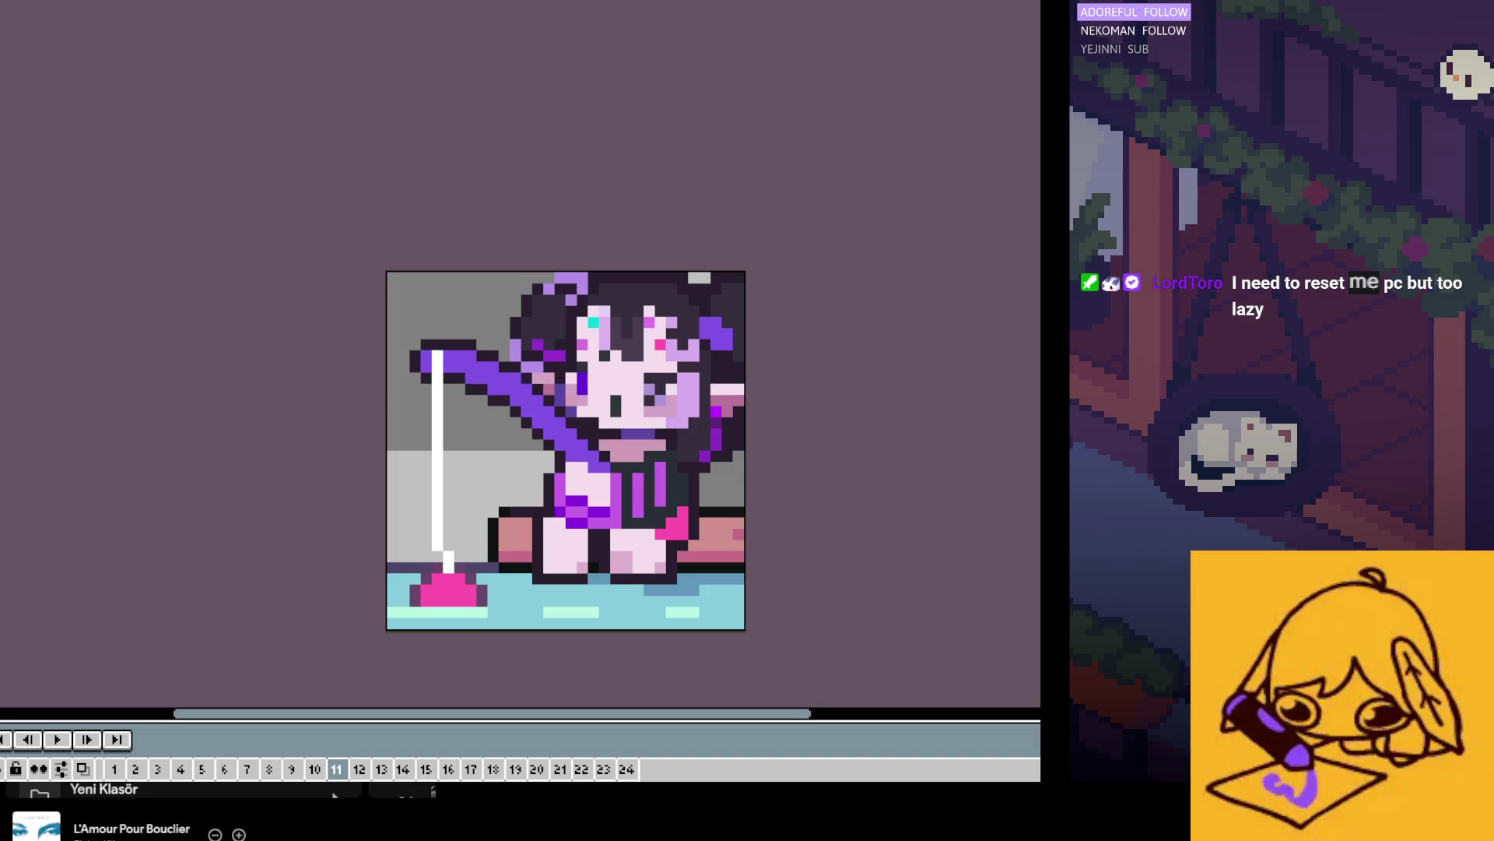
# Step: Compare frame 11's last edit, zoom in, and extend the pink shape on the dress
pyautogui.press('Delete')
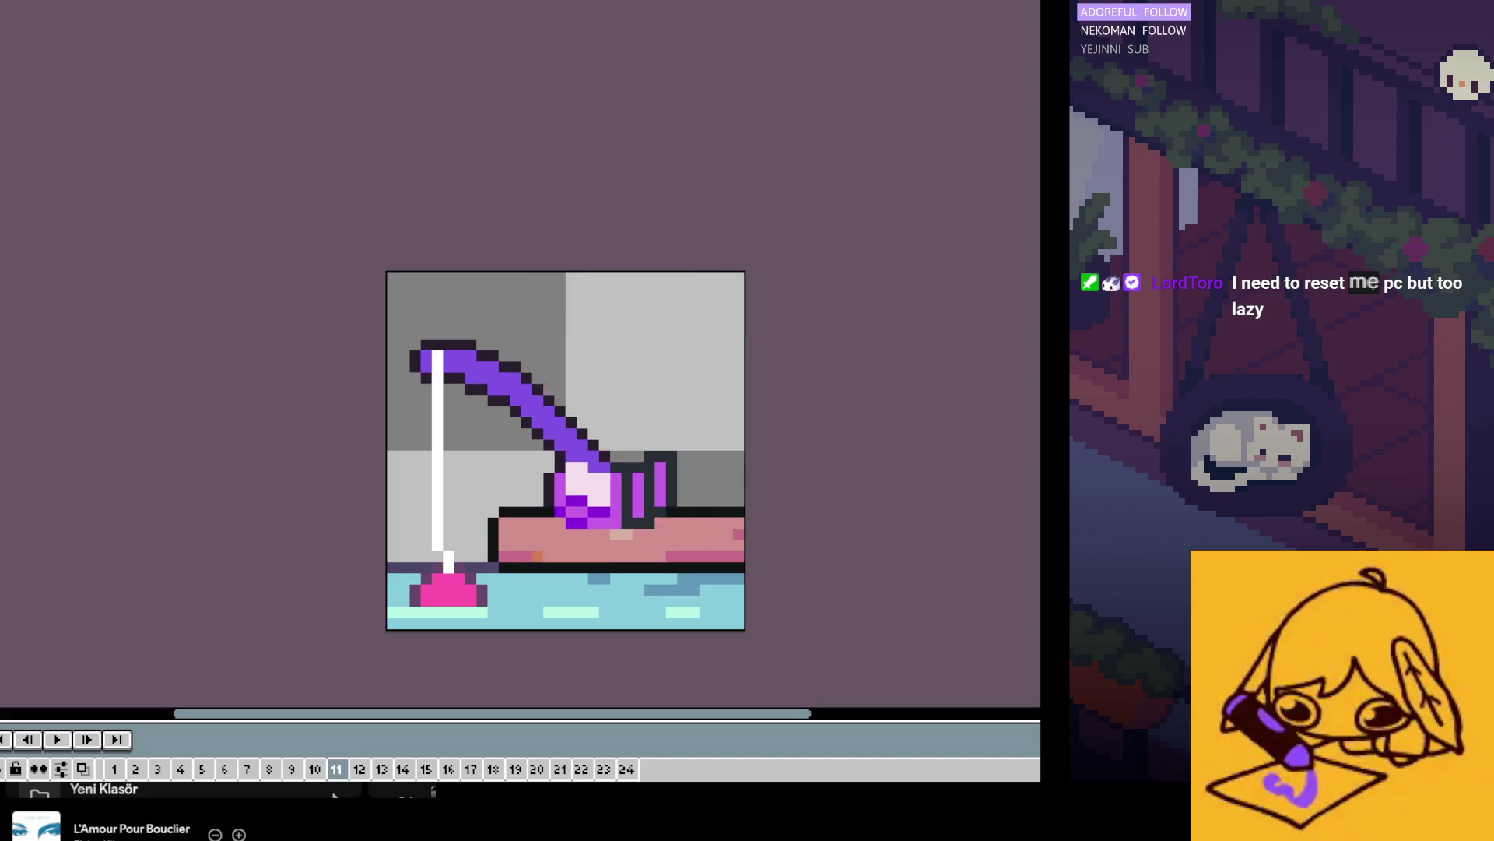
pyautogui.hotkey('ctrl', 'z')
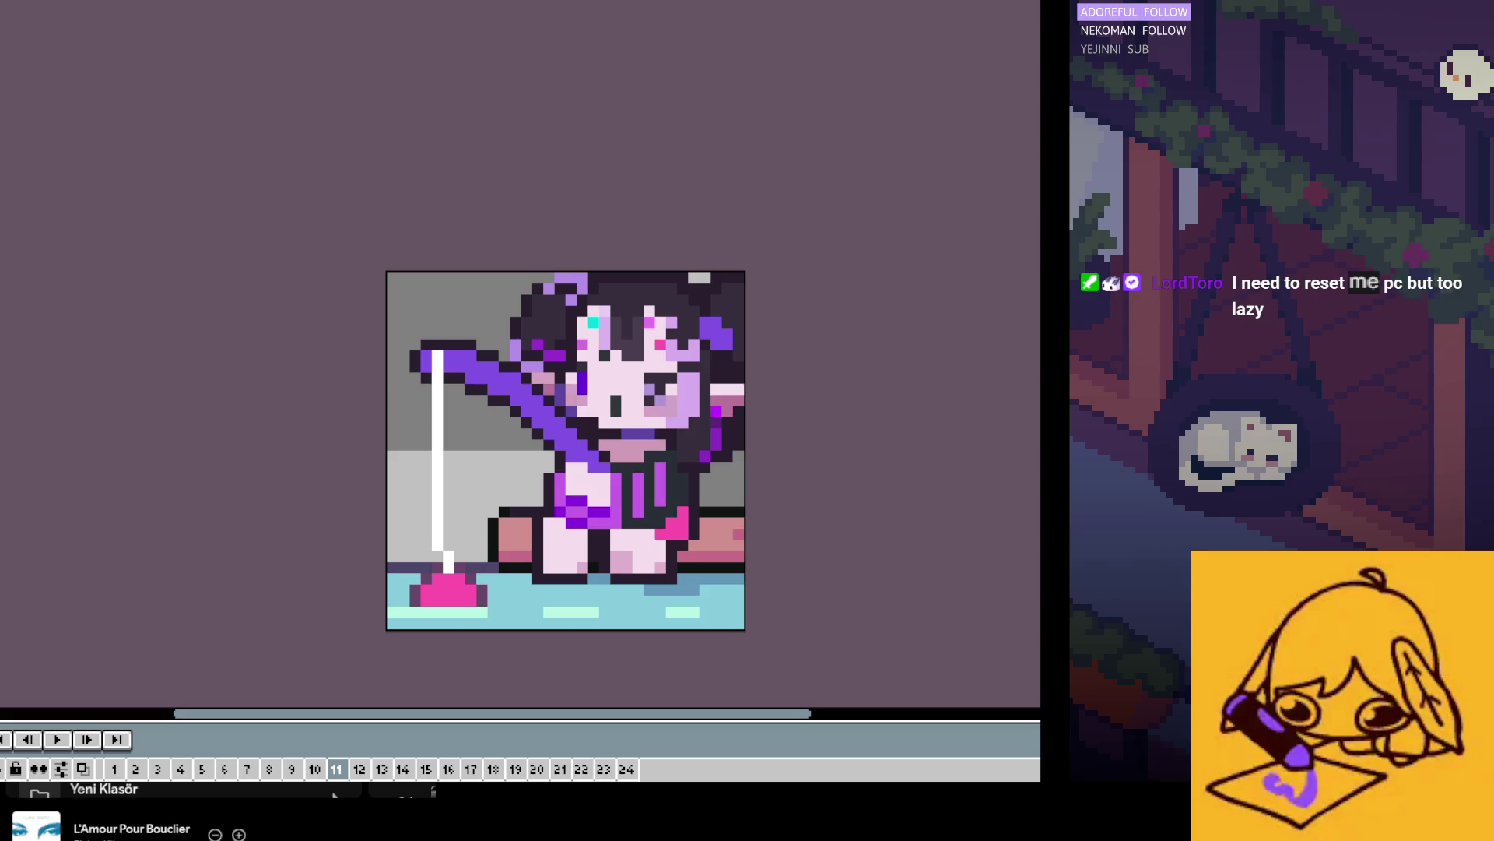
pyautogui.scroll(1, 802, 502)
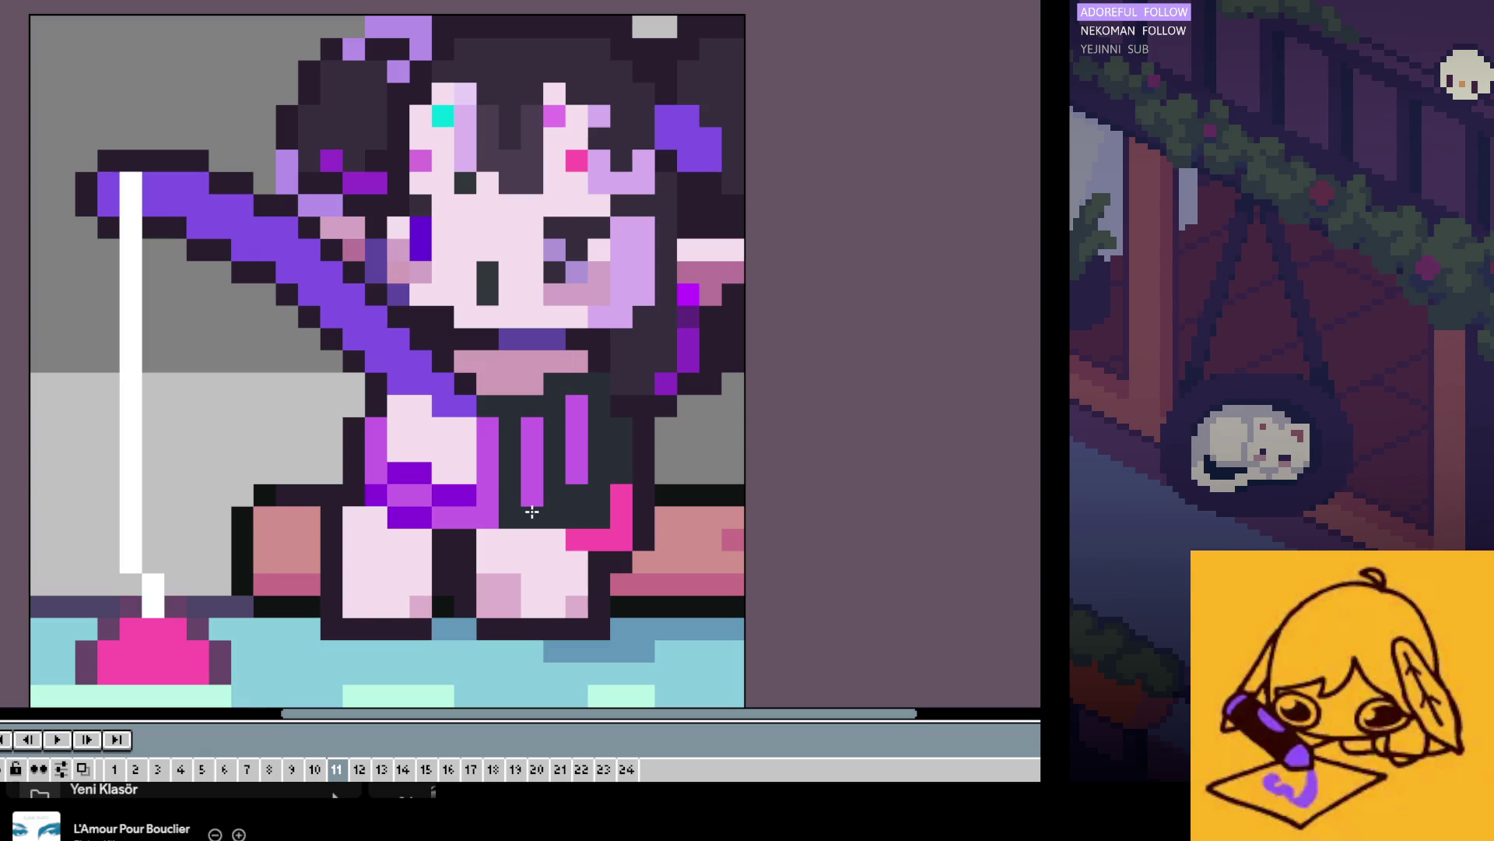
pyautogui.click(603, 521)
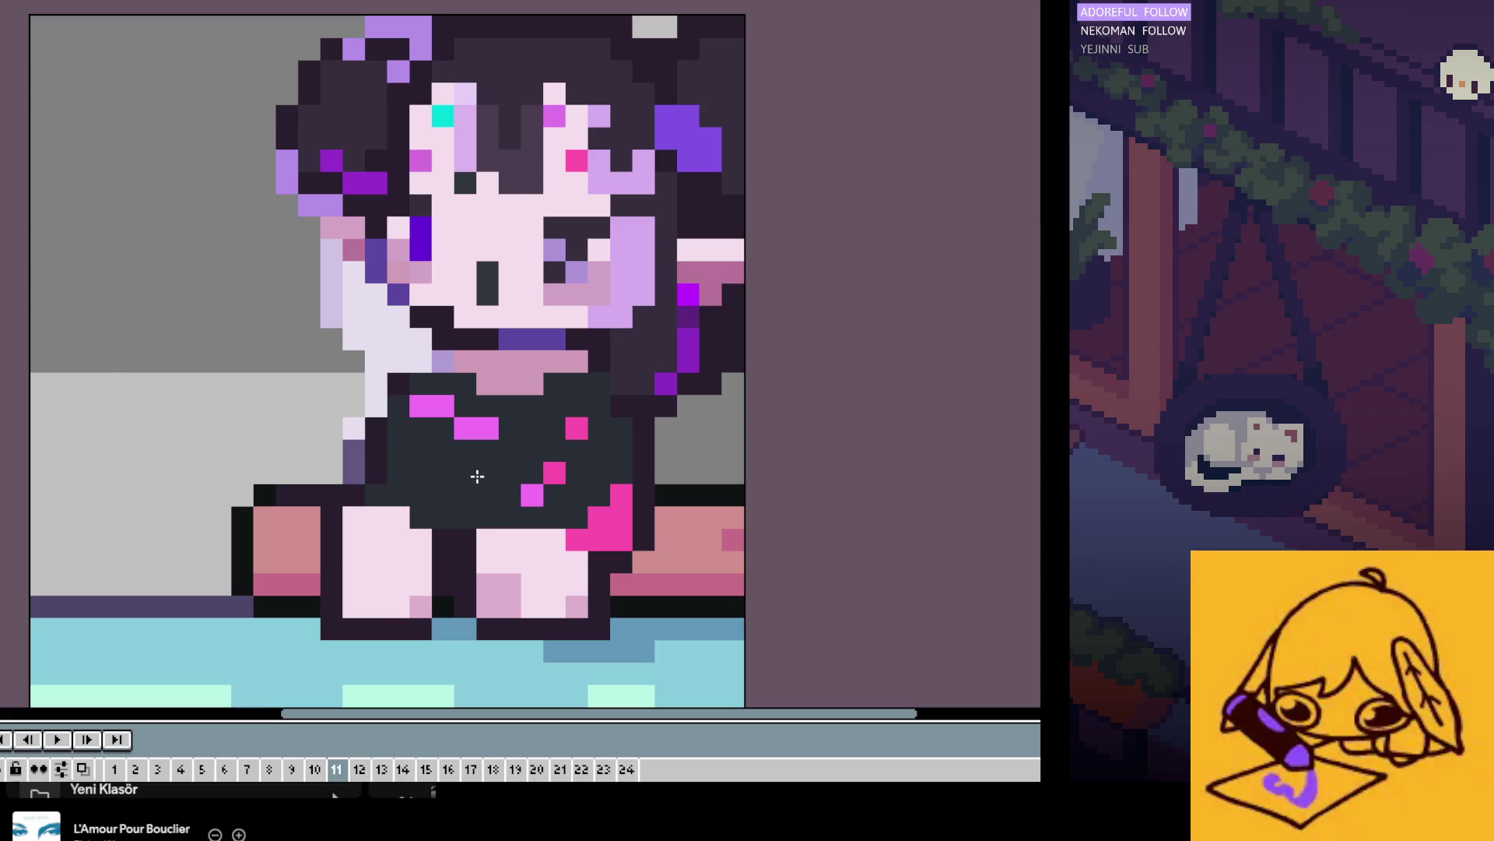
# Step: Paint over the five pink spots on the dress with the dress colour
pyautogui.click(477, 428)
pyautogui.click(432, 405)
pyautogui.click(531, 494)
pyautogui.click(554, 473)
pyautogui.click(577, 428)
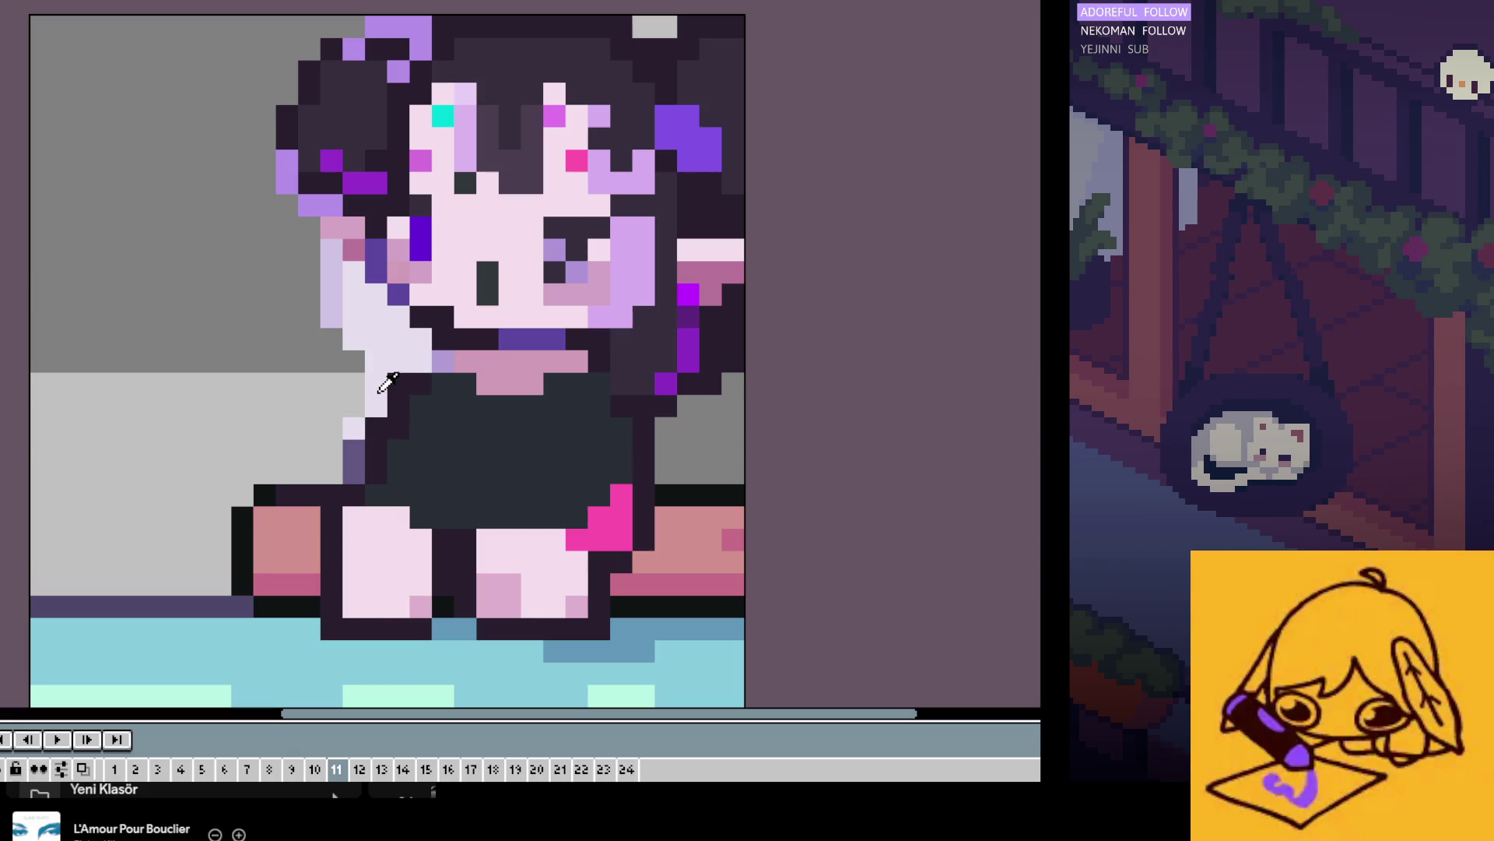
# Step: Pick background grey and paint over the lavender arm, purple body-side and neck outline pixels
pyautogui.press('alt')
pyautogui.moveTo(333, 250)
pyautogui.mouseDown()
pyautogui.moveTo(398, 317)
pyautogui.moveTo(354, 470)
pyautogui.mouseUp()
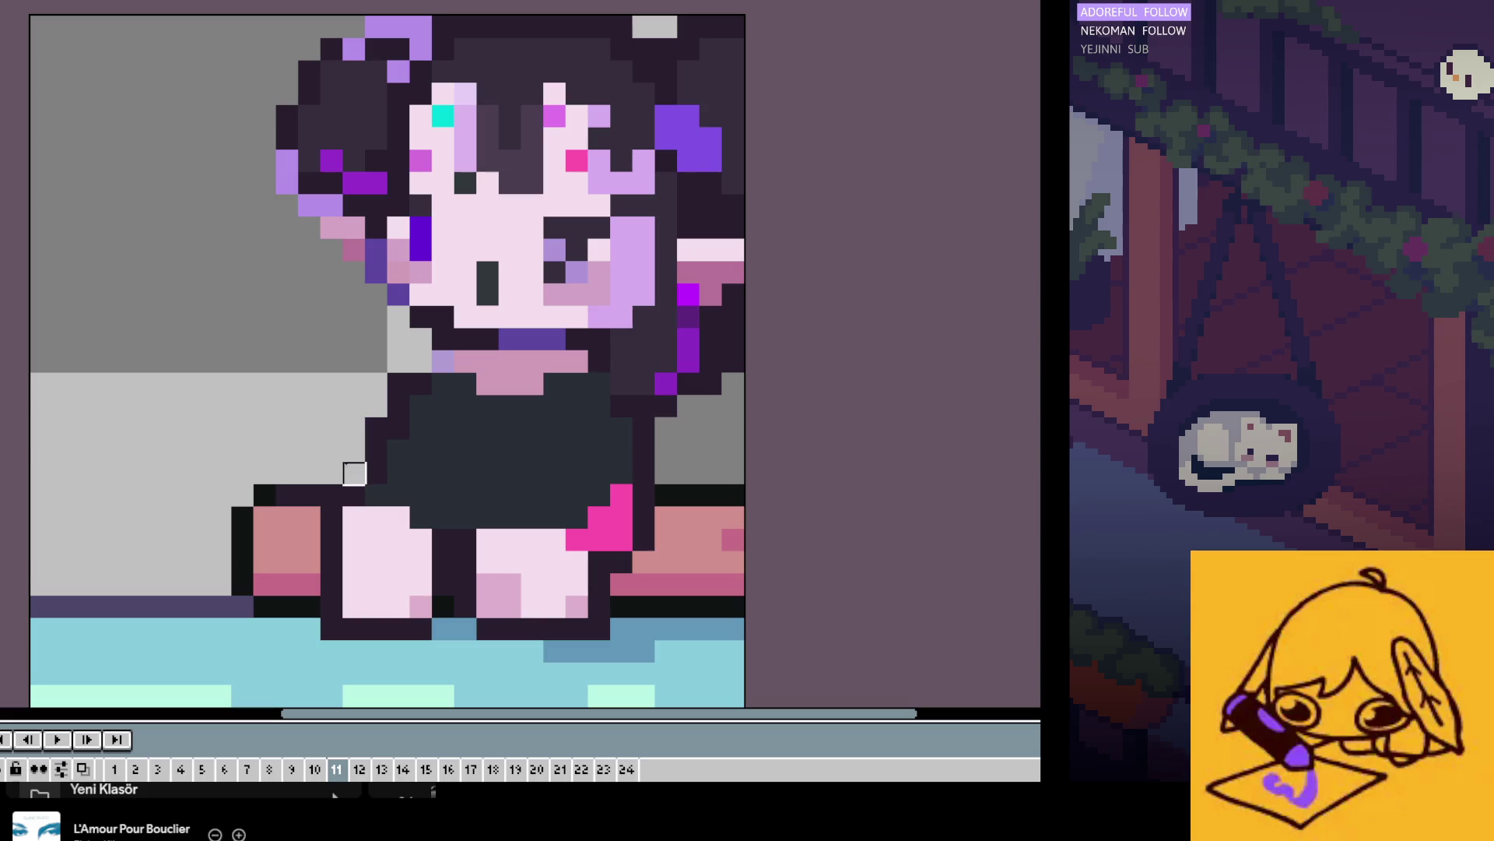
pyautogui.click(443, 360)
pyautogui.click(398, 384)
# Step: Darken the hair's diagonal and left edges with the dark outline colour
pyautogui.scroll(-2, 386, 502)
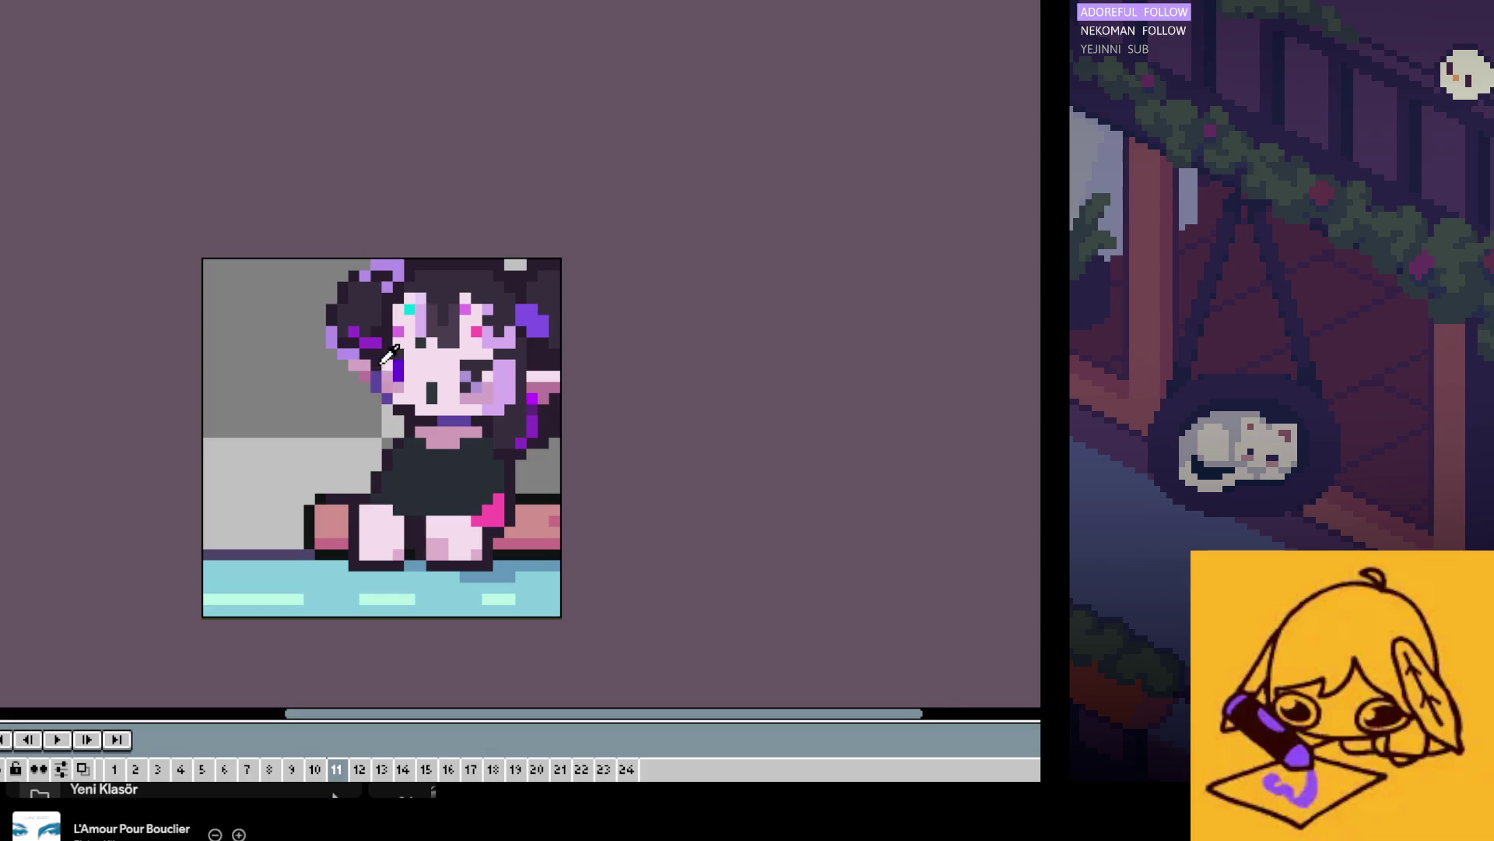
pyautogui.scroll(1, 381, 404)
pyautogui.moveTo(304, 322)
pyautogui.mouseDown()
pyautogui.moveTo(371, 391)
pyautogui.moveTo(370, 443)
pyautogui.moveTo(393, 459)
pyautogui.mouseUp()
pyautogui.click(420, 444)
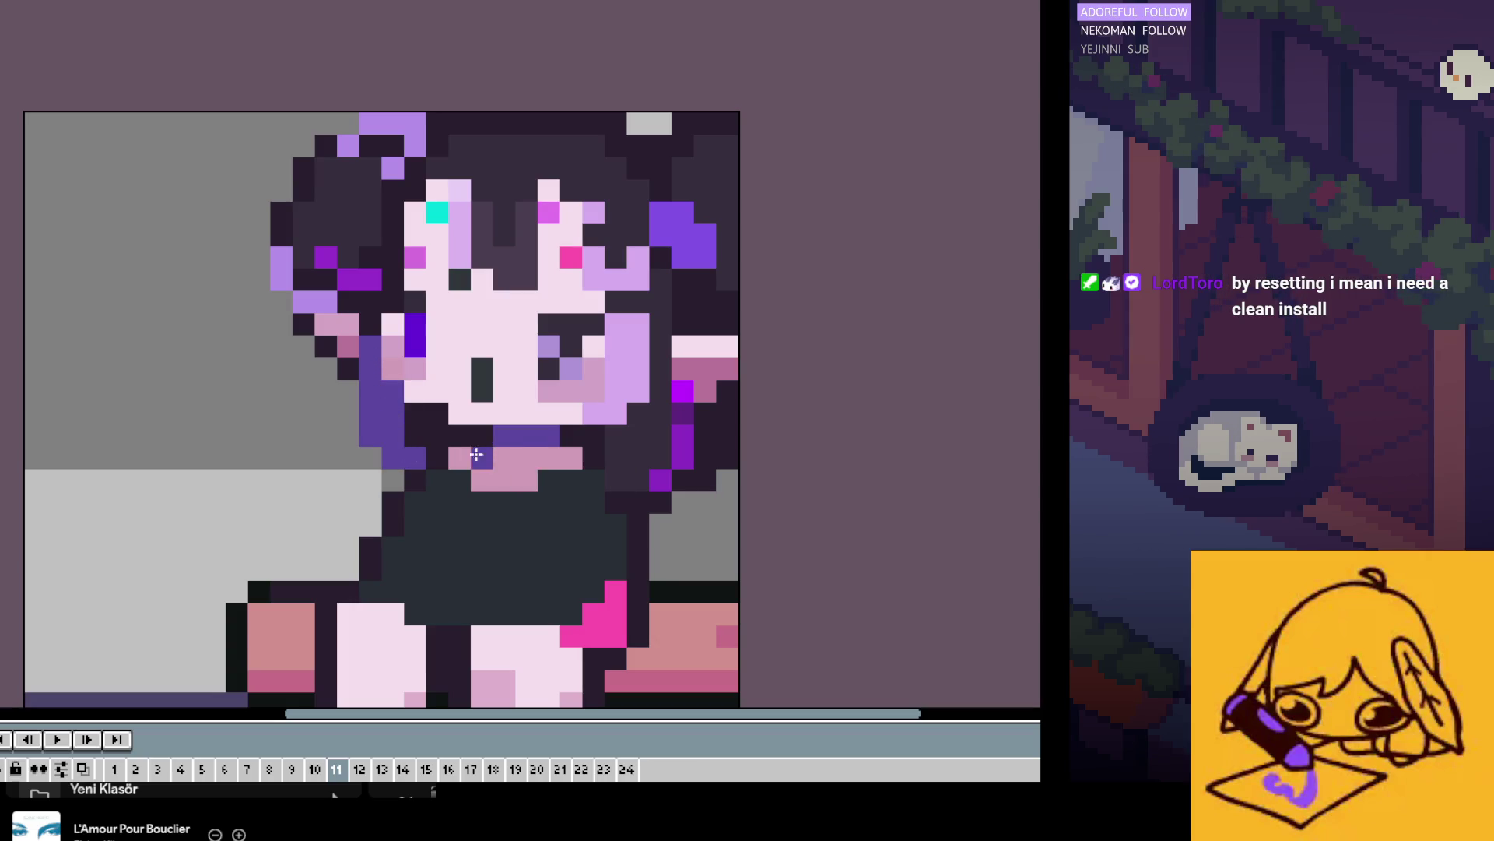
pyautogui.keyDown('alt'); pyautogui.click(475, 445); pyautogui.keyUp('alt')
pyautogui.click(393, 480)
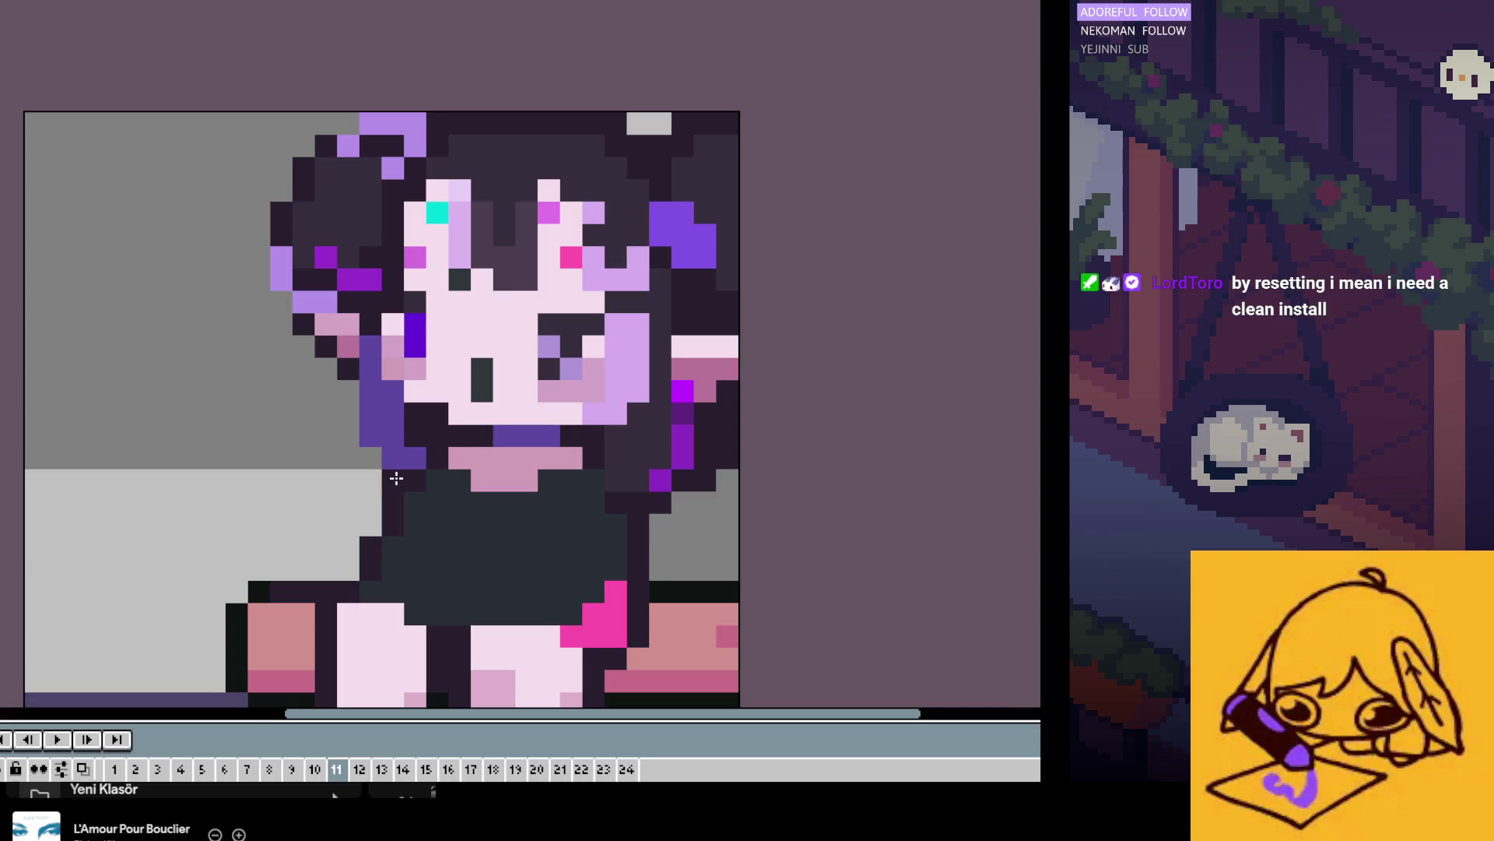
pyautogui.click(370, 458)
pyautogui.moveTo(348, 390); pyautogui.dragTo(348, 436)
pyautogui.scroll(-3, 458, 430)
# Step: Save the sprite and turn on the raised-rod pose layer
pyautogui.hotkey('ctrl', 's')
pyautogui.click(62, 776)
pyautogui.press('-')
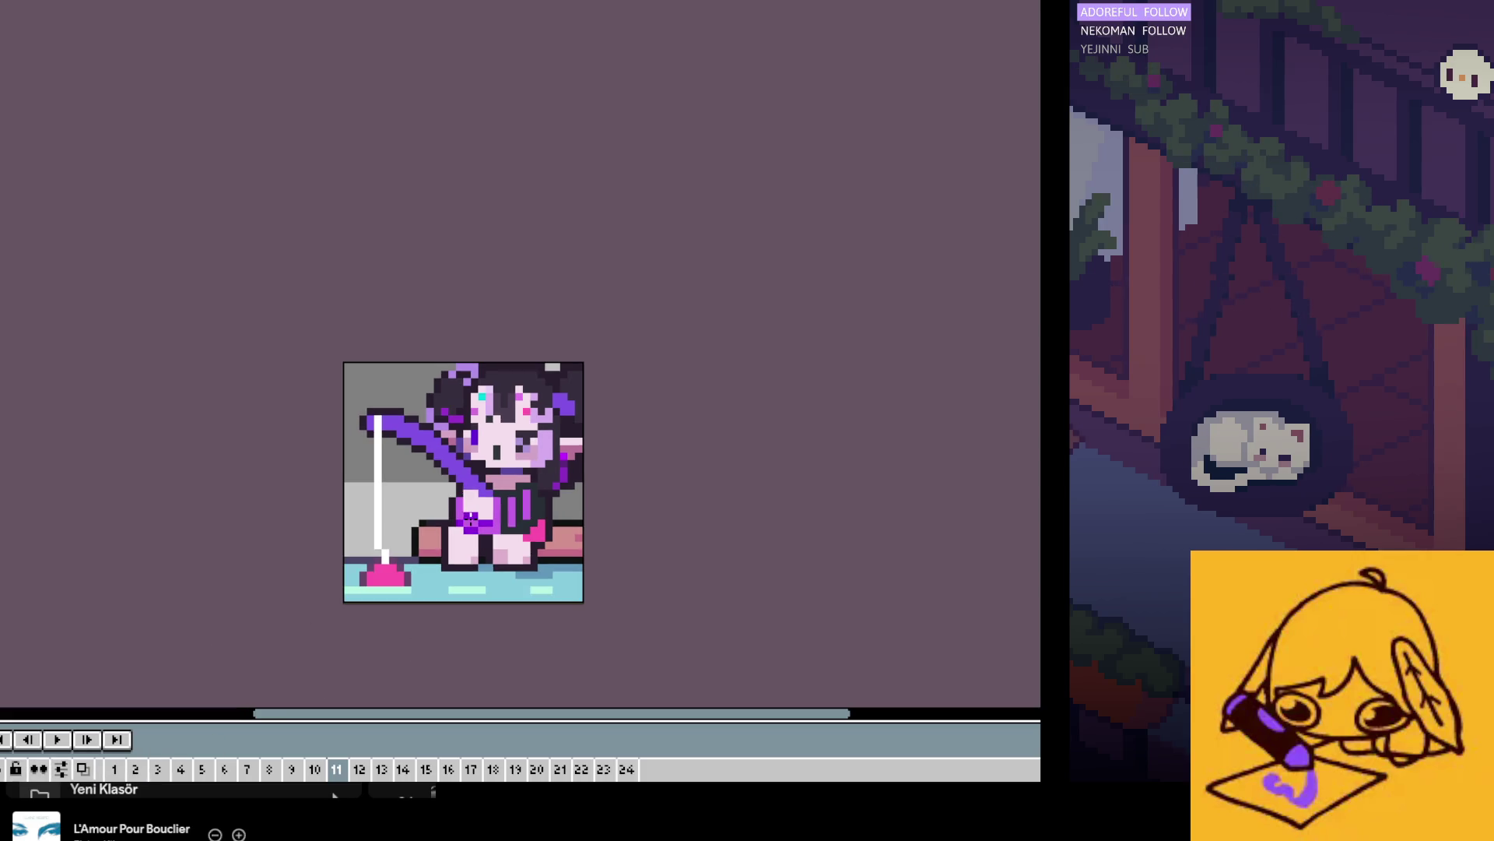
# Step: Recolour the upper and lower segments of the white fishing line pale pink
pyautogui.scroll(1, 386, 582)
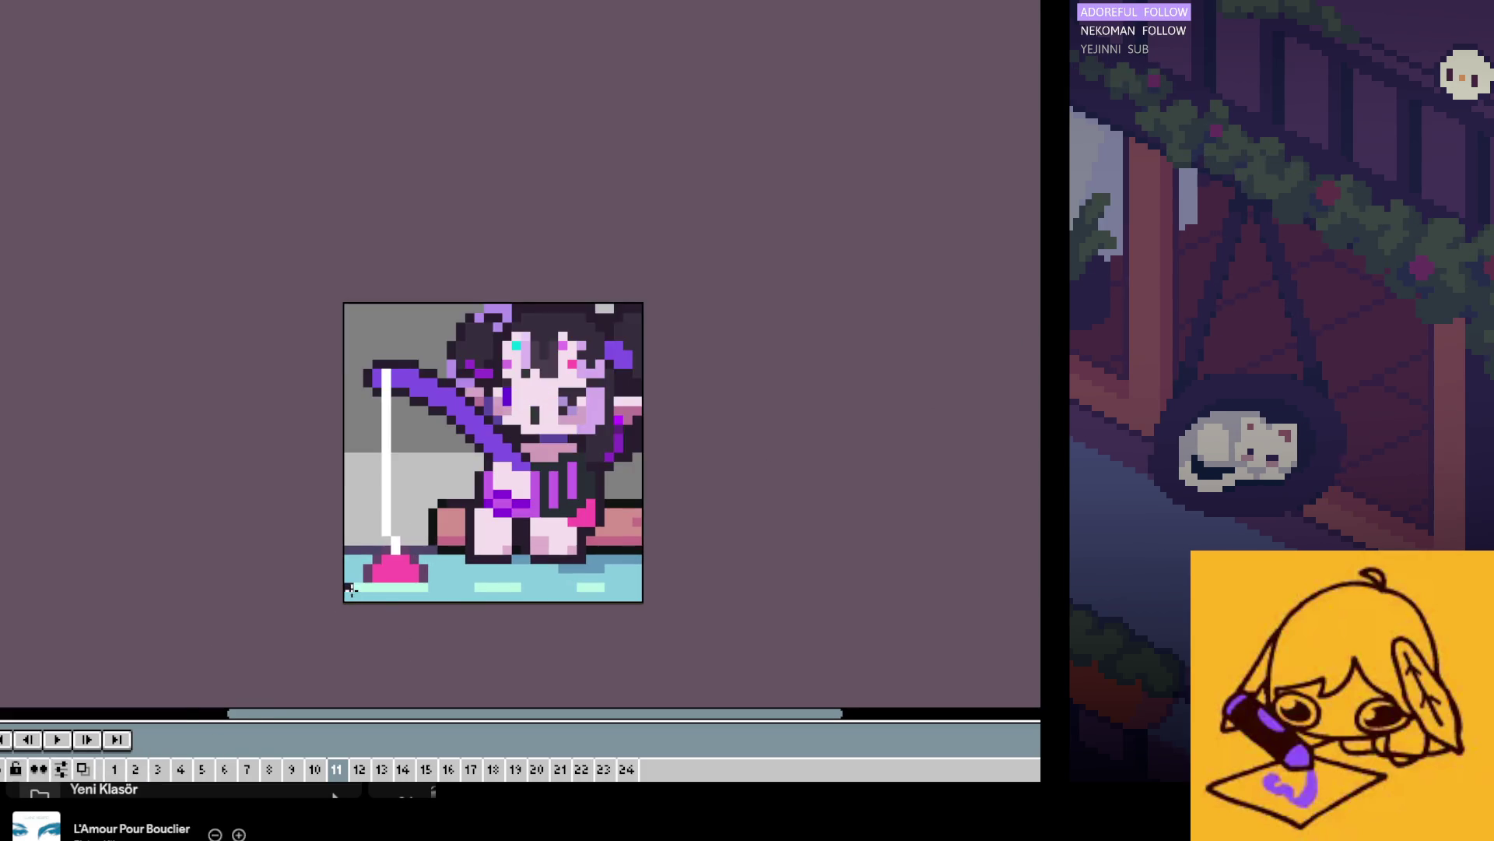
pyautogui.scroll(1, 386, 582)
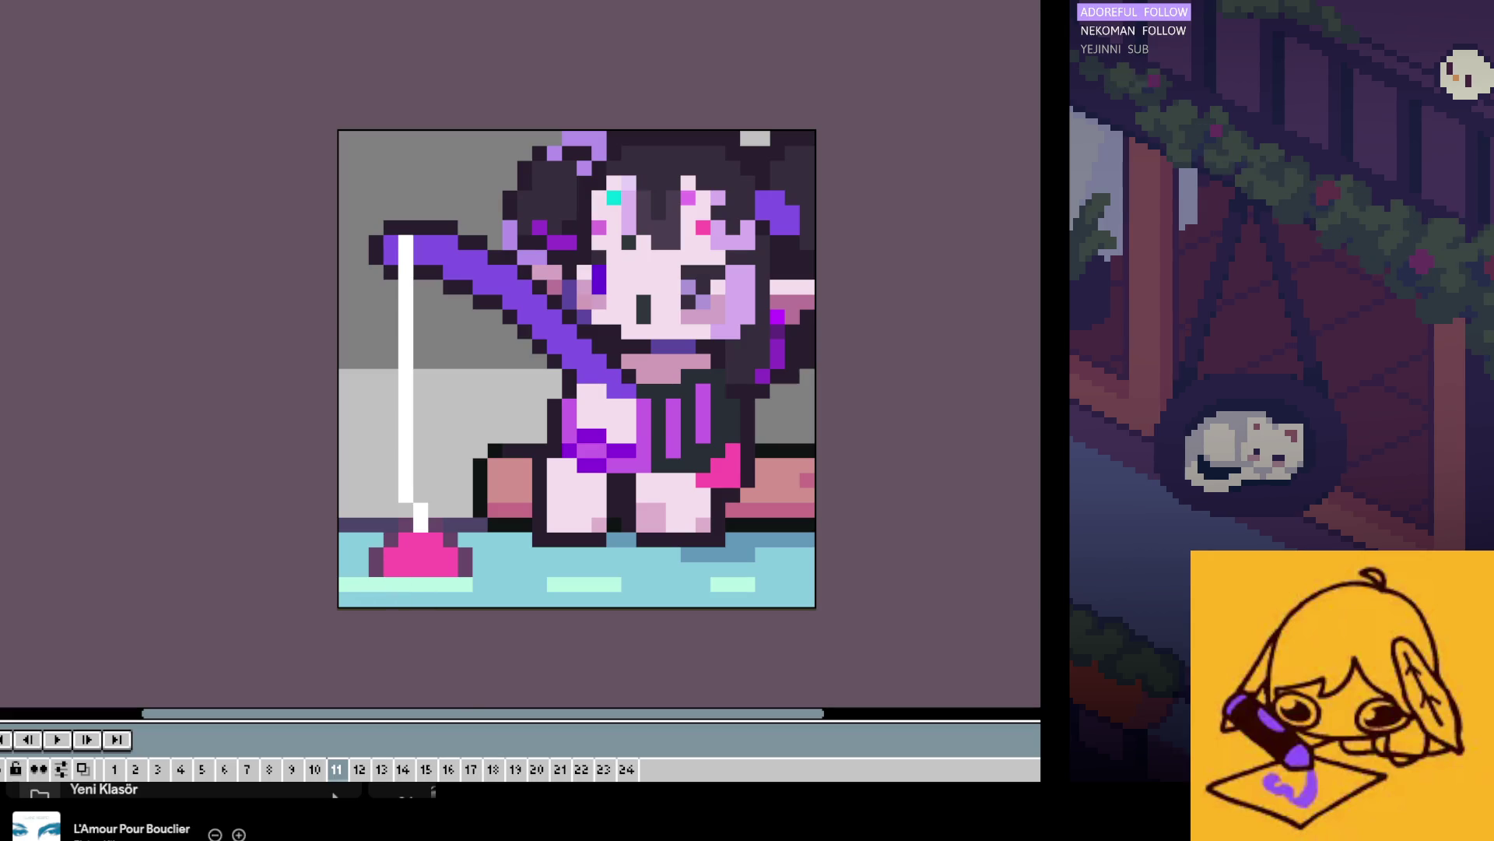
pyautogui.scroll(2, 412, 574)
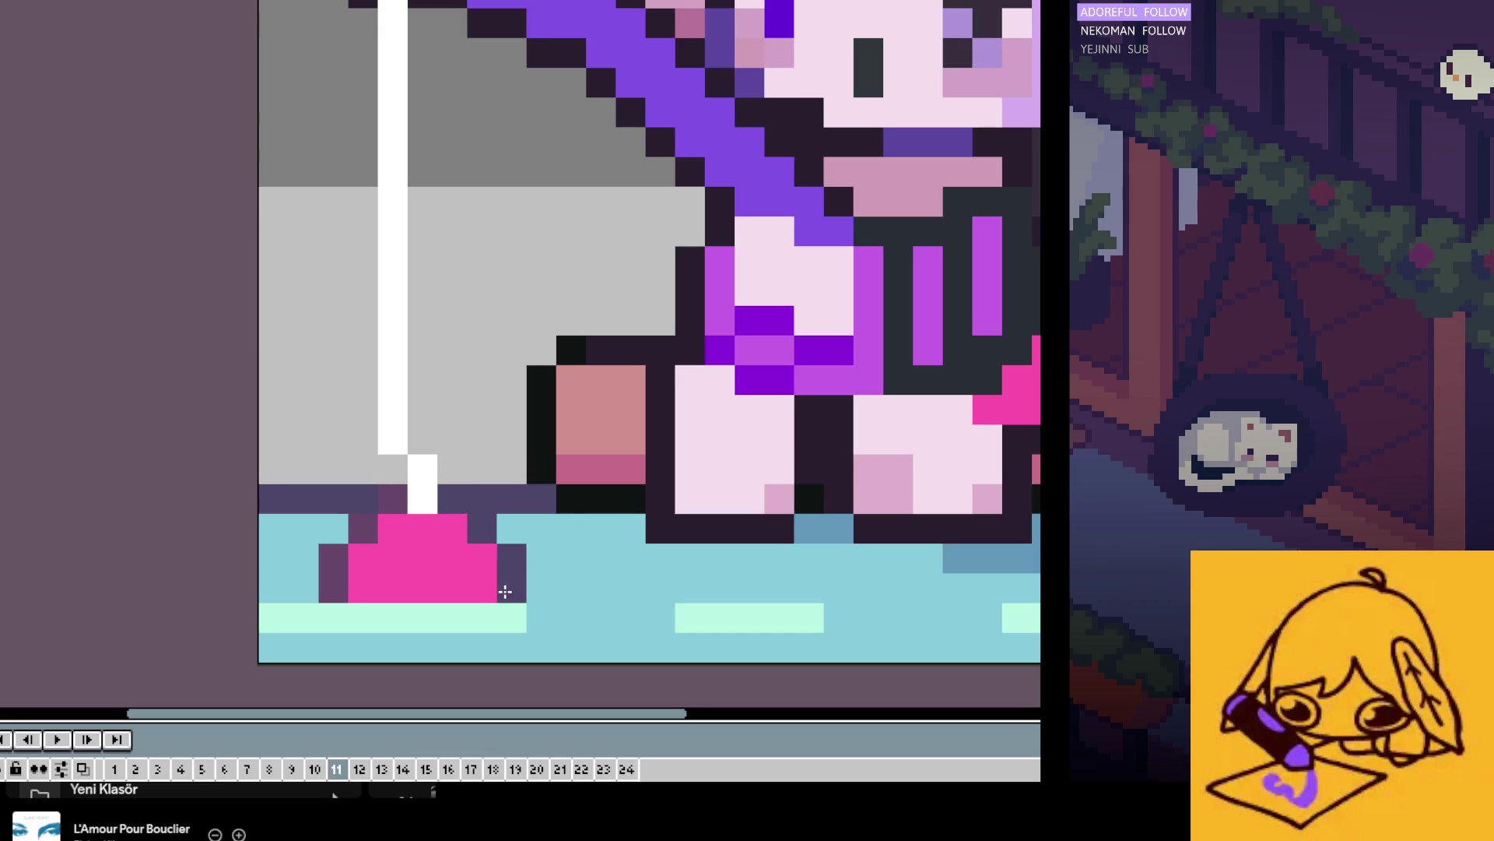
pyautogui.scroll(-2, 488, 576)
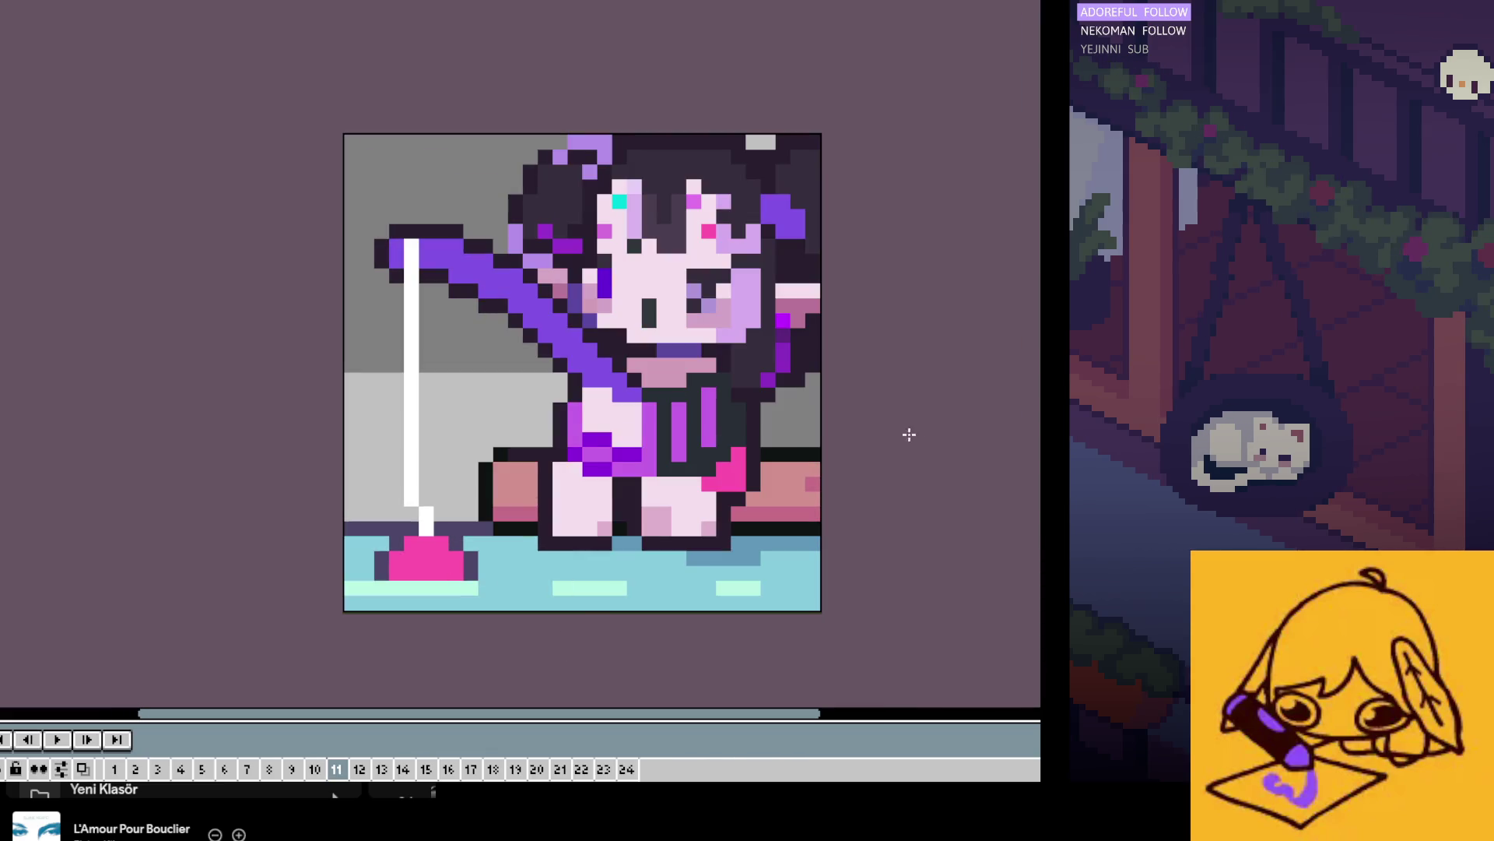
pyautogui.scroll(-1, 797, 307)
pyautogui.scroll(1, 758, 286)
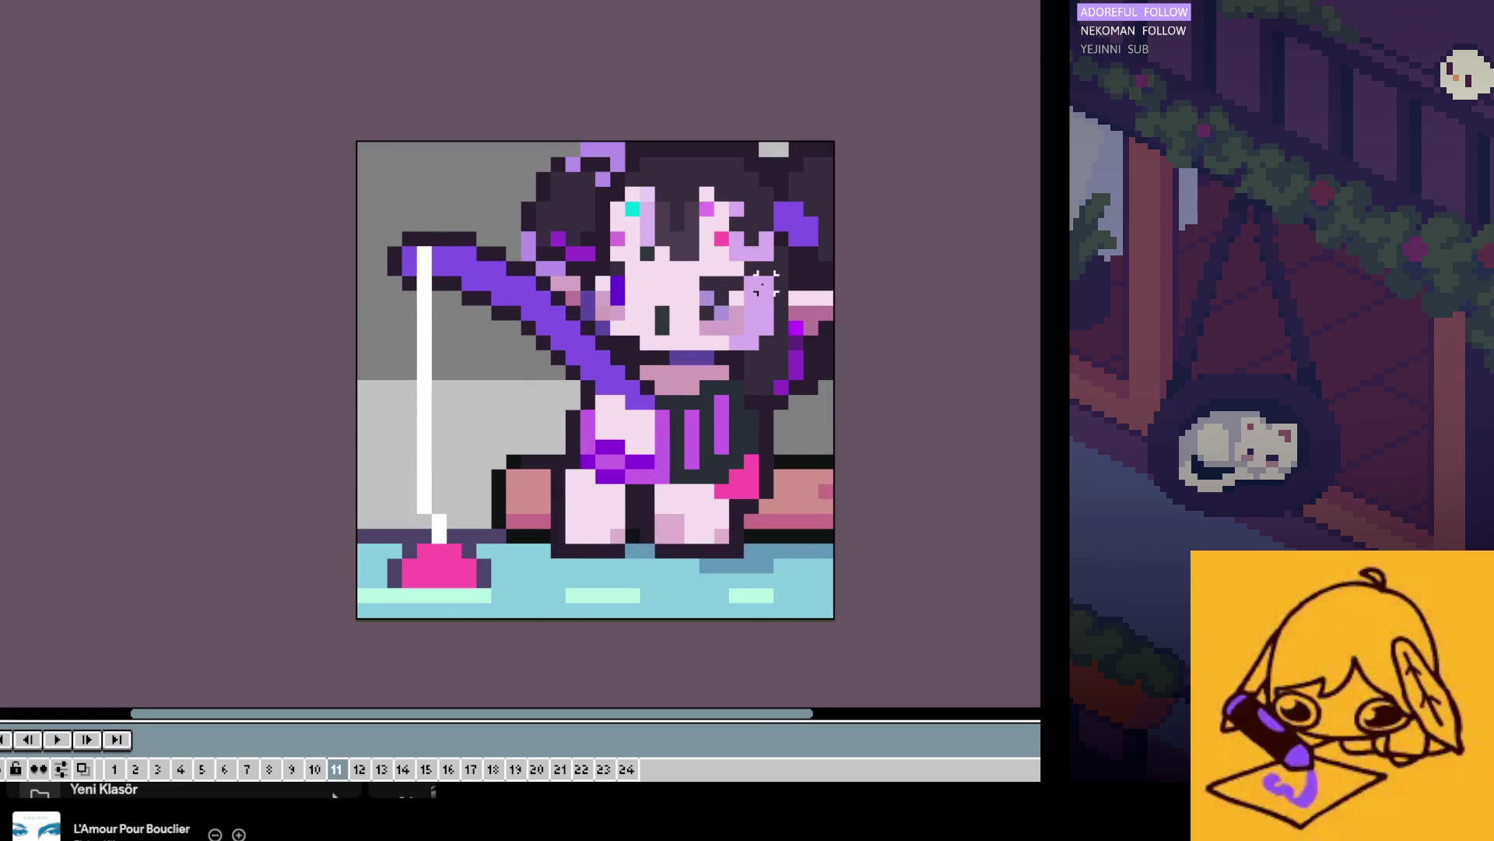
pyautogui.scroll(-1, 722, 346)
pyautogui.scroll(-1, 715, 365)
pyautogui.scroll(1, 662, 395)
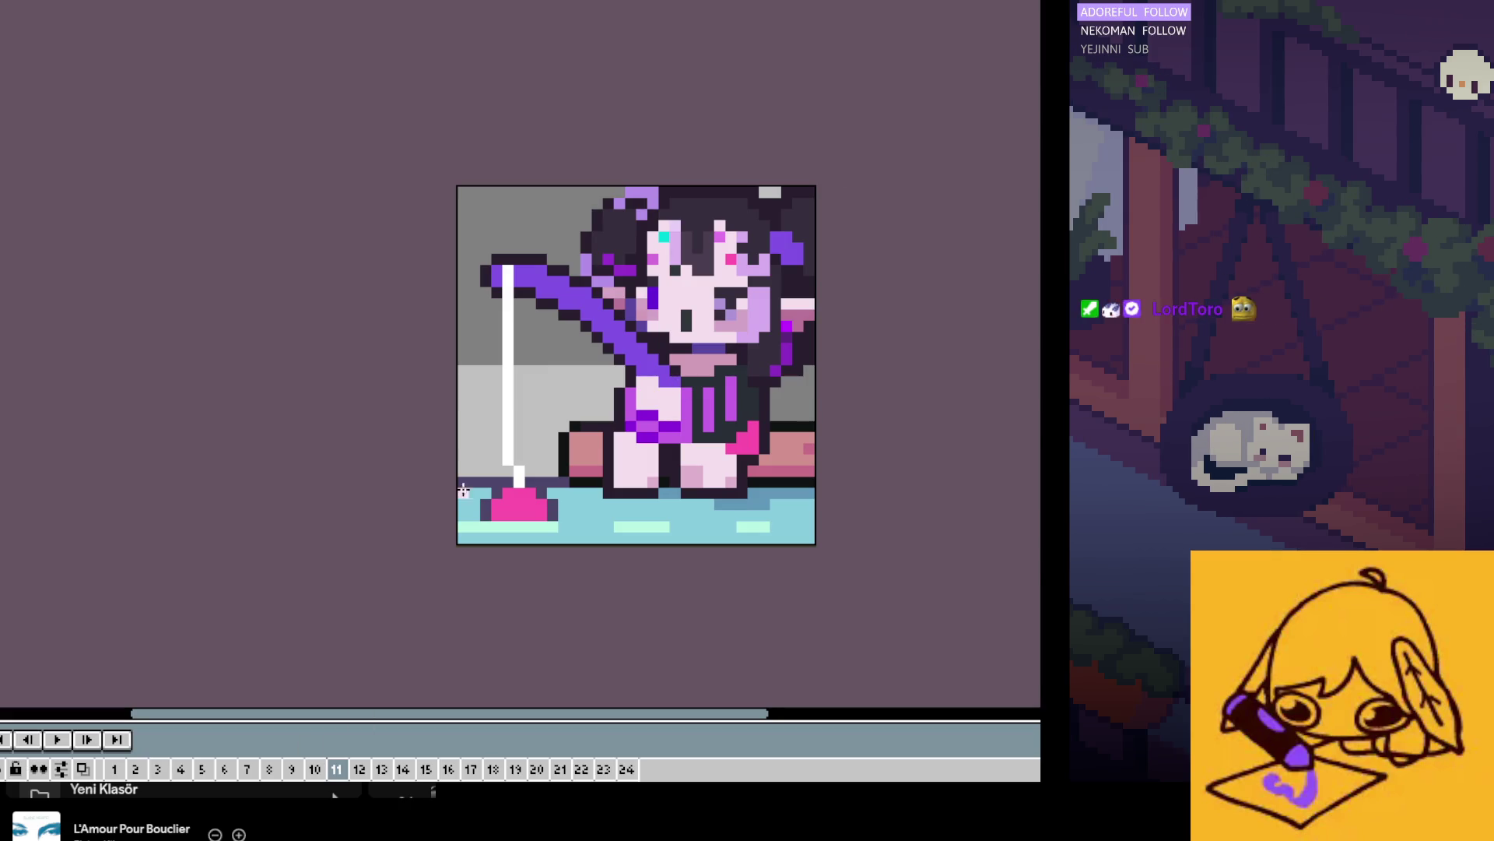
pyautogui.scroll(1, 476, 395)
pyautogui.click(540, 335)
pyautogui.click(564, 554)
pyautogui.scroll(-1, 515, 472)
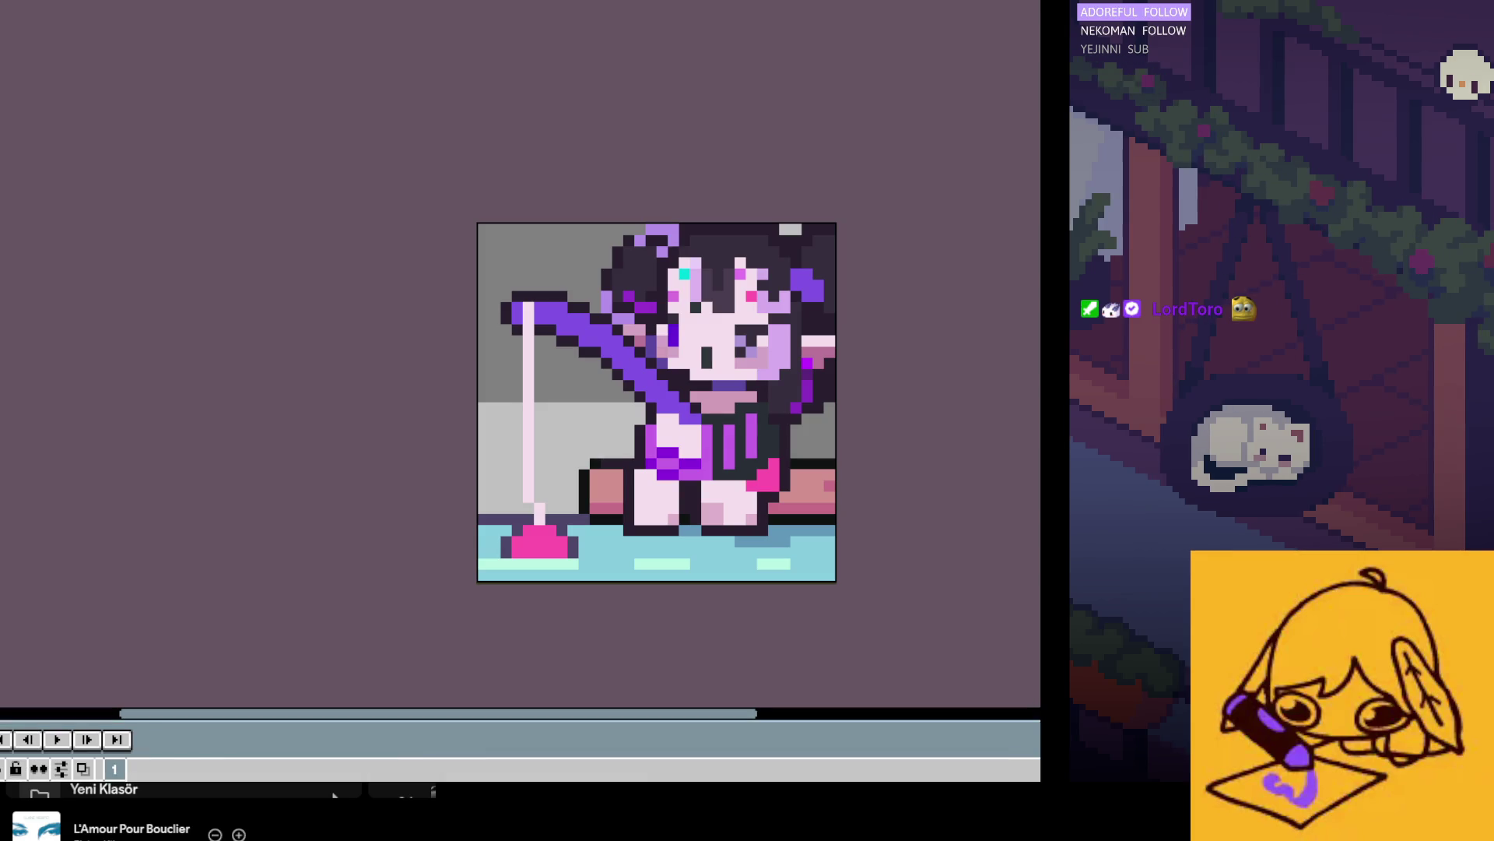
# Step: Paint one darker pink pixel on the girl's lower body and zoom to inspect frame 11
pyautogui.click(708, 516)
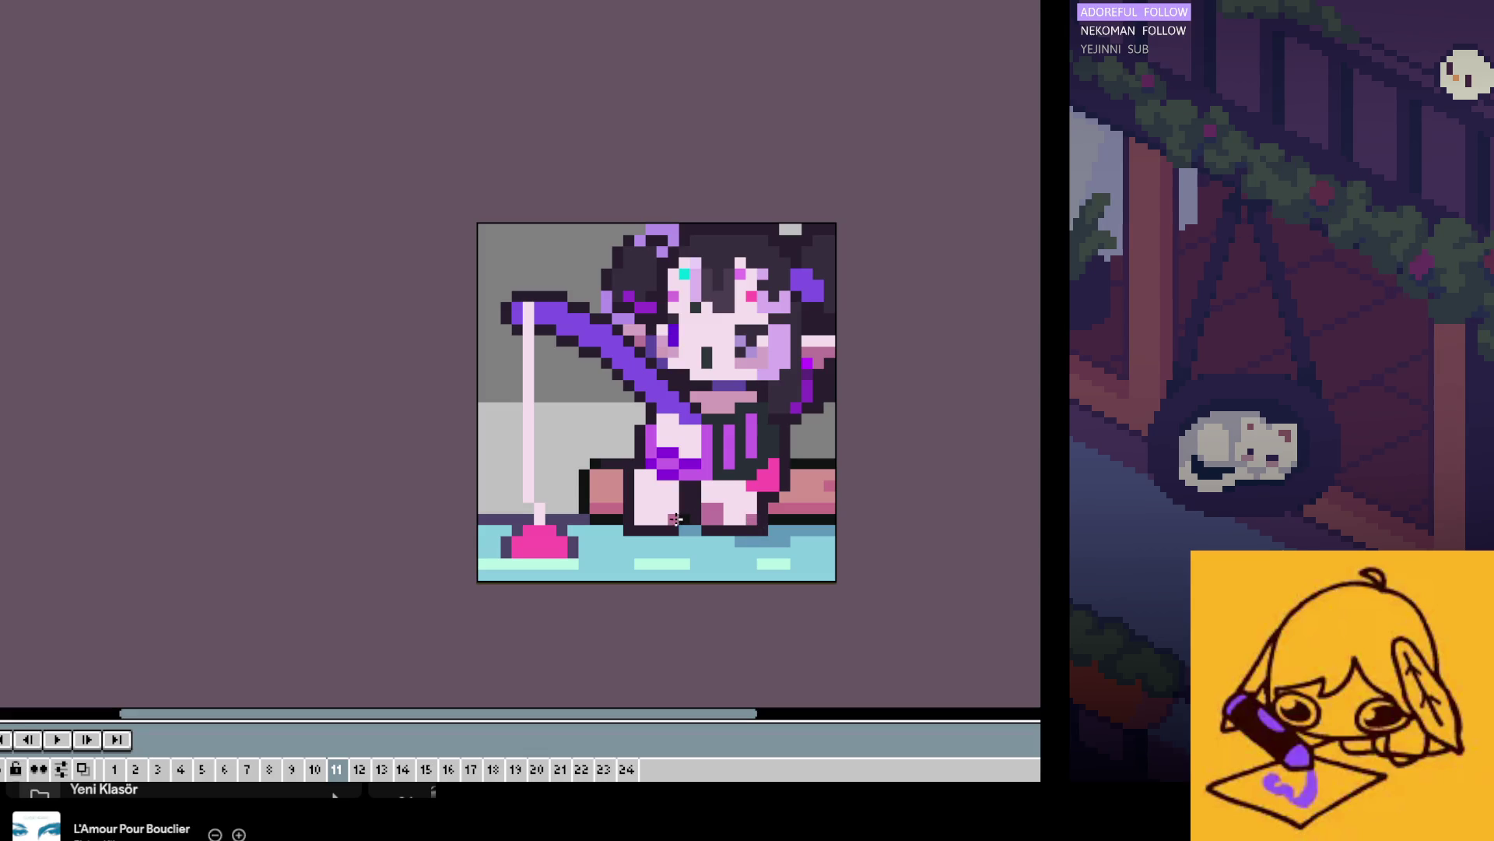
pyautogui.scroll(2, 734, 387)
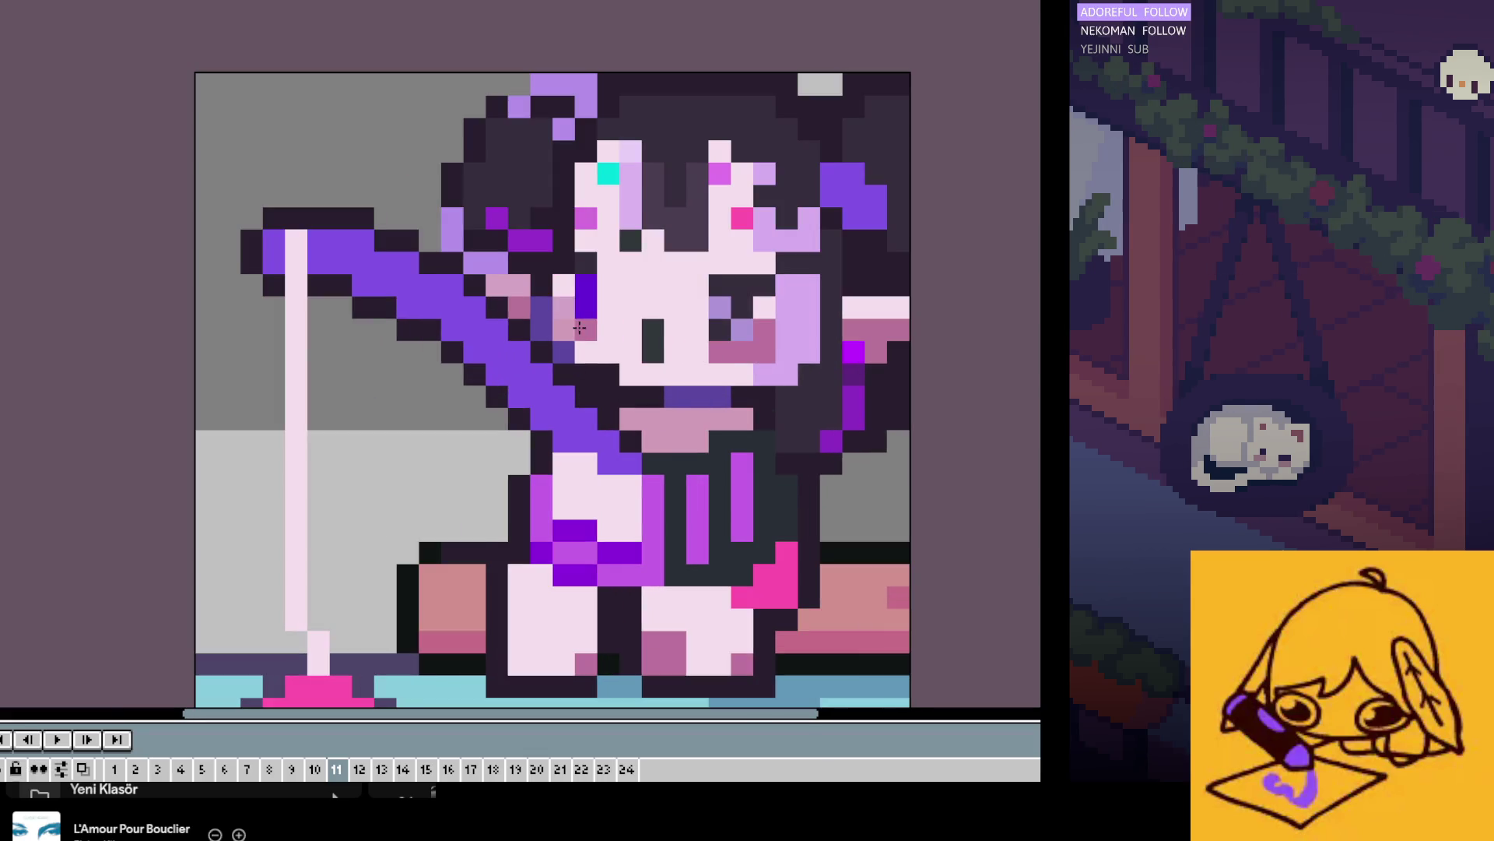
pyautogui.scroll(-2, 662, 413)
pyautogui.scroll(2, 614, 373)
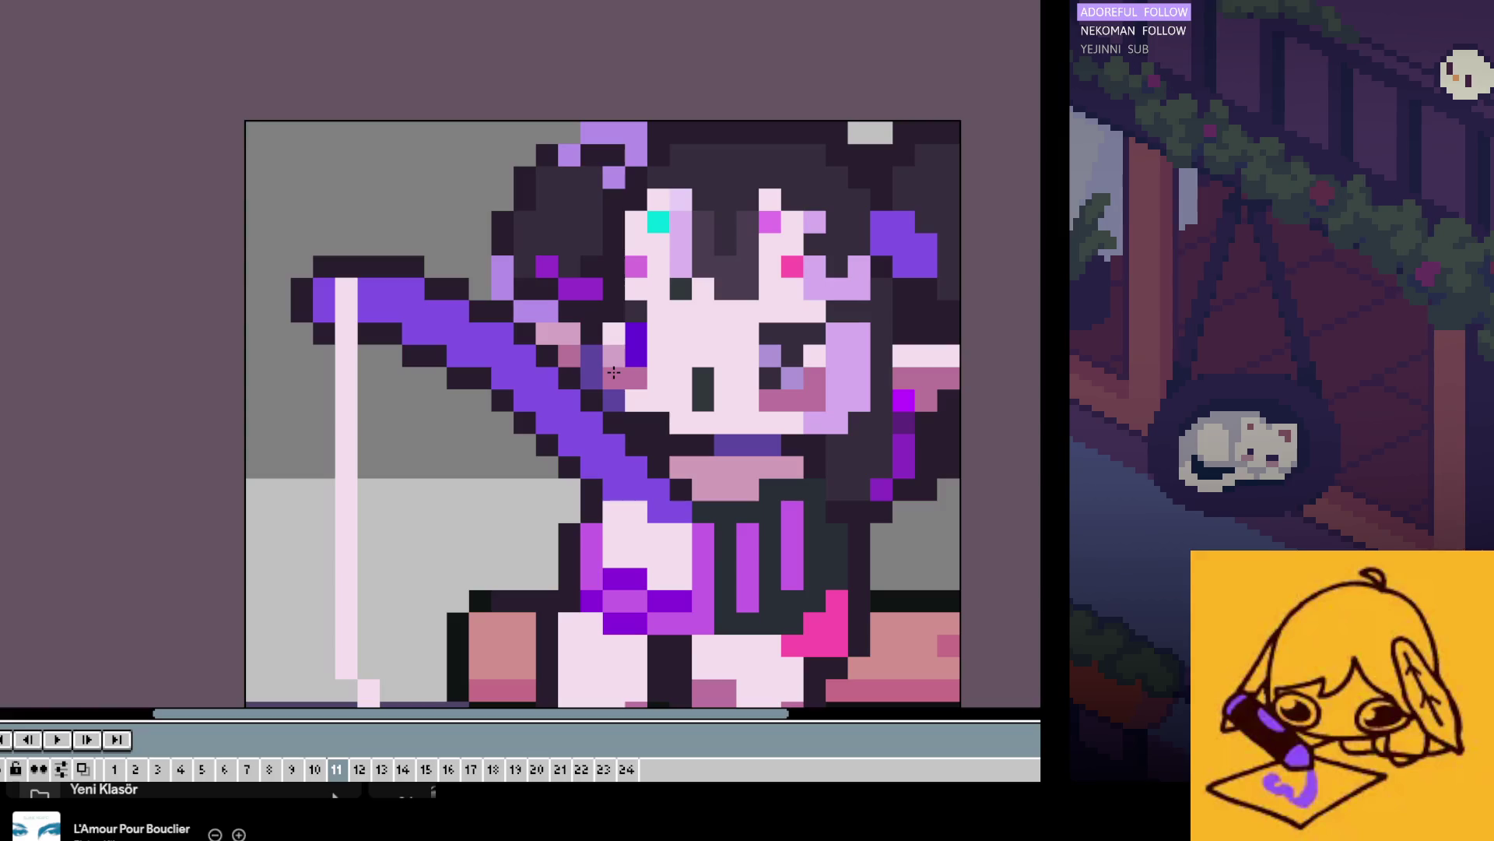
pyautogui.scroll(-1, 712, 428)
pyautogui.scroll(-1, 769, 496)
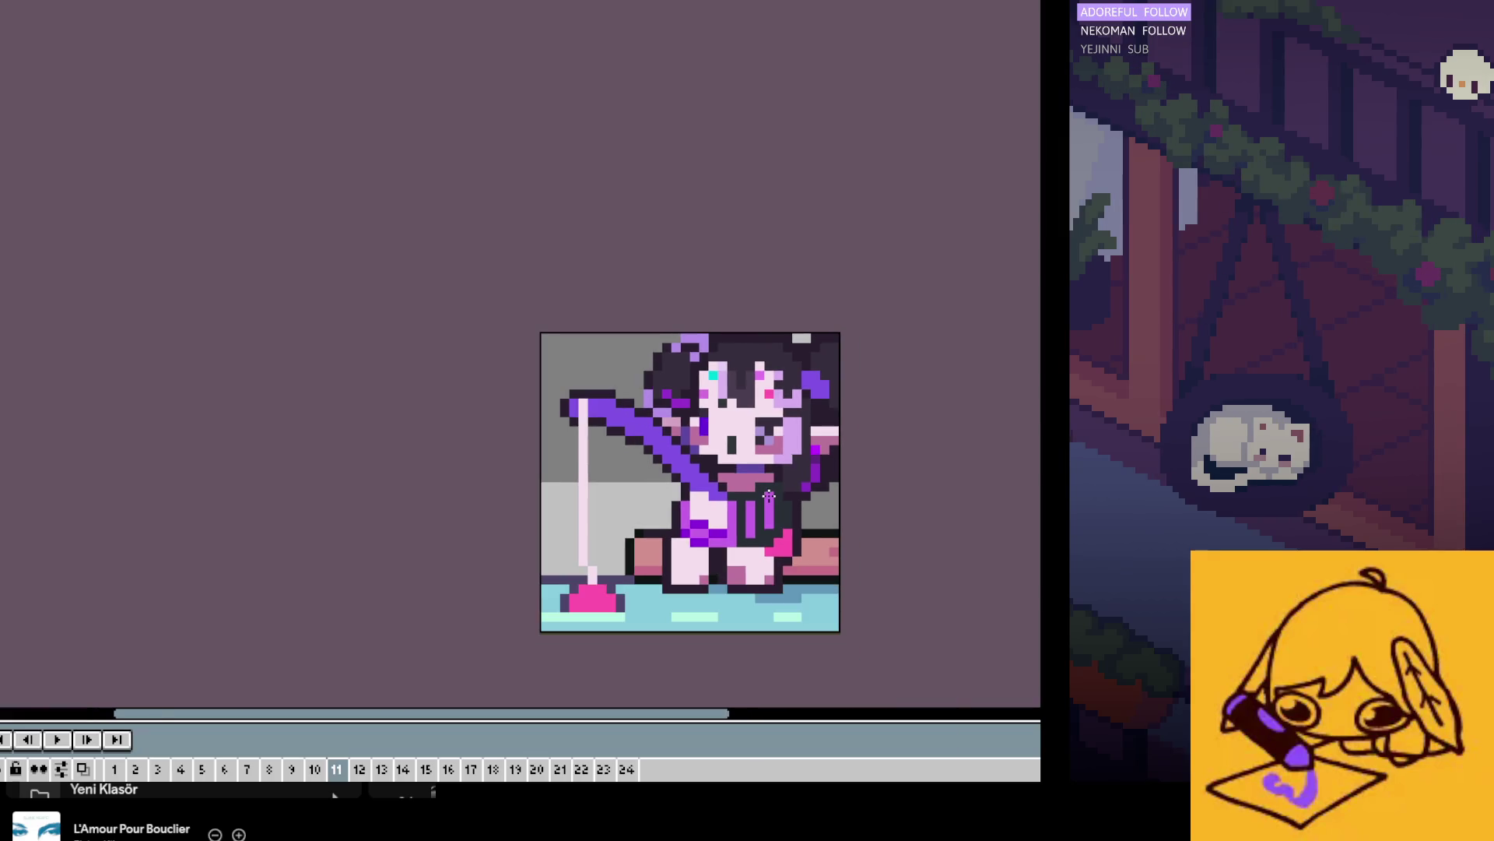
pyautogui.scroll(-1, 764, 476)
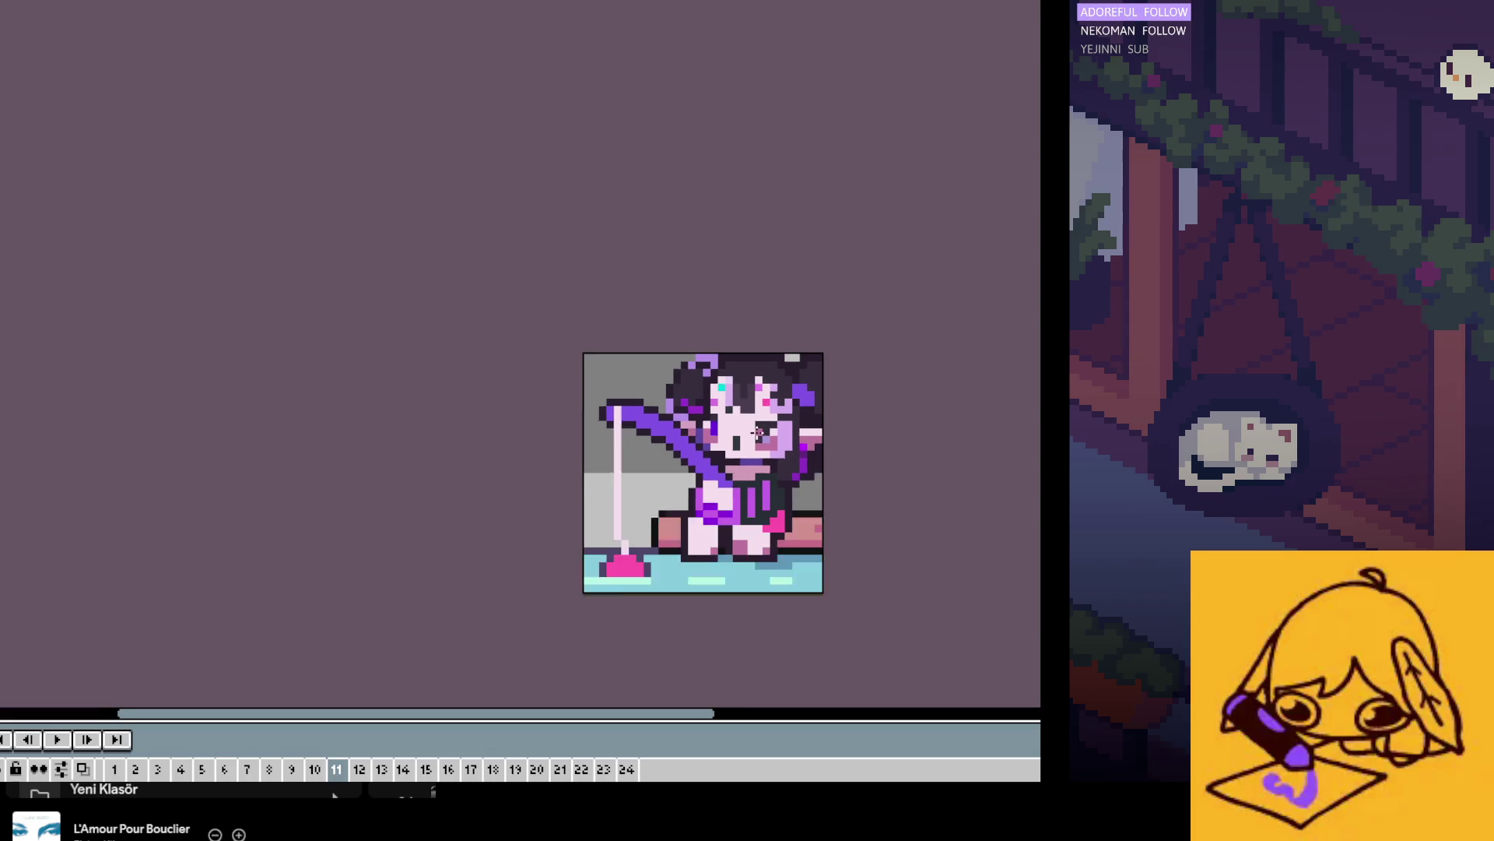
pyautogui.scroll(1, 760, 469)
pyautogui.scroll(1, 681, 417)
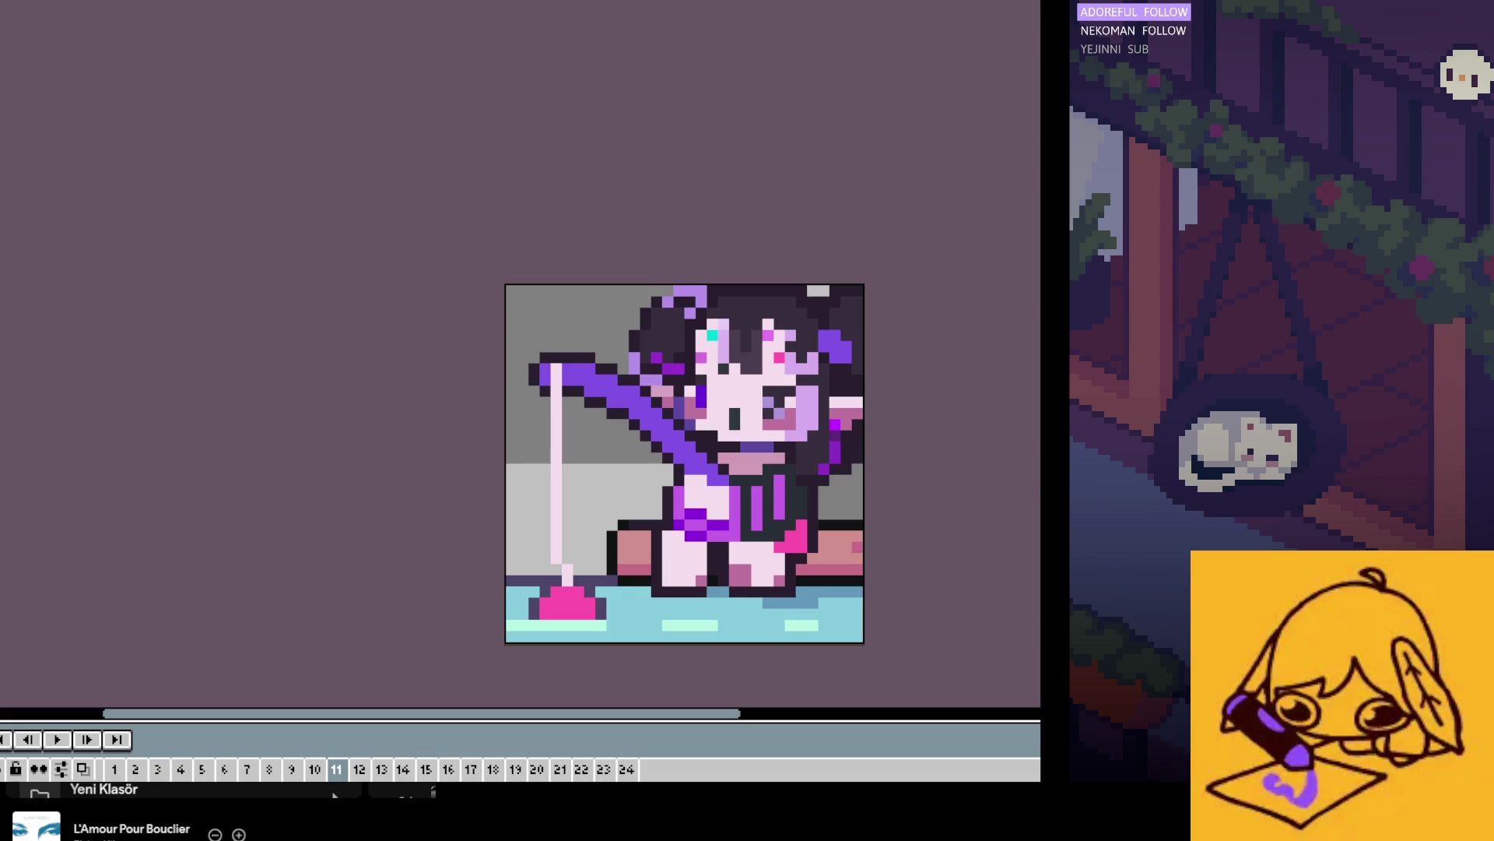
pyautogui.scroll(-3, 634, 568)
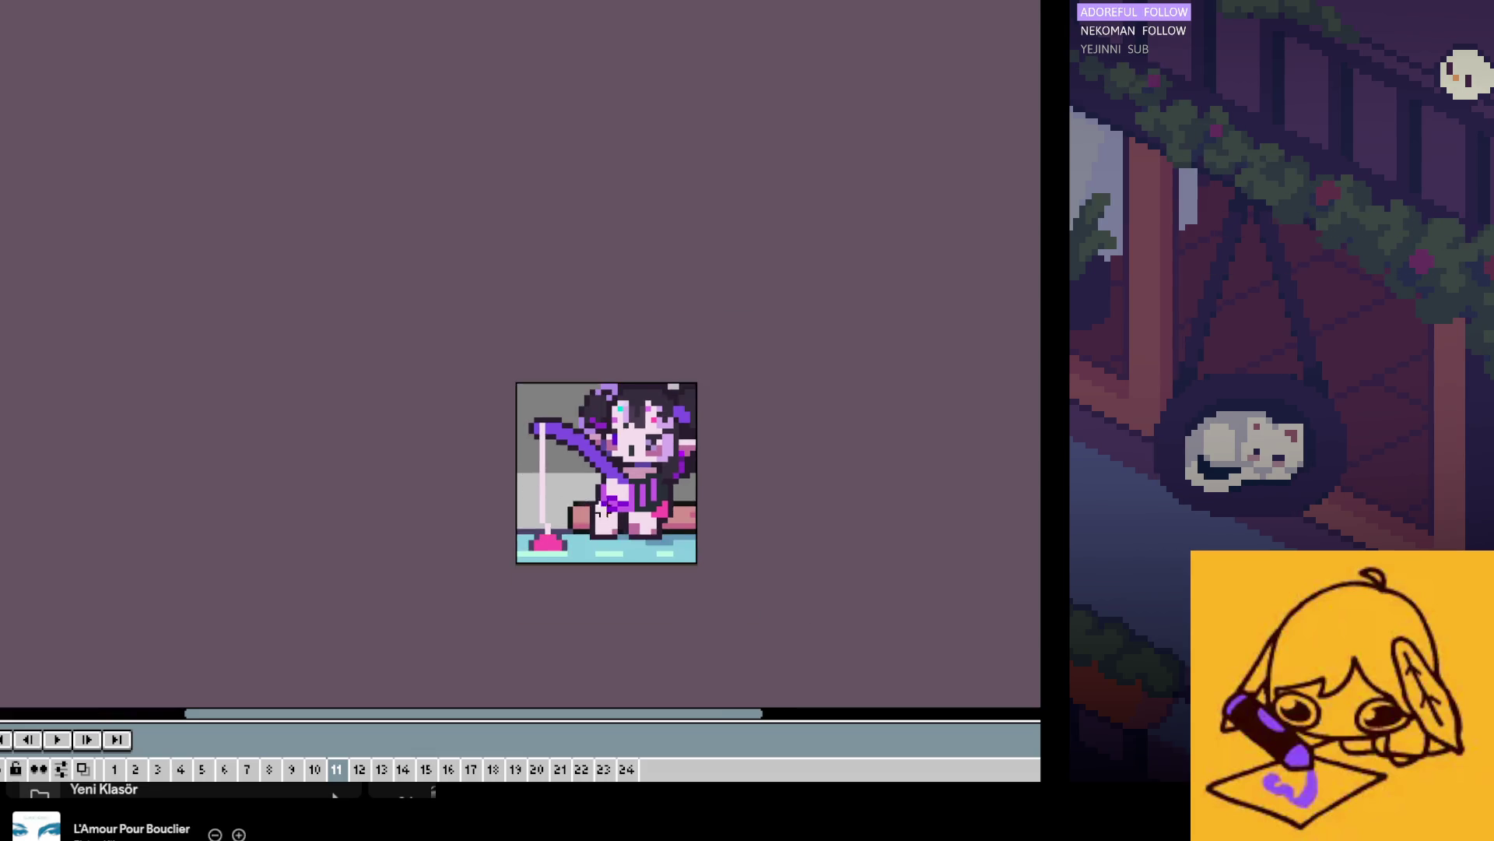
pyautogui.scroll(2, 645, 528)
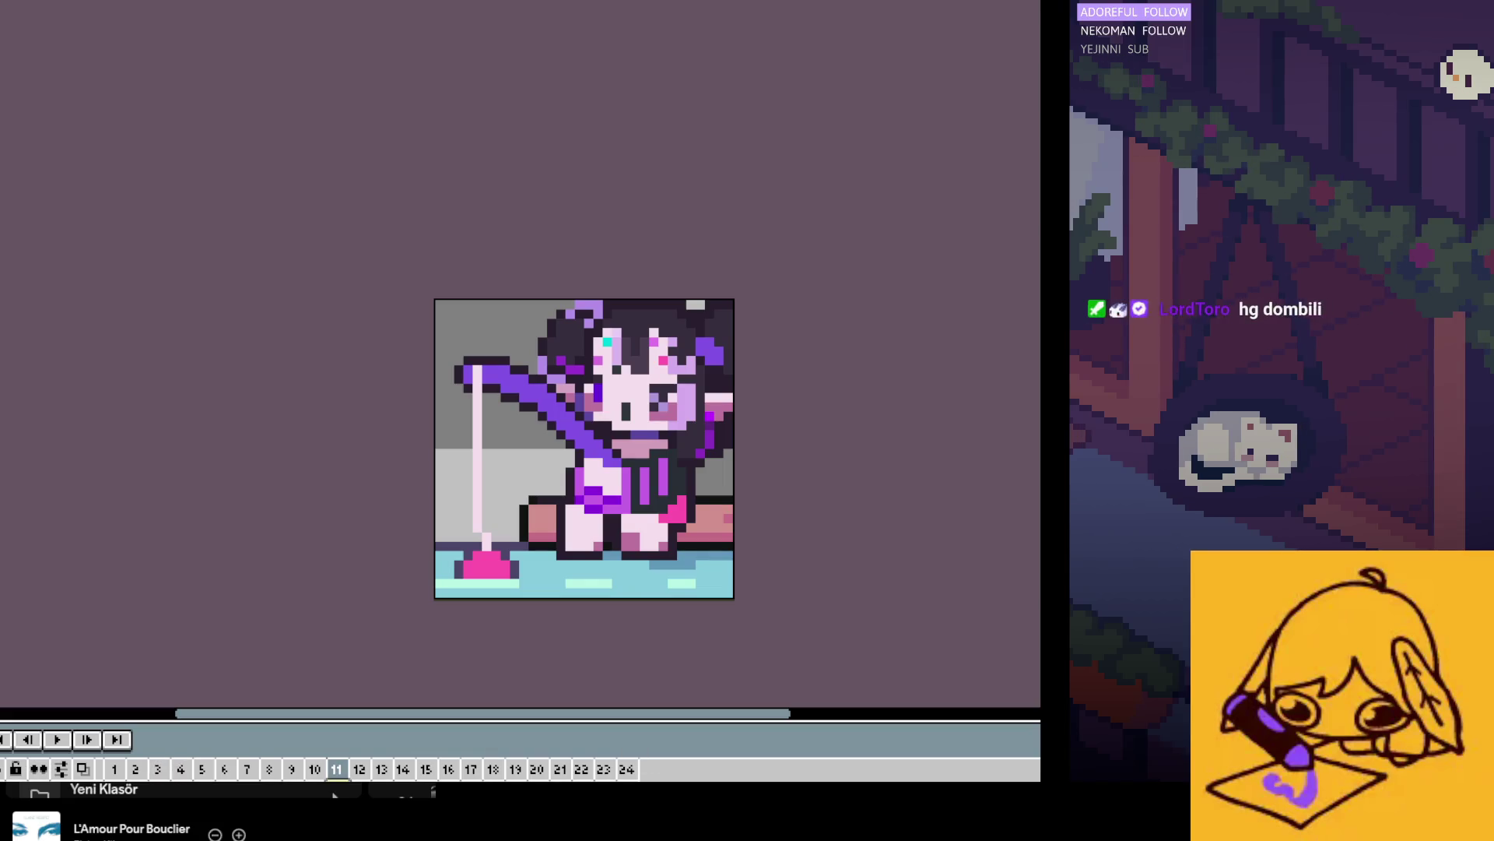
pyautogui.scroll(1, 493, 358)
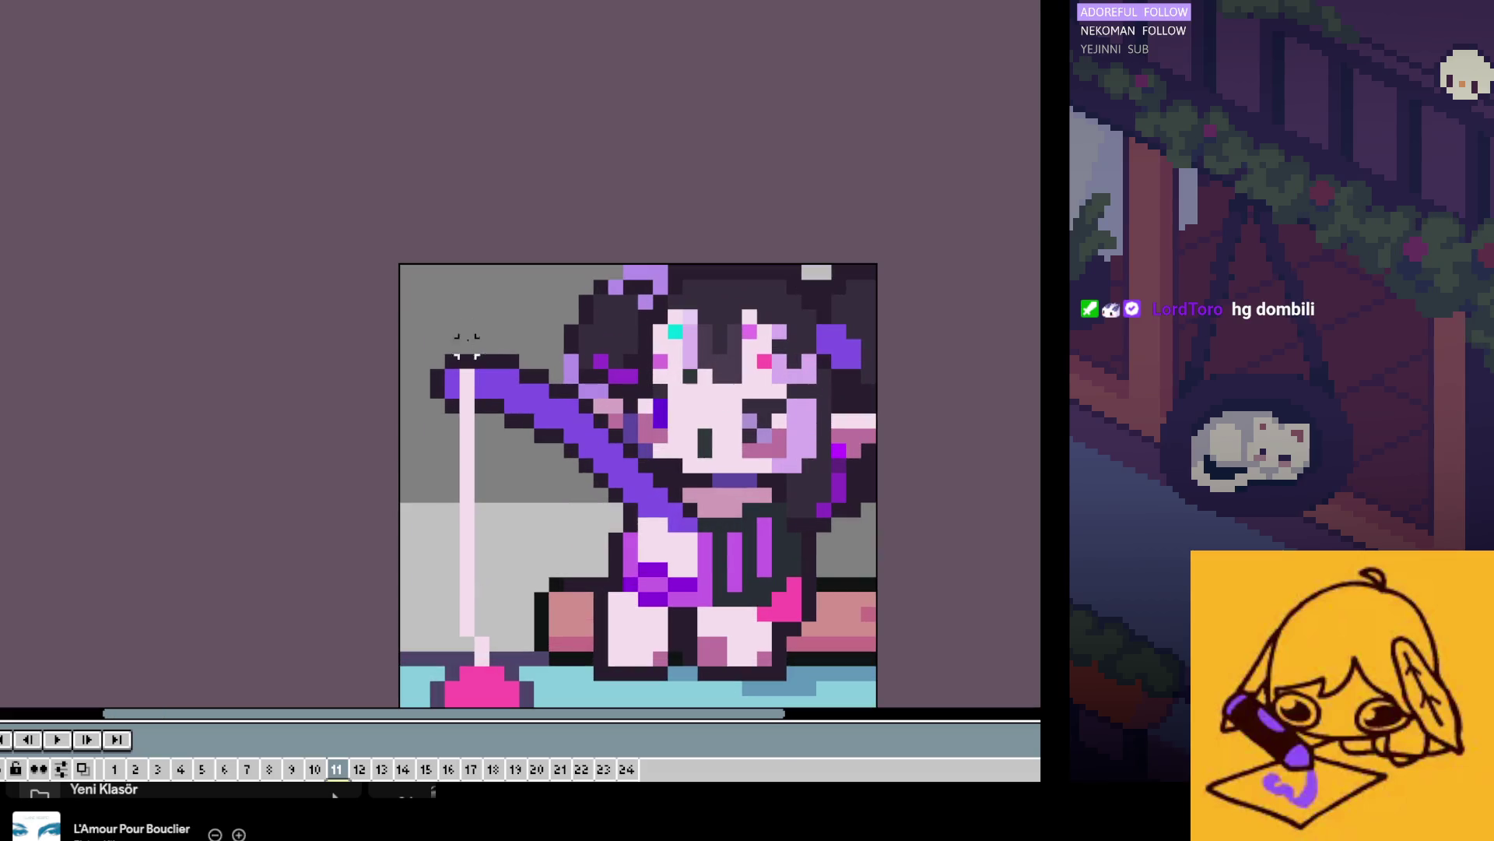
pyautogui.scroll(-1, 378, 381)
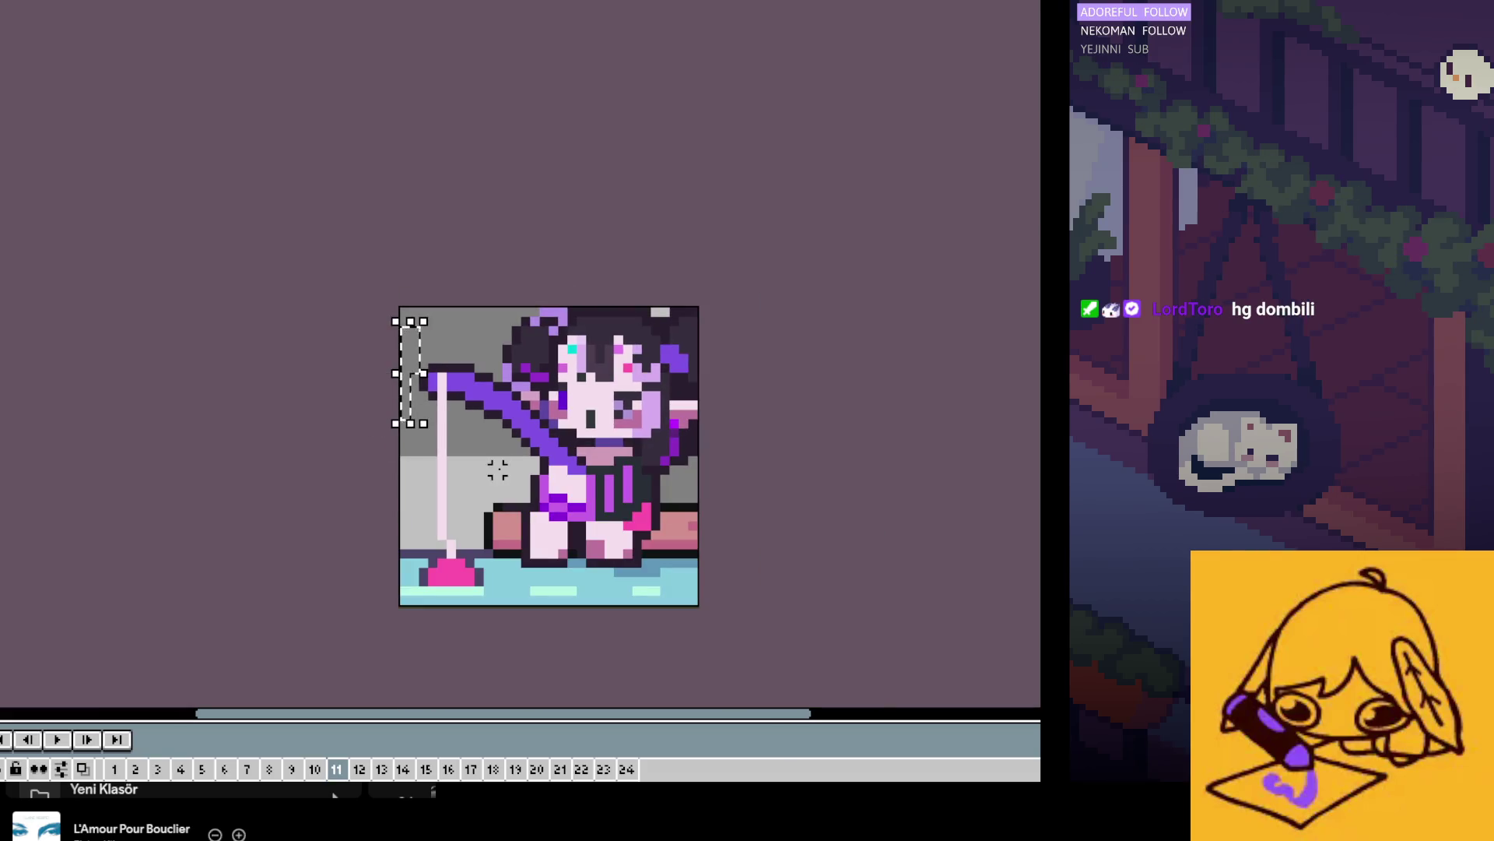
pyautogui.moveTo(386, 405); pyautogui.dragTo(701, 538)
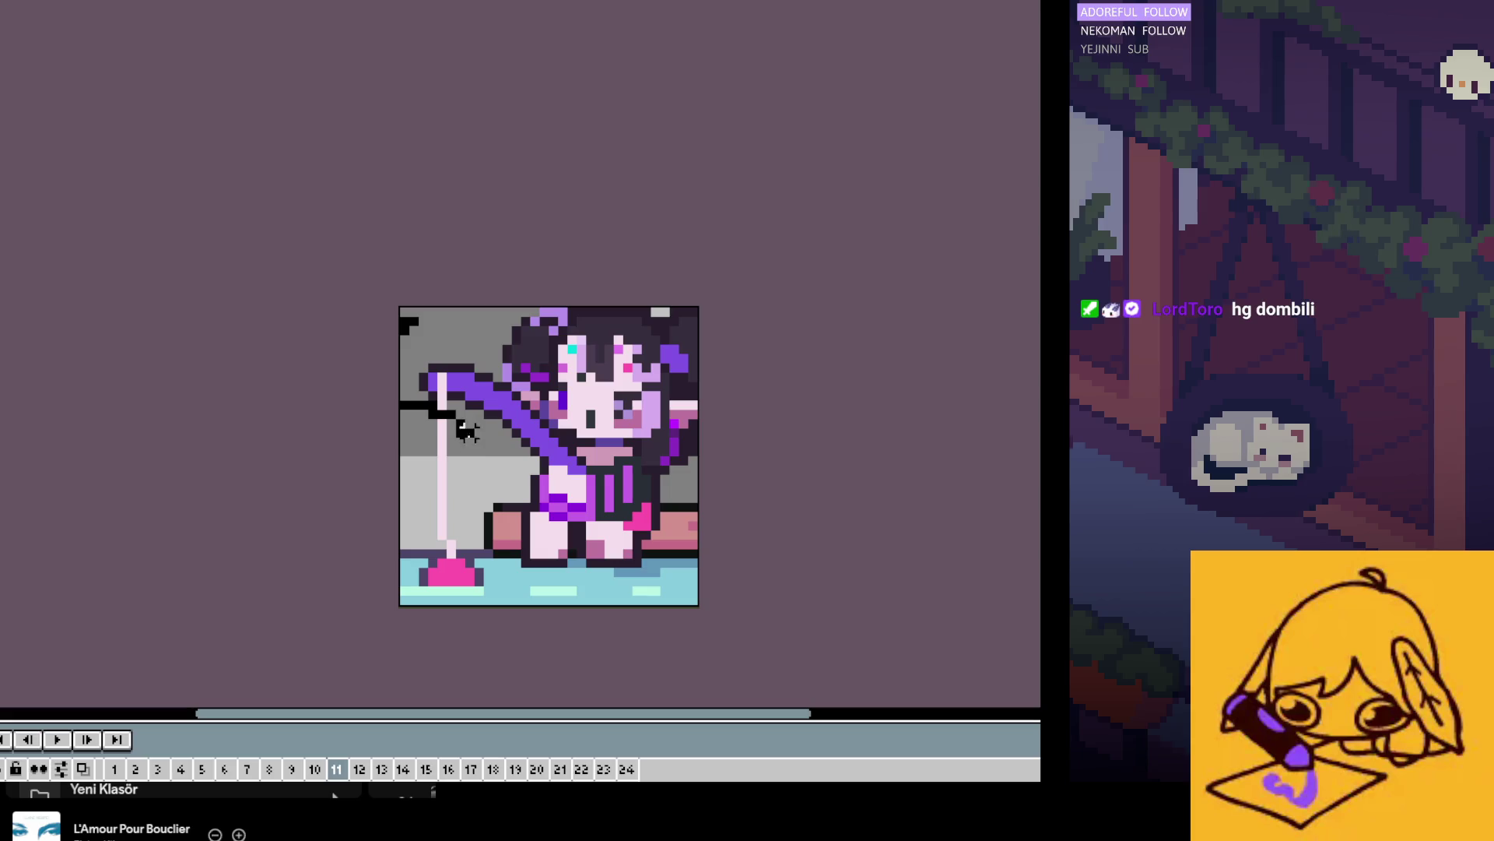
pyautogui.moveTo(674, 284); pyautogui.dragTo(534, 324)
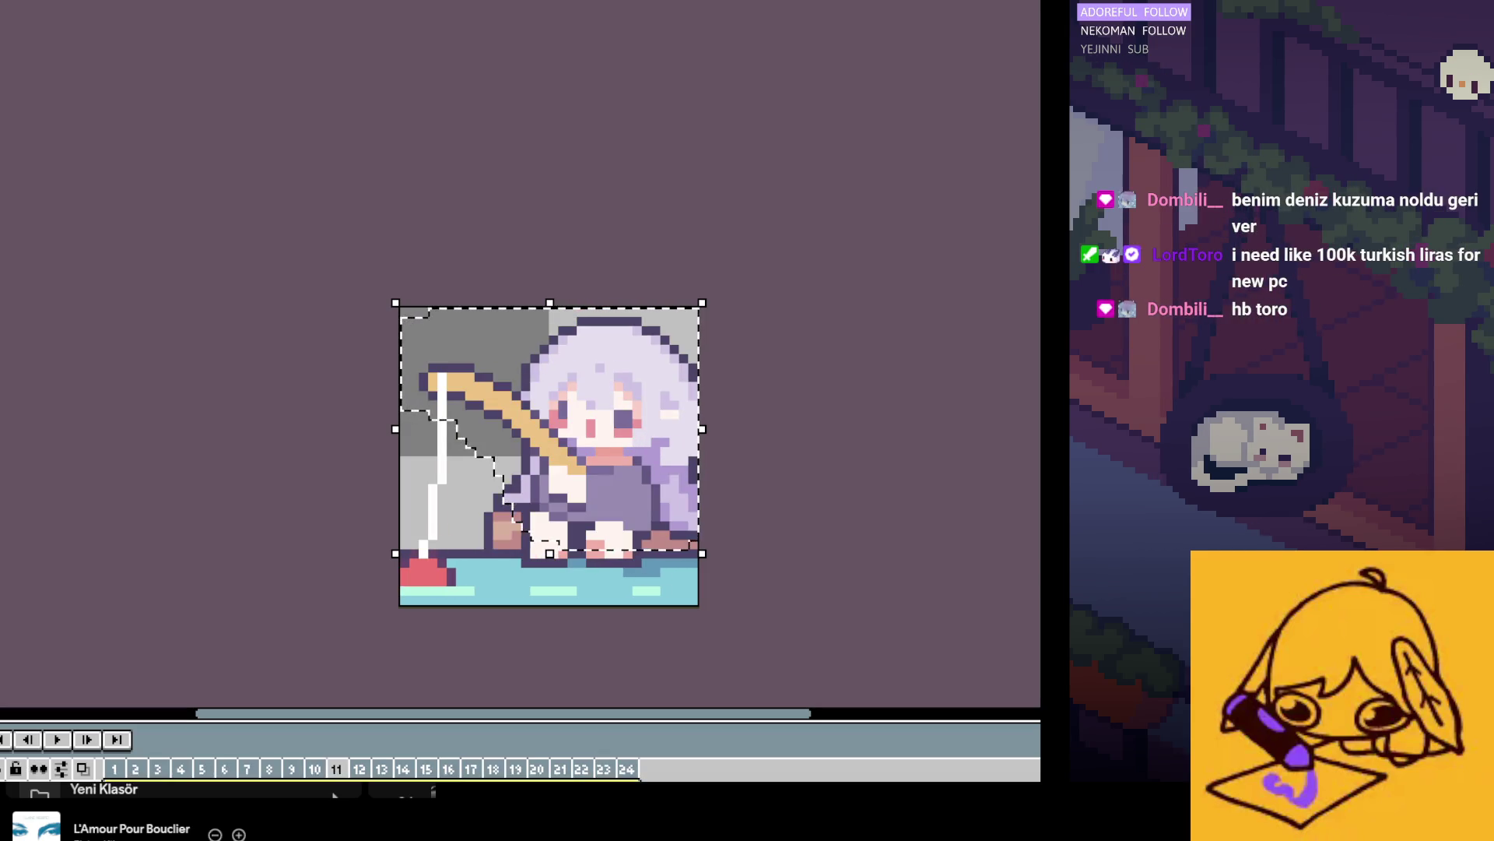
pyautogui.click(359, 769)
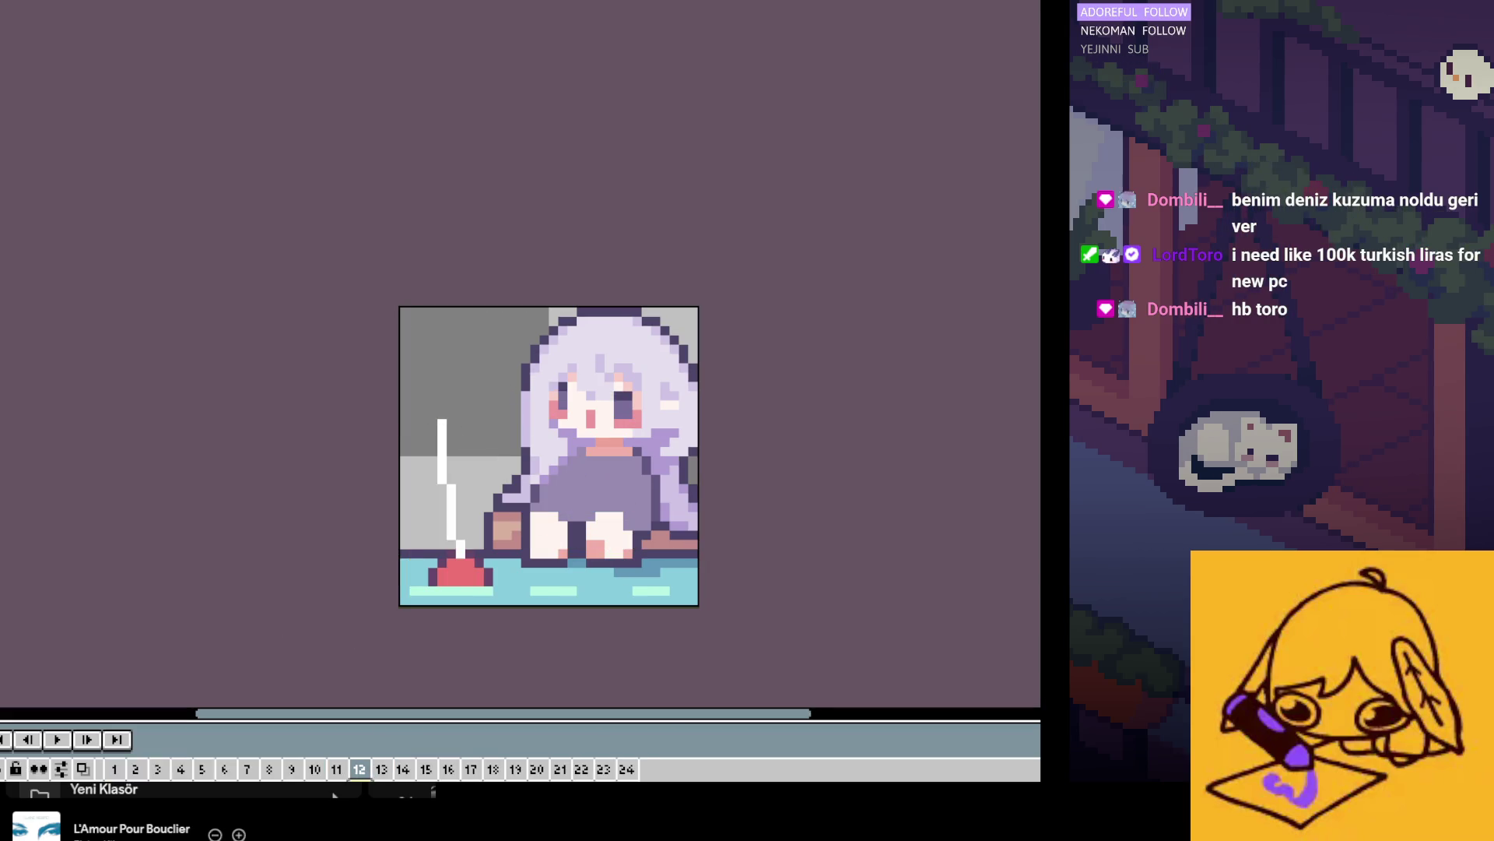
pyautogui.click(381, 769)
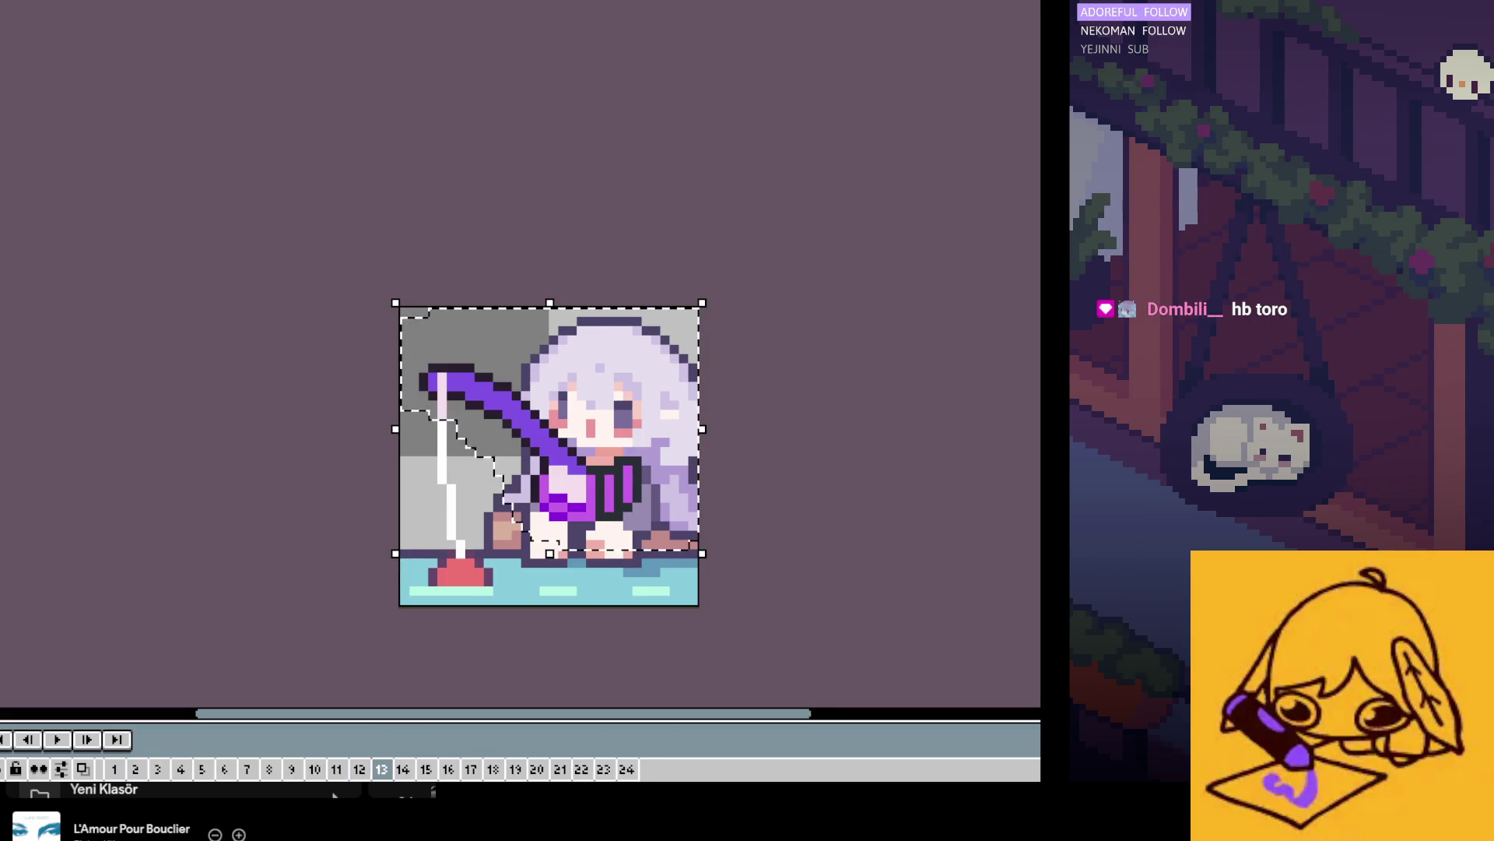
pyautogui.click(403, 769)
pyautogui.click(425, 769)
pyautogui.click(448, 769)
pyautogui.click(471, 769)
pyautogui.press('Right')
pyautogui.press('Right')
pyautogui.press('Right')
pyautogui.press('Right')
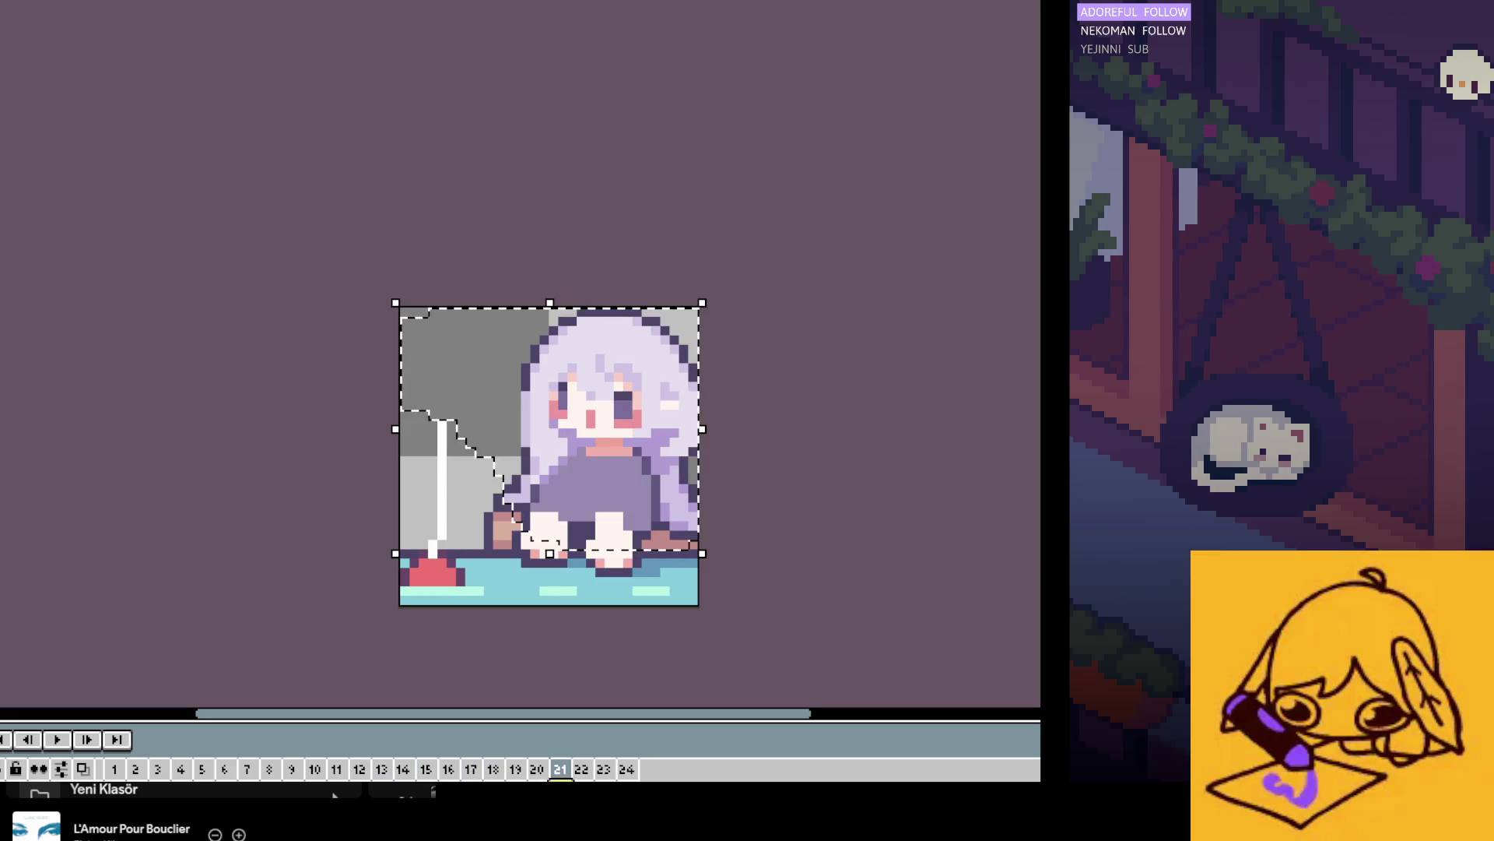
pyautogui.press('Right')
pyautogui.press('Right')
pyautogui.press('Right')
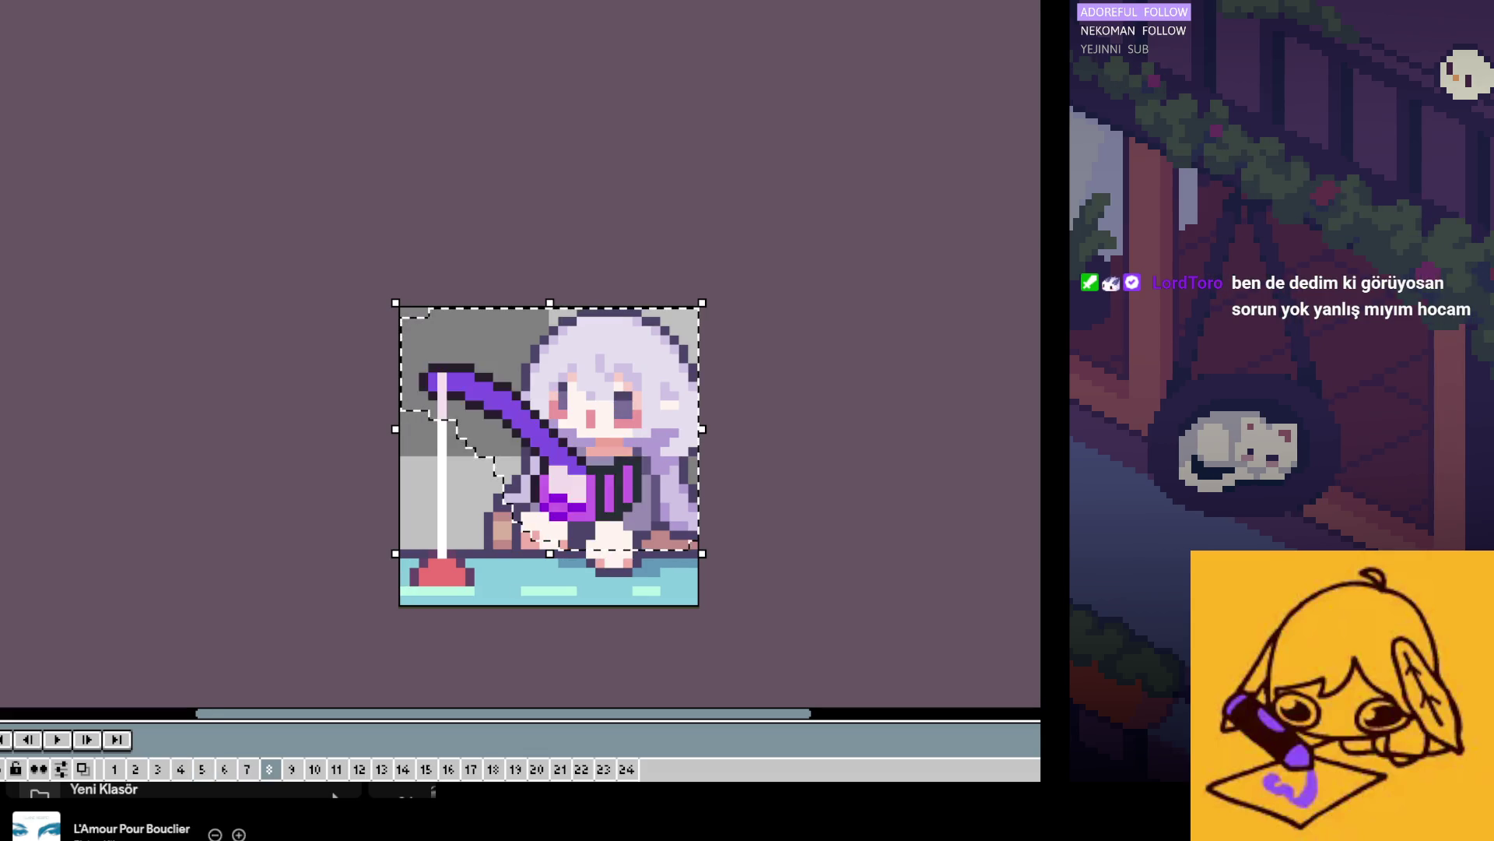
pyautogui.click(303, 628)
pyautogui.press('b')
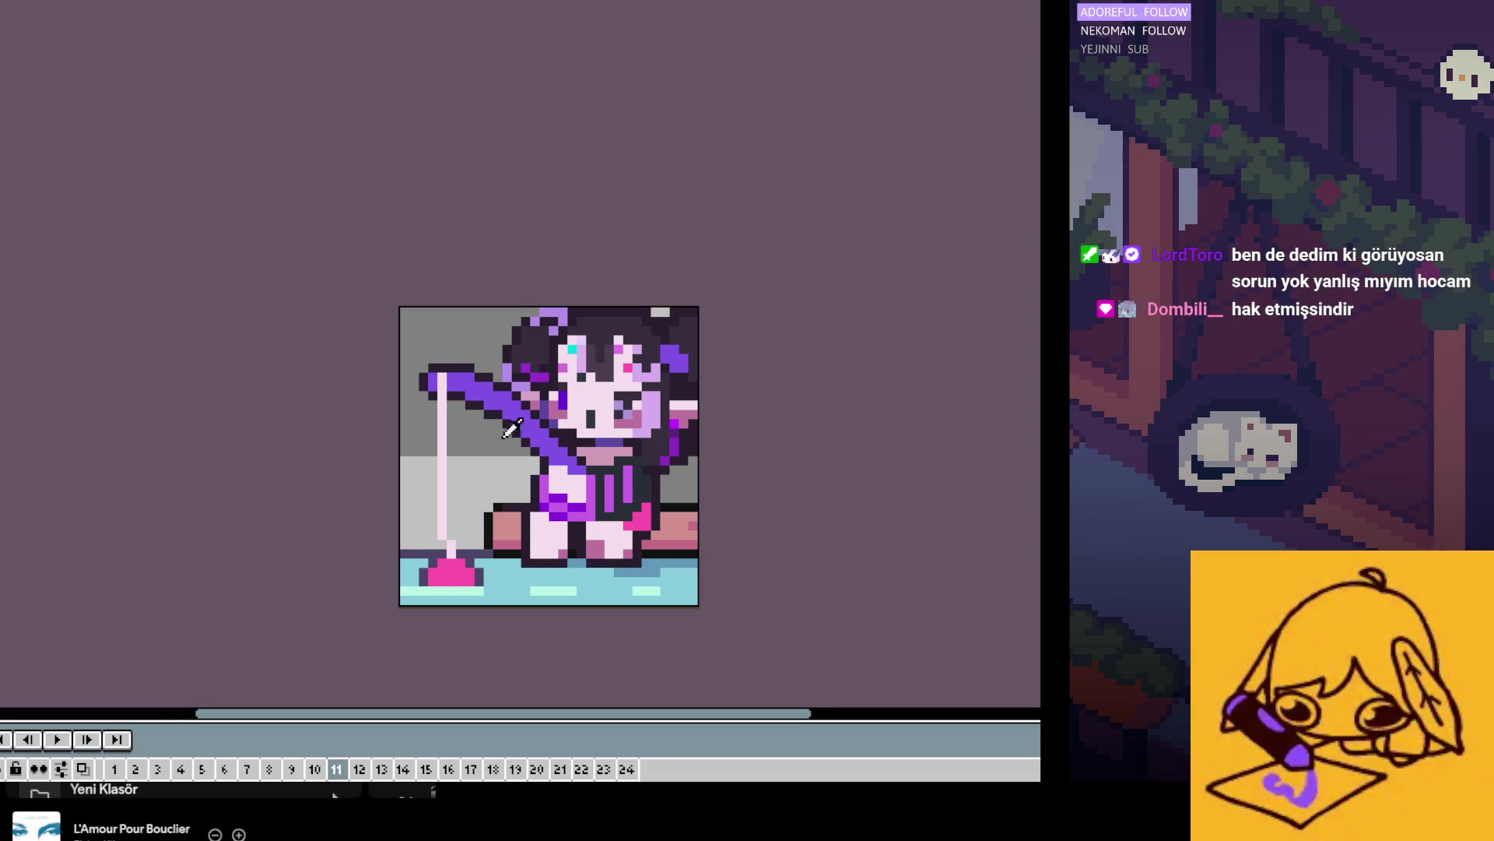
pyautogui.scroll(1, 505, 435)
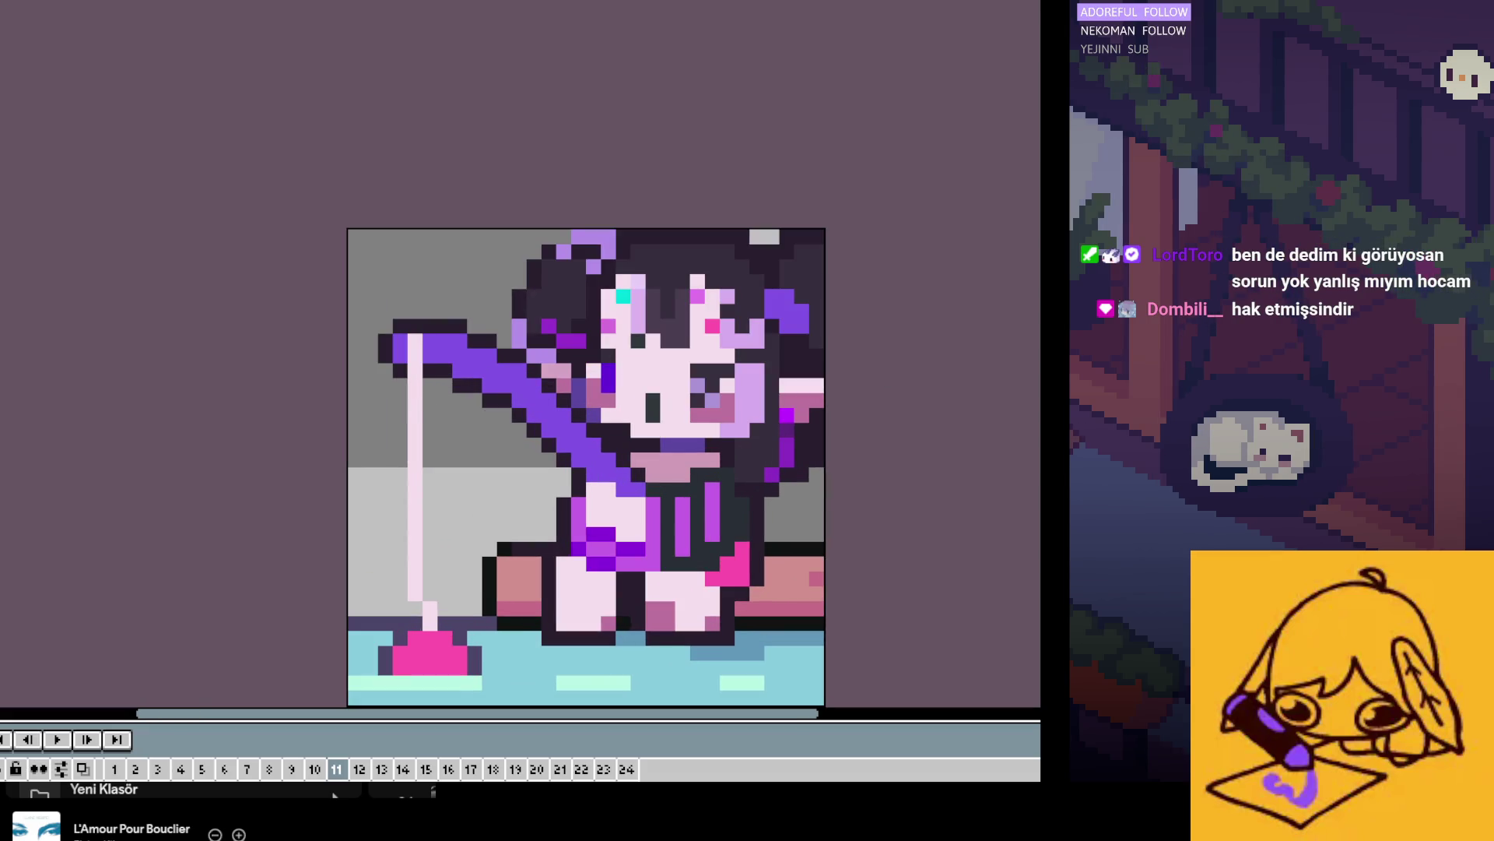
pyautogui.scroll(-1, 560, 385)
pyautogui.scroll(2, 467, 599)
pyautogui.press('.')
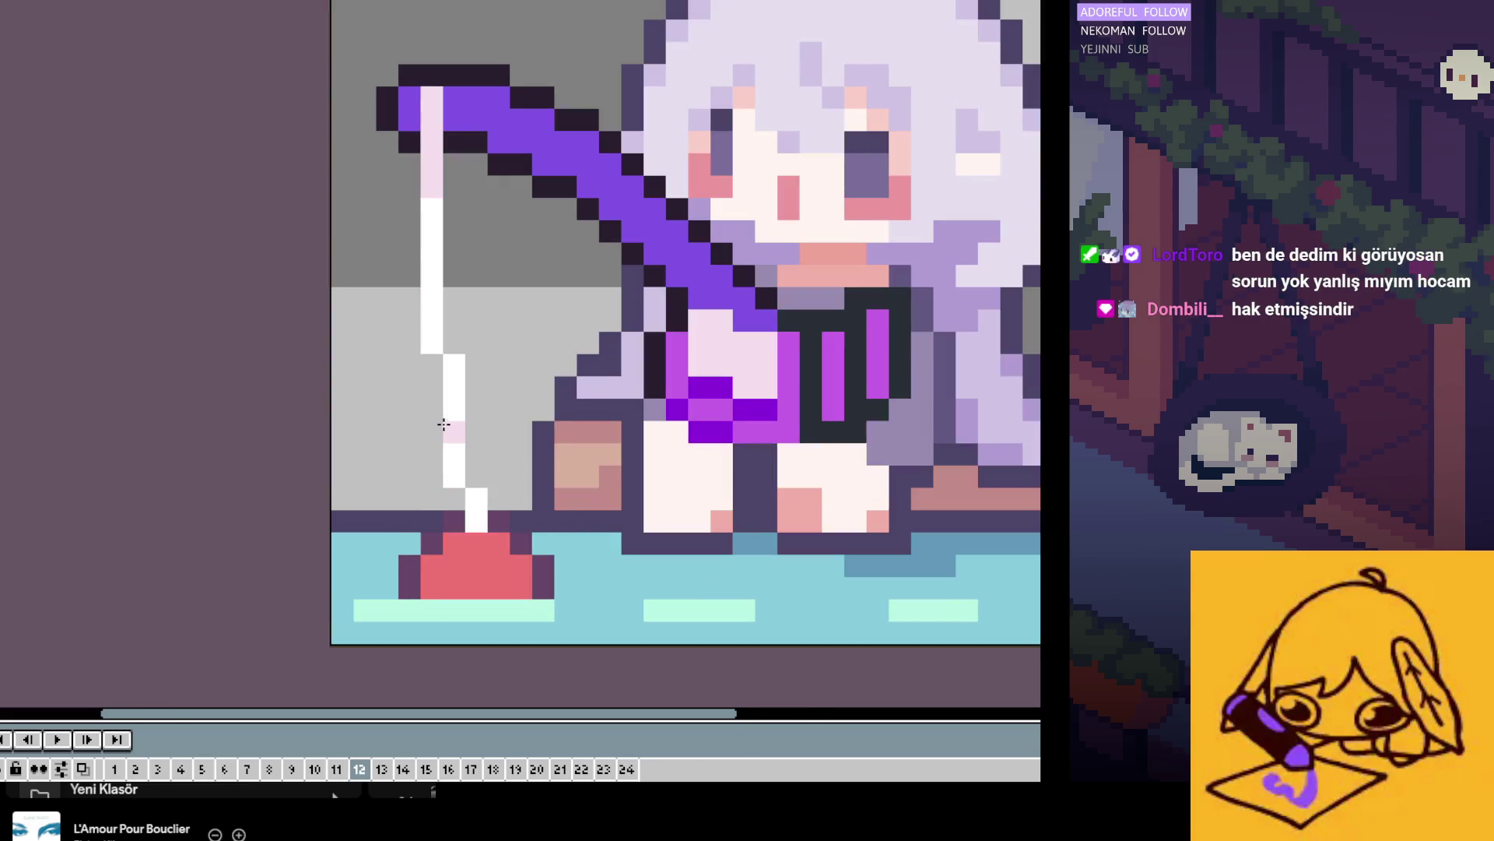
pyautogui.press('.')
pyautogui.press('.')
pyautogui.press('.')
pyautogui.press('.')
pyautogui.press('.')
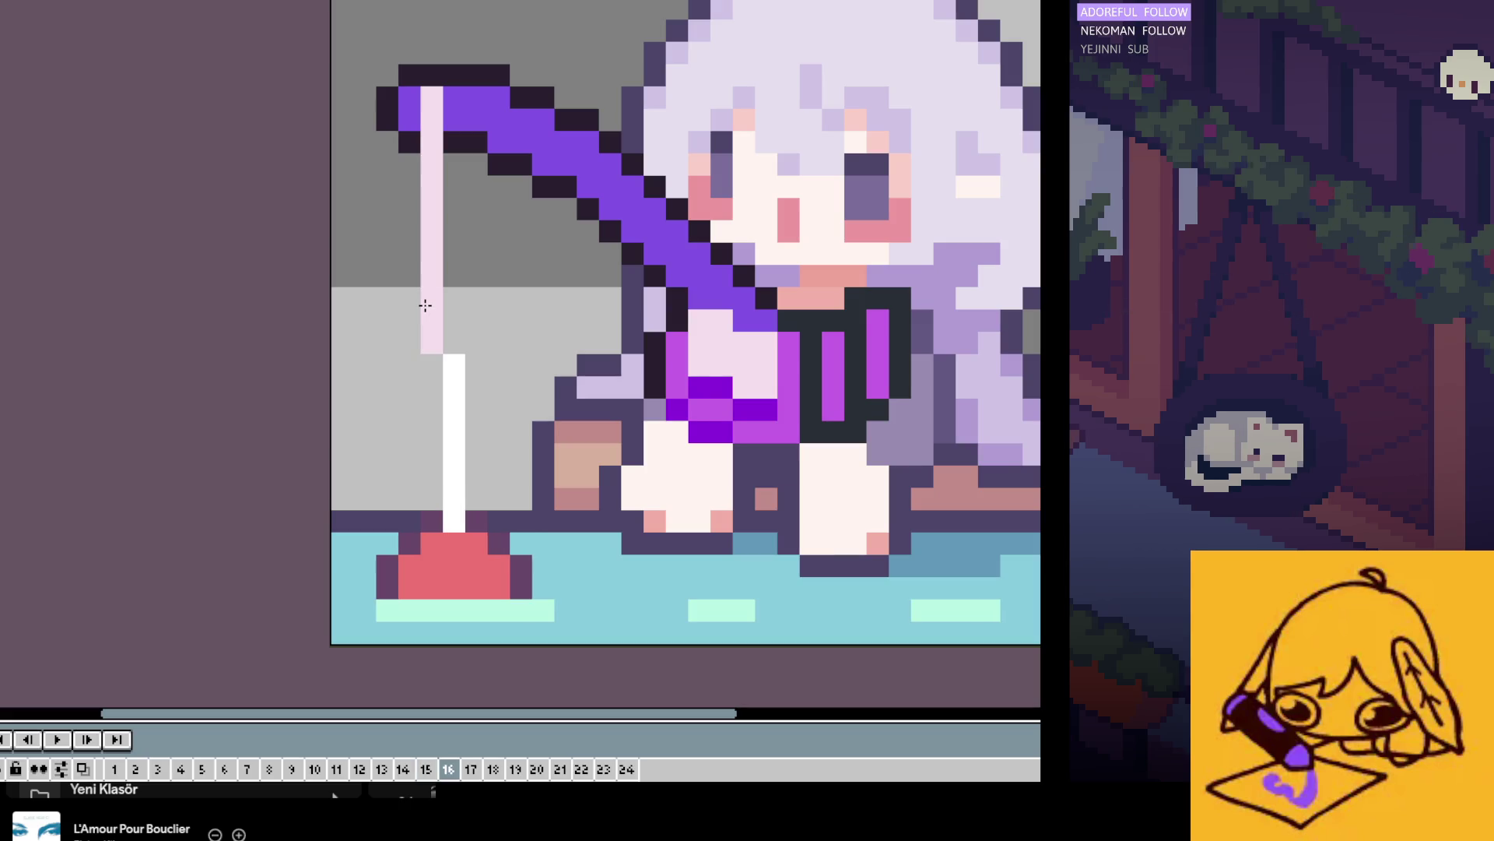
pyautogui.press('.')
pyautogui.press('.')
pyautogui.press('.')
pyautogui.press('.')
pyautogui.press('.')
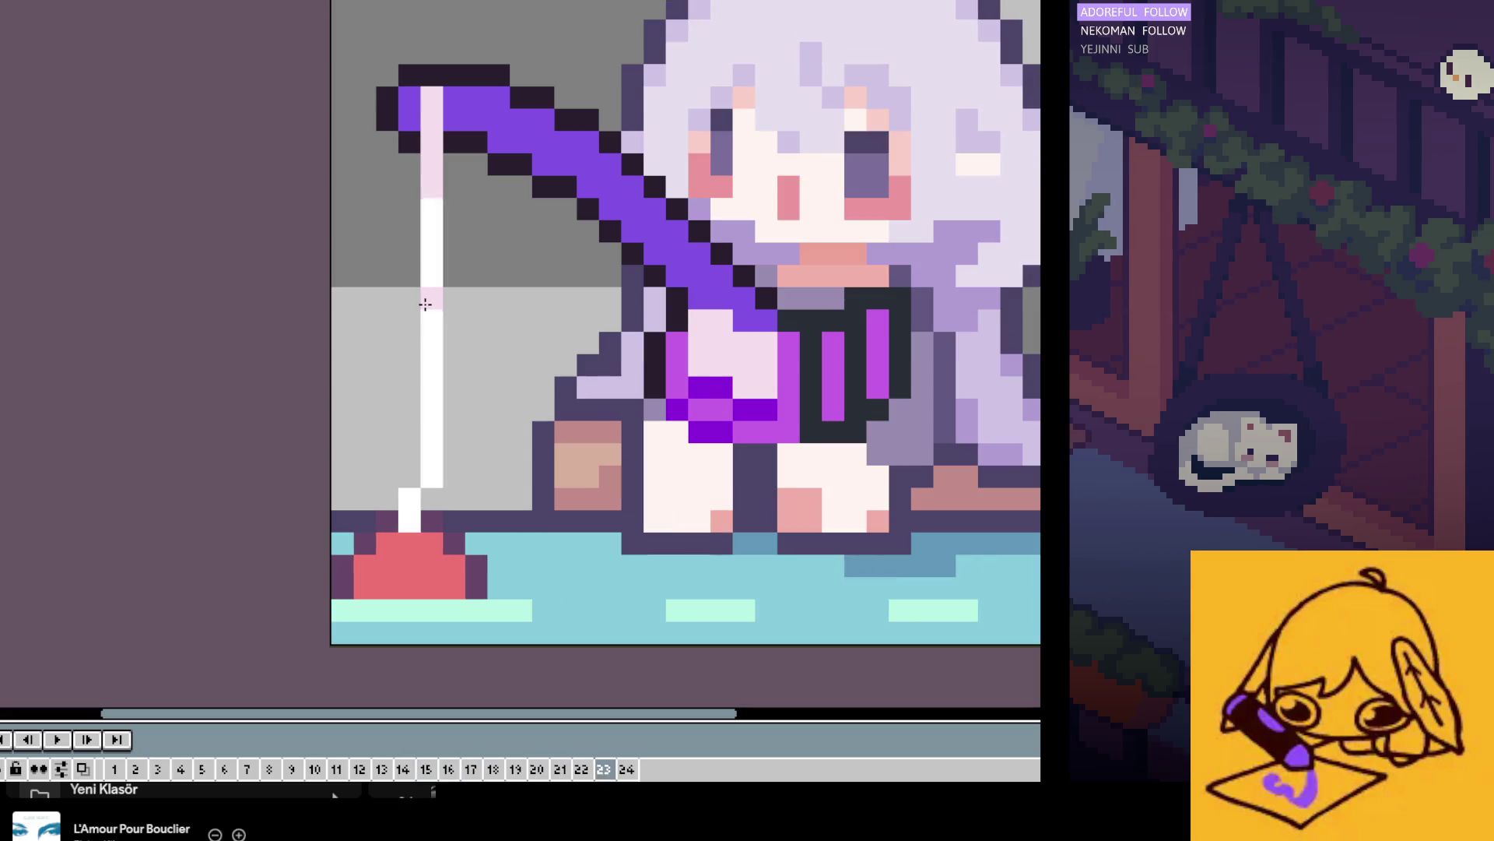
pyautogui.press('.')
pyautogui.press('.')
pyautogui.press('.')
pyautogui.press('.')
pyautogui.press('.')
pyautogui.press('.')
pyautogui.press('.')
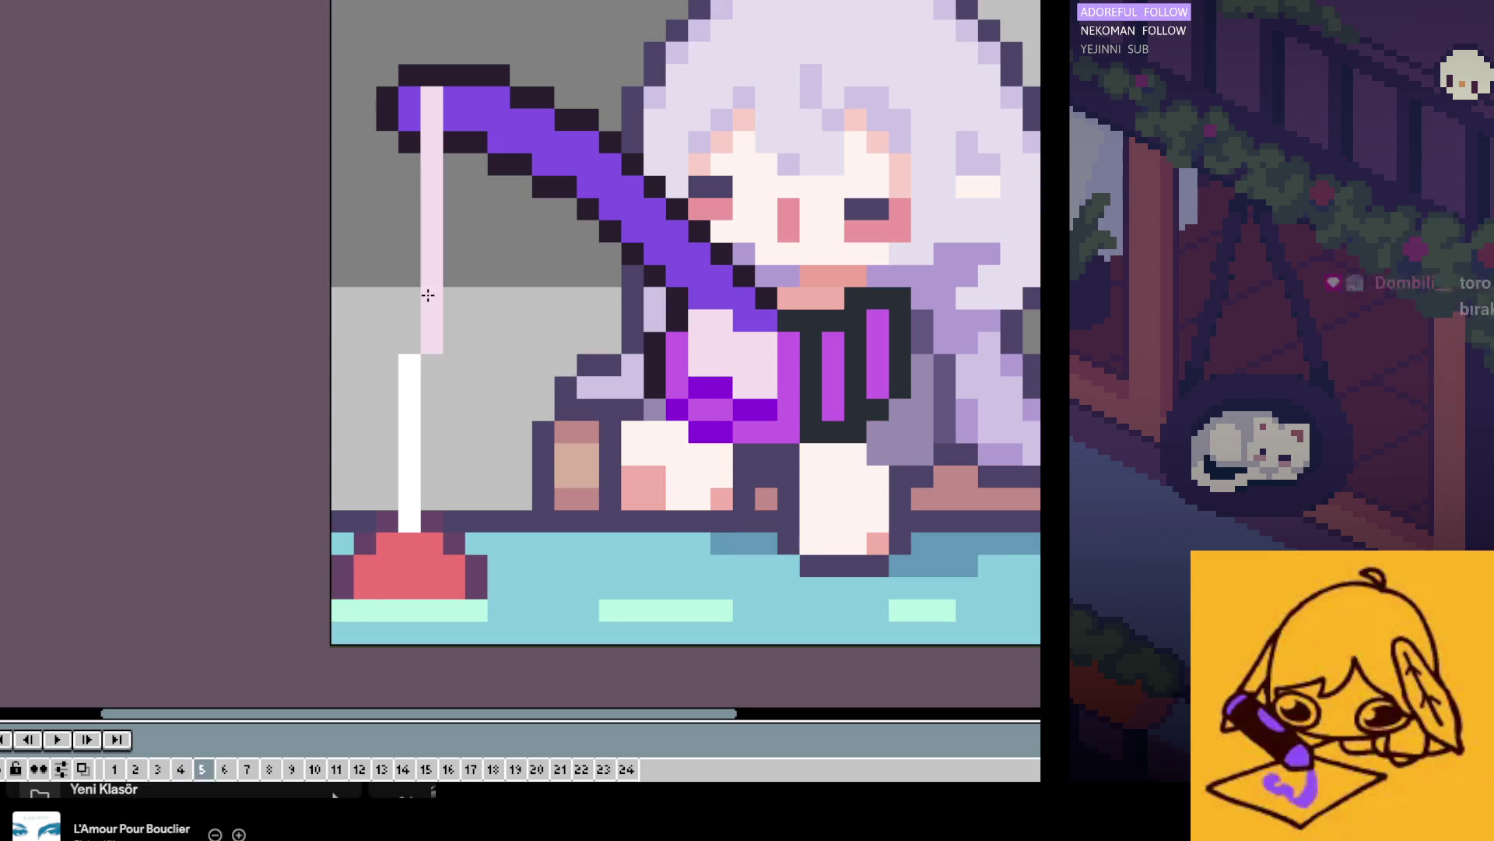
pyautogui.press('.')
pyautogui.press('.')
pyautogui.press('.')
pyautogui.press('.')
pyautogui.press('.')
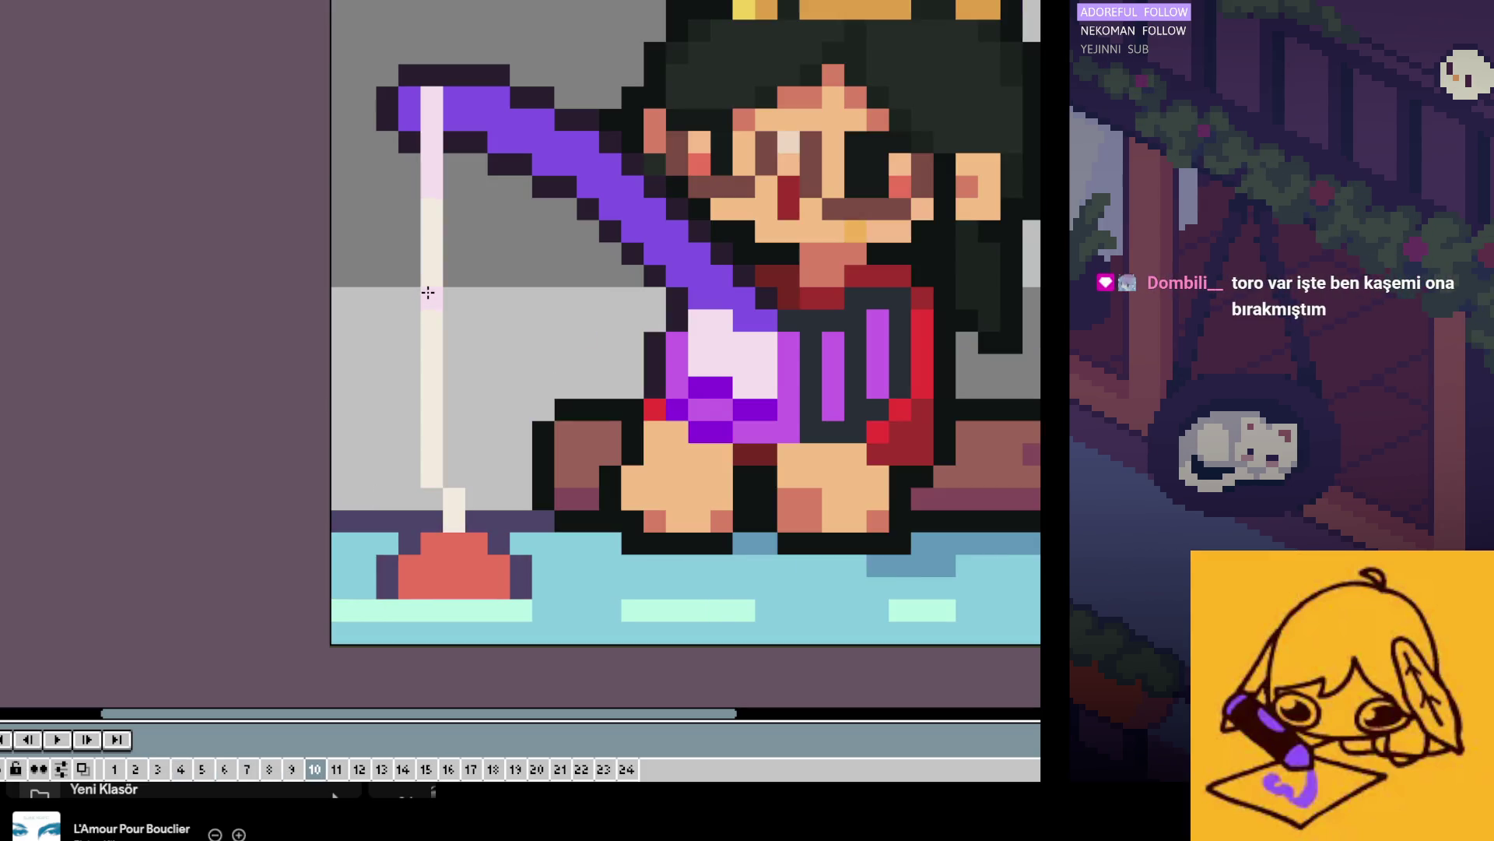
pyautogui.press('.')
pyautogui.press('Right')
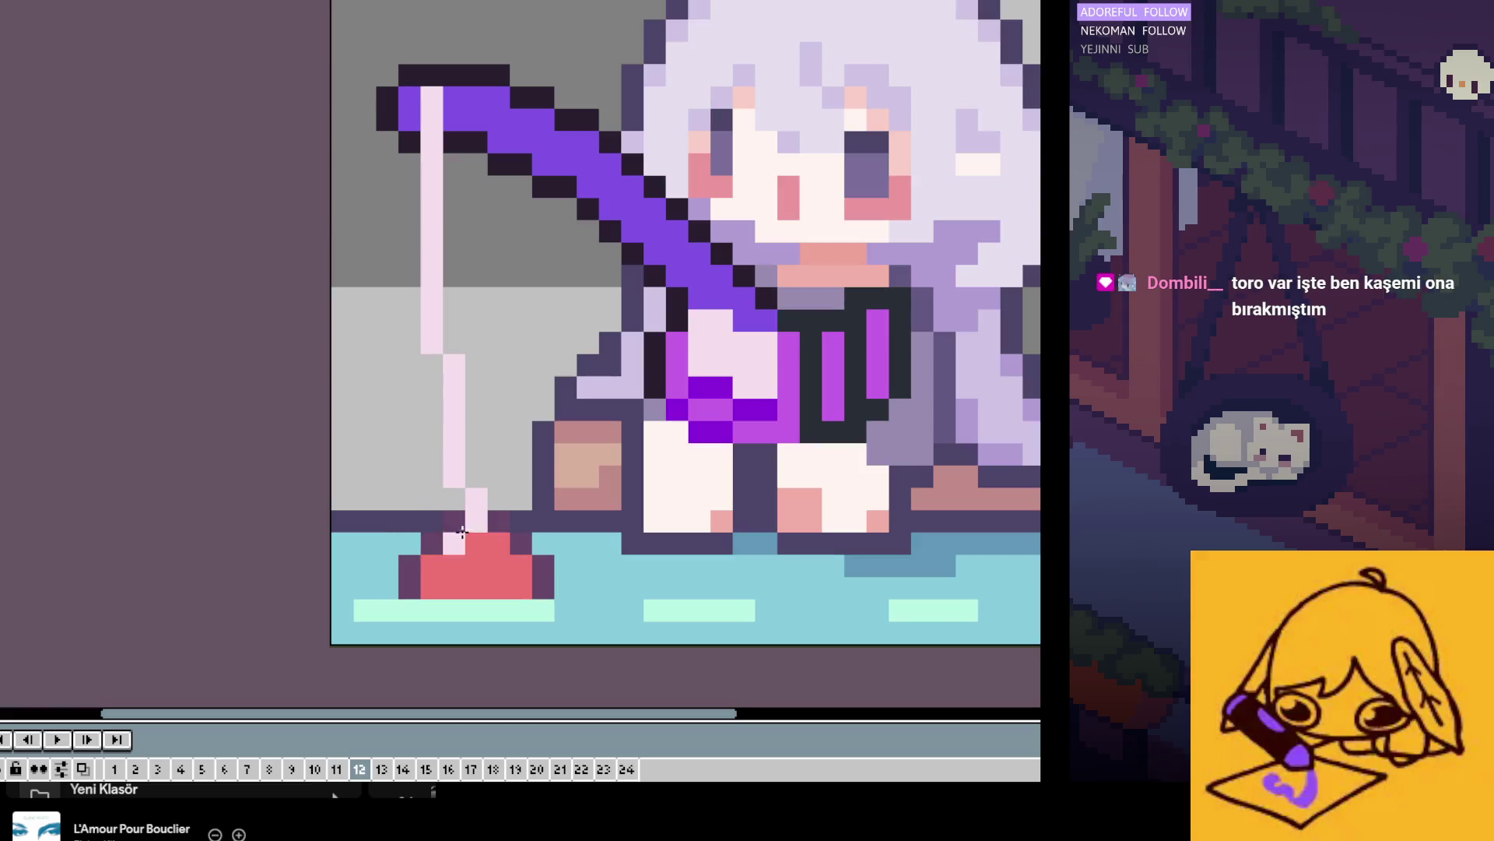
pyautogui.press('Right')
pyautogui.press('Right')
pyautogui.press('Right')
pyautogui.press('Right')
pyautogui.press('Right')
pyautogui.press('Right')
pyautogui.press('Right')
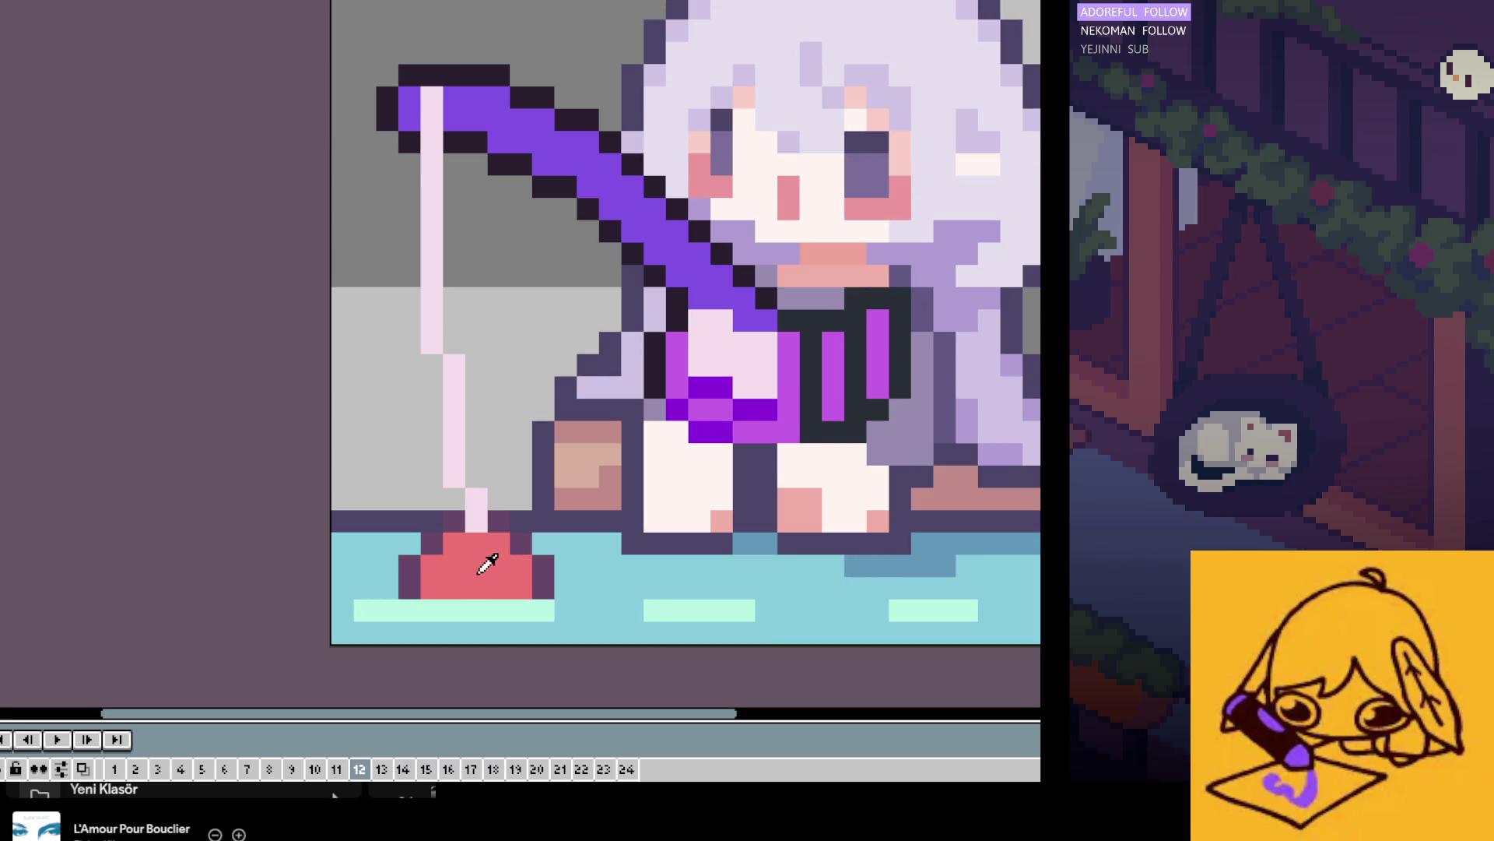
# Step: Compare with frame 11, fill frame 12's bobber with magenta, and check it across frames
pyautogui.press(',')
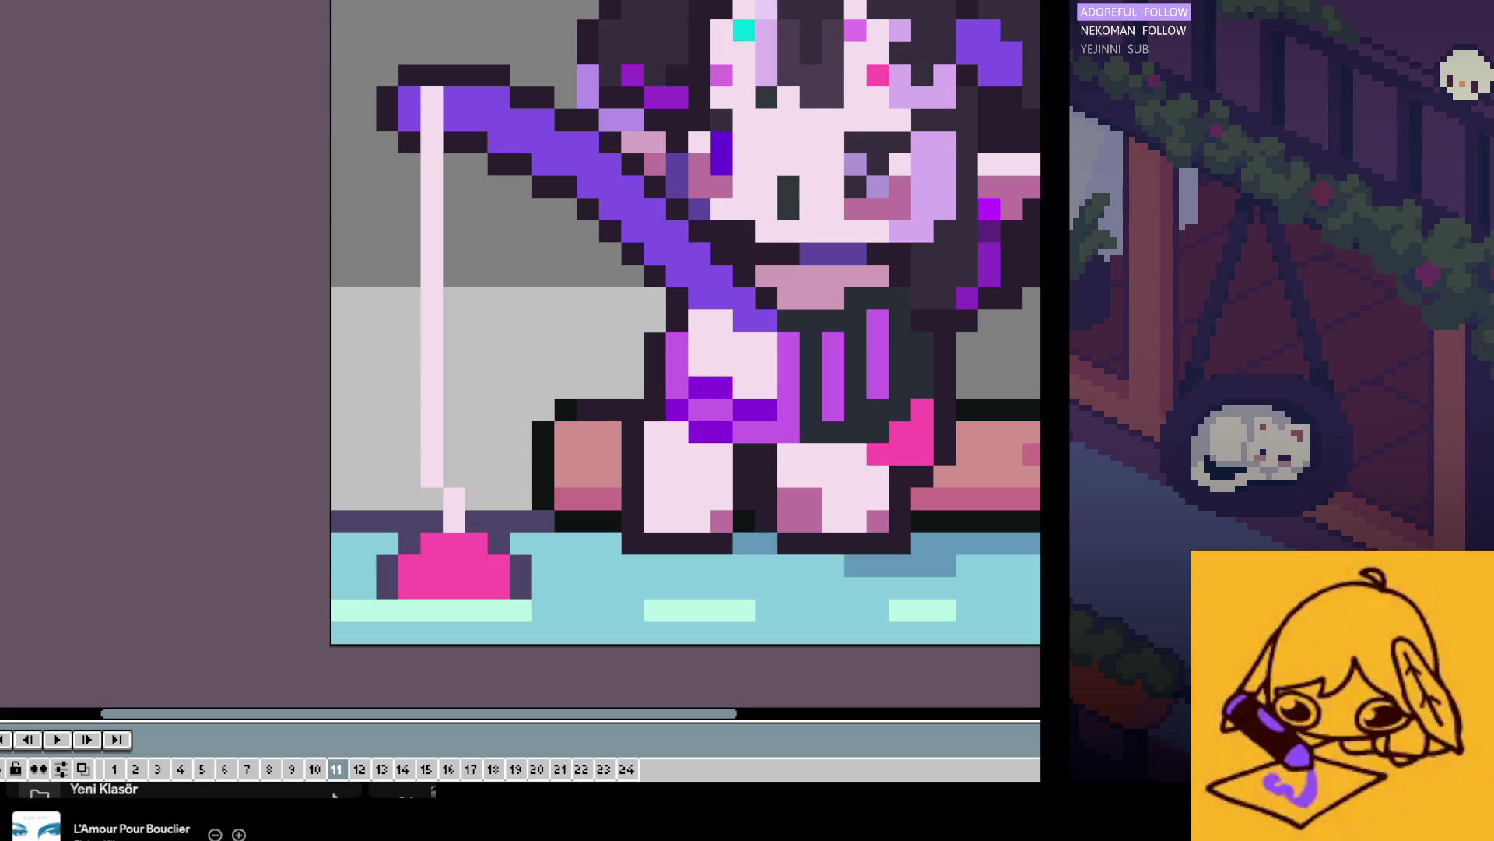
pyautogui.press('Right')
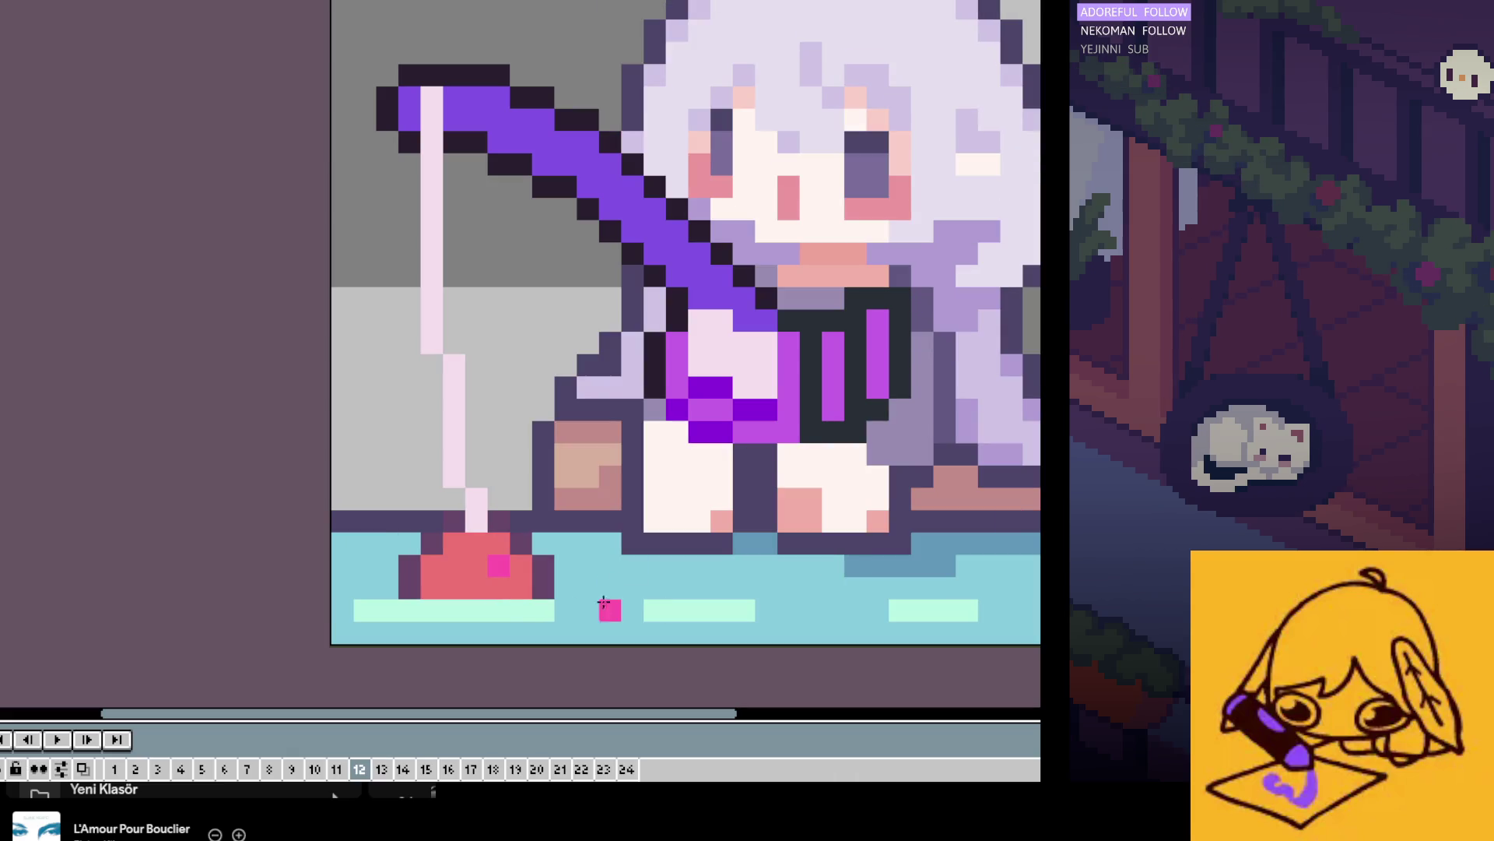
pyautogui.click(470, 581)
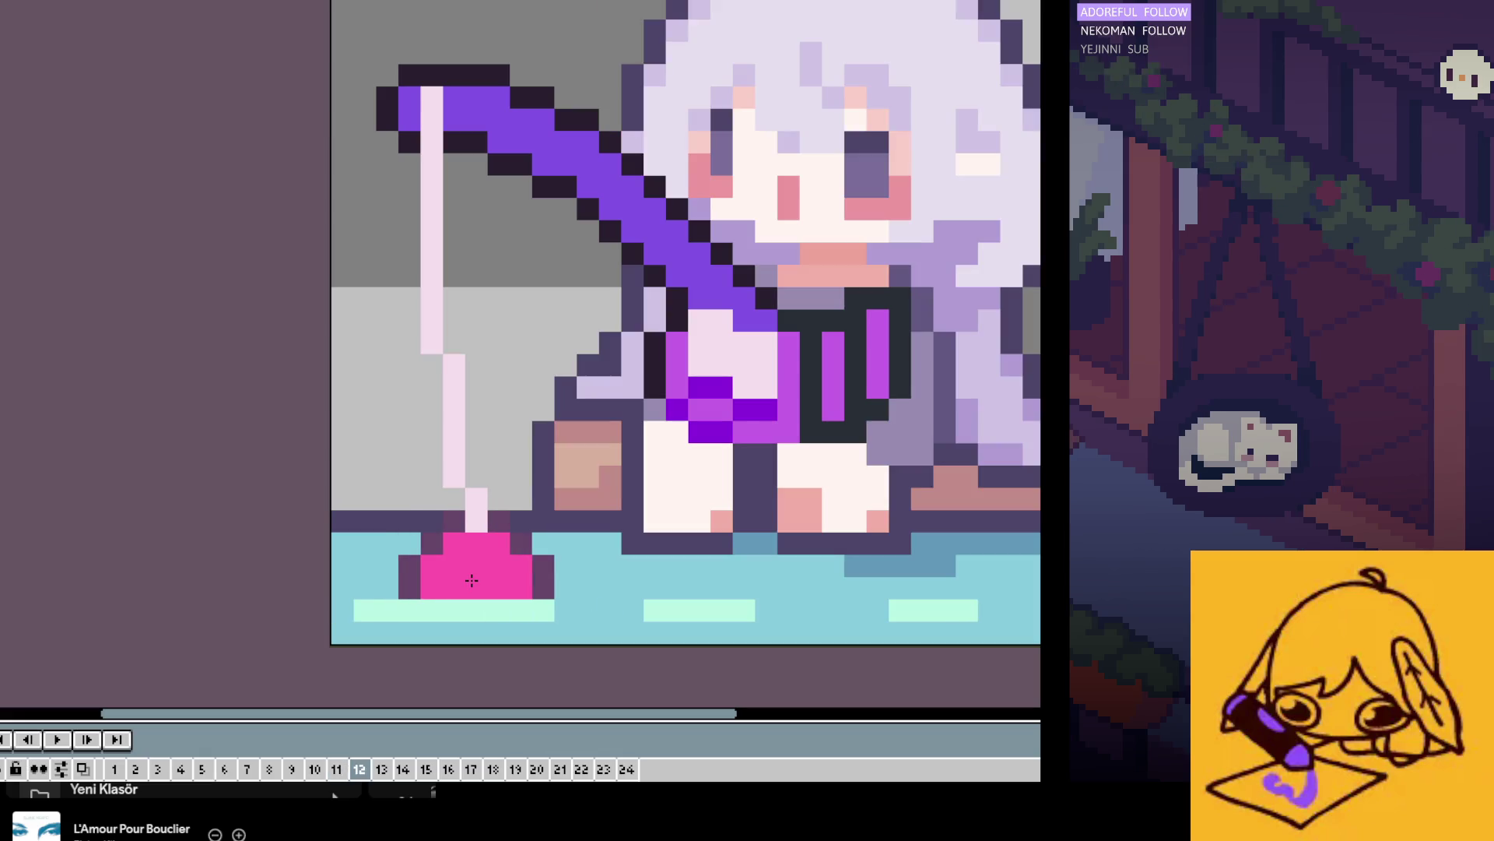
pyautogui.press('Return')
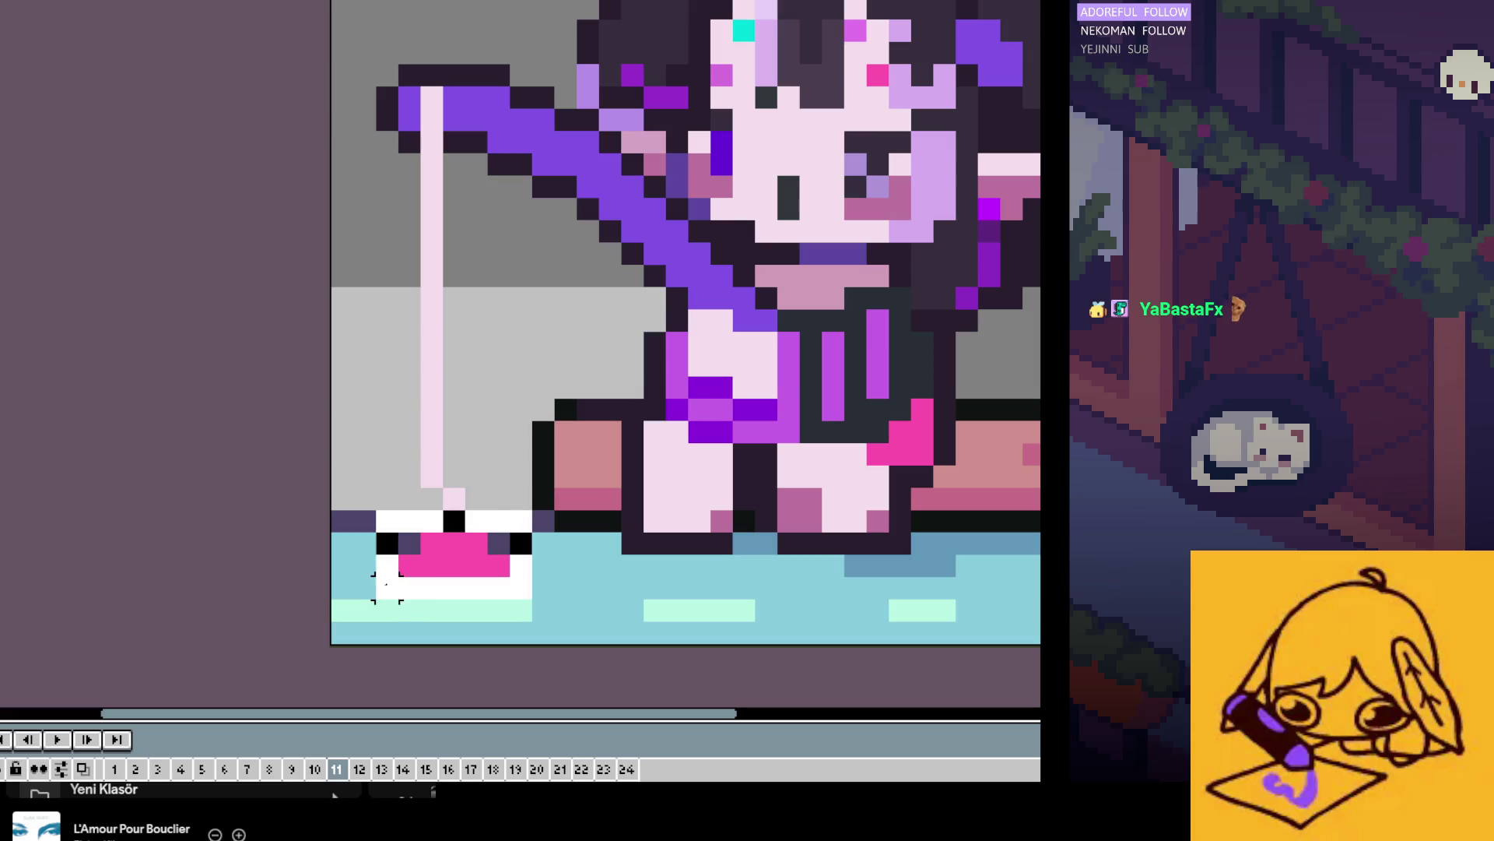
pyautogui.press('Right')
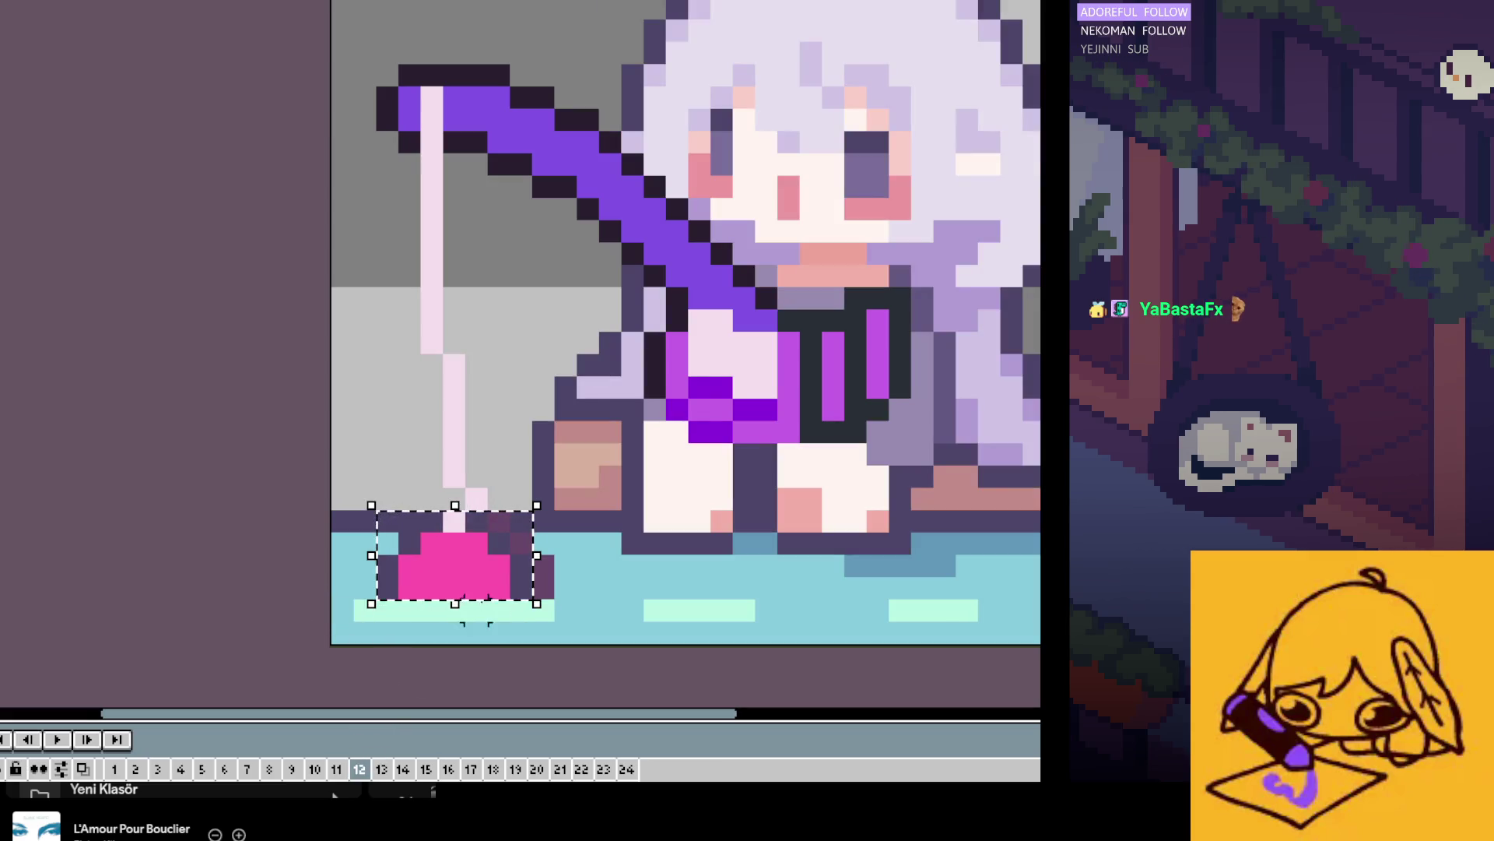
# Step: Nudge the selected bobber one pixel left or right on frames 12–24 to sit under the line
pyautogui.moveTo(477, 611); pyautogui.dragTo(498, 611)
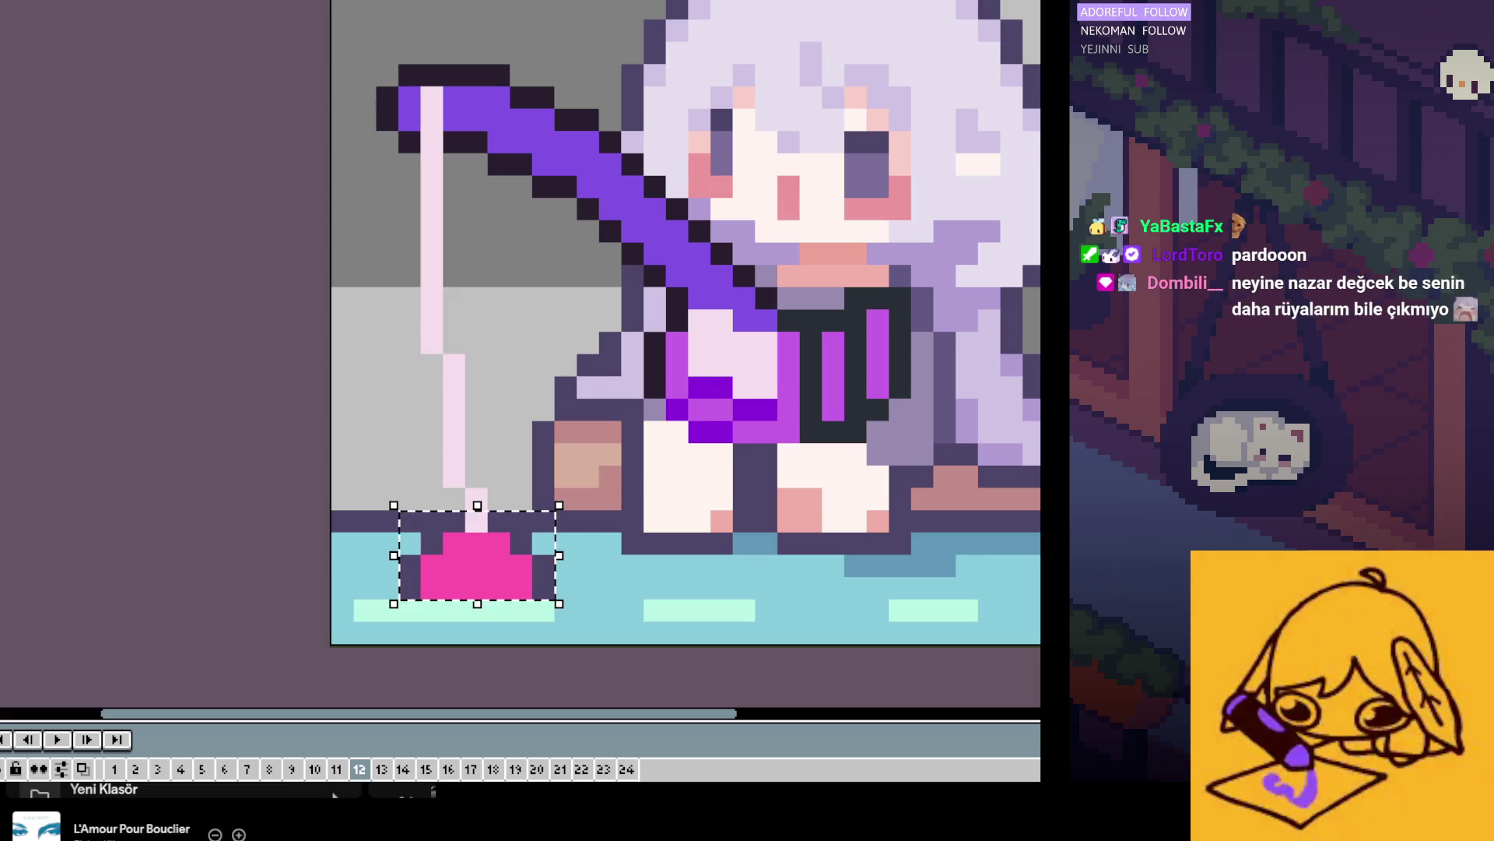
pyautogui.press('Right')
pyautogui.press('Right')
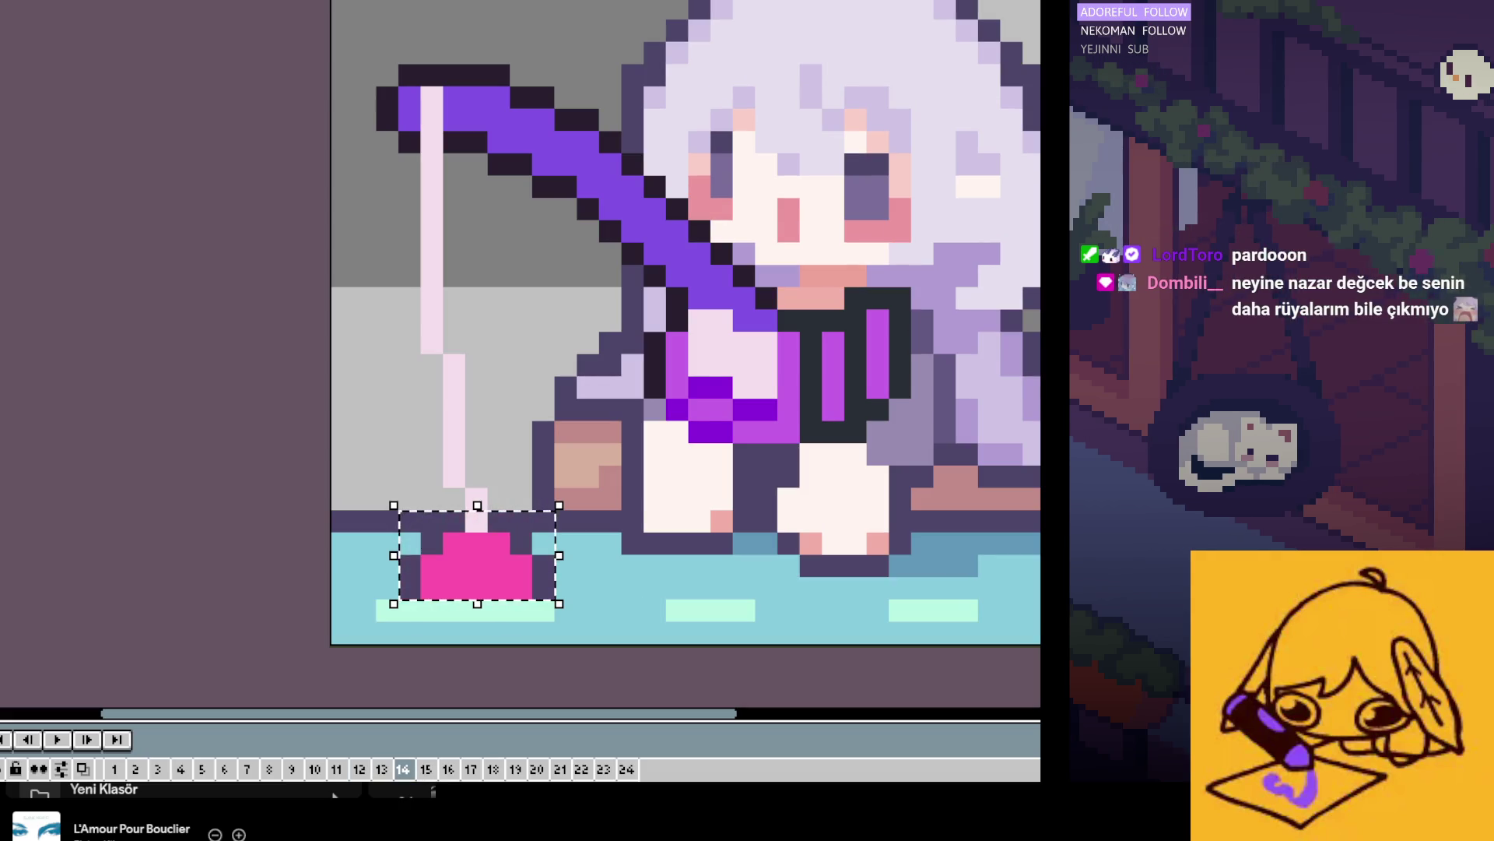
pyautogui.press('Right')
pyautogui.press('Right')
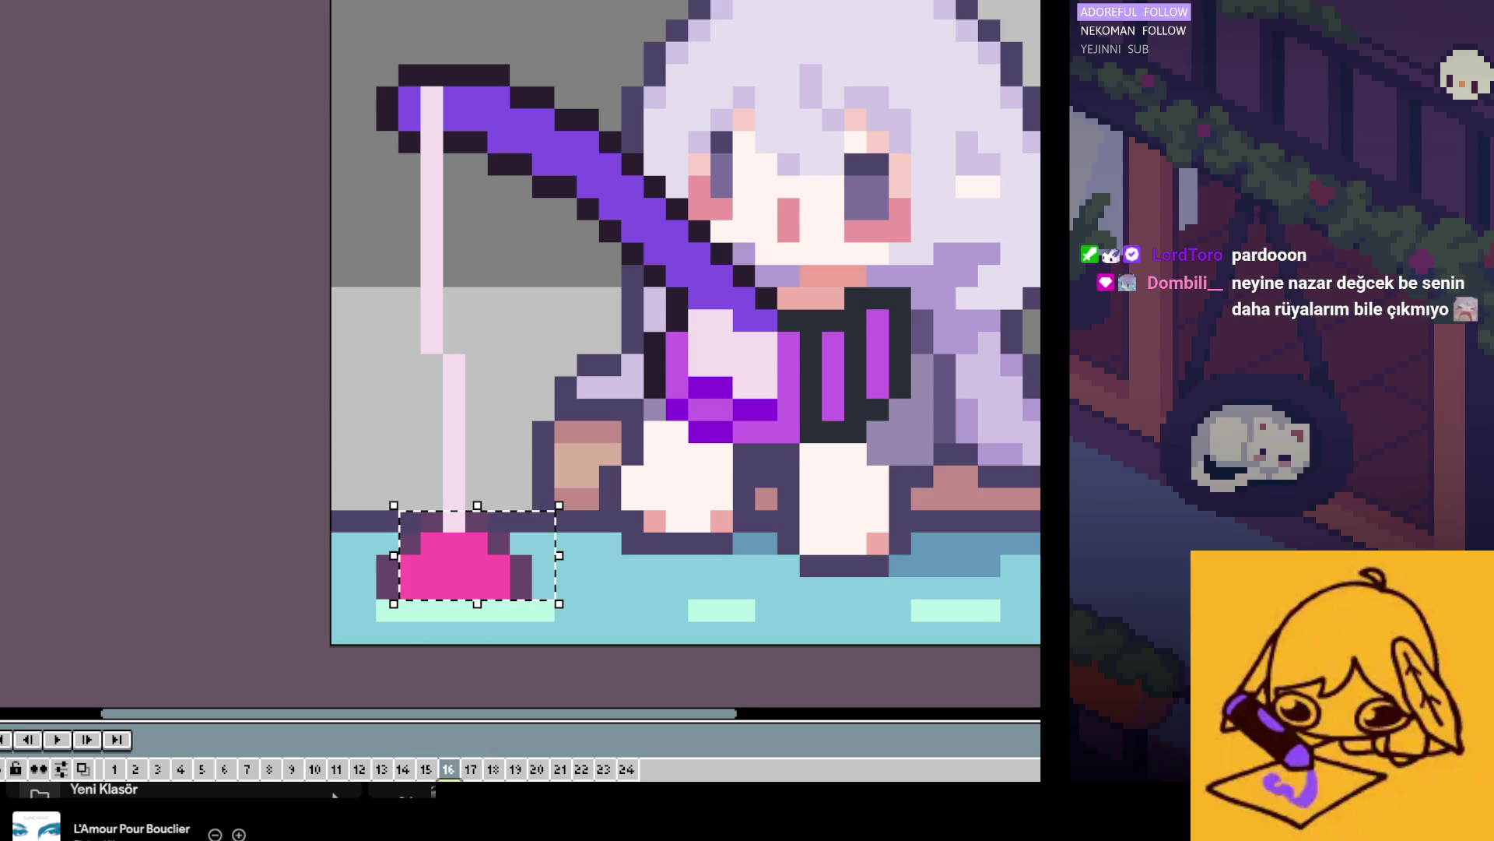
pyautogui.press('Left')
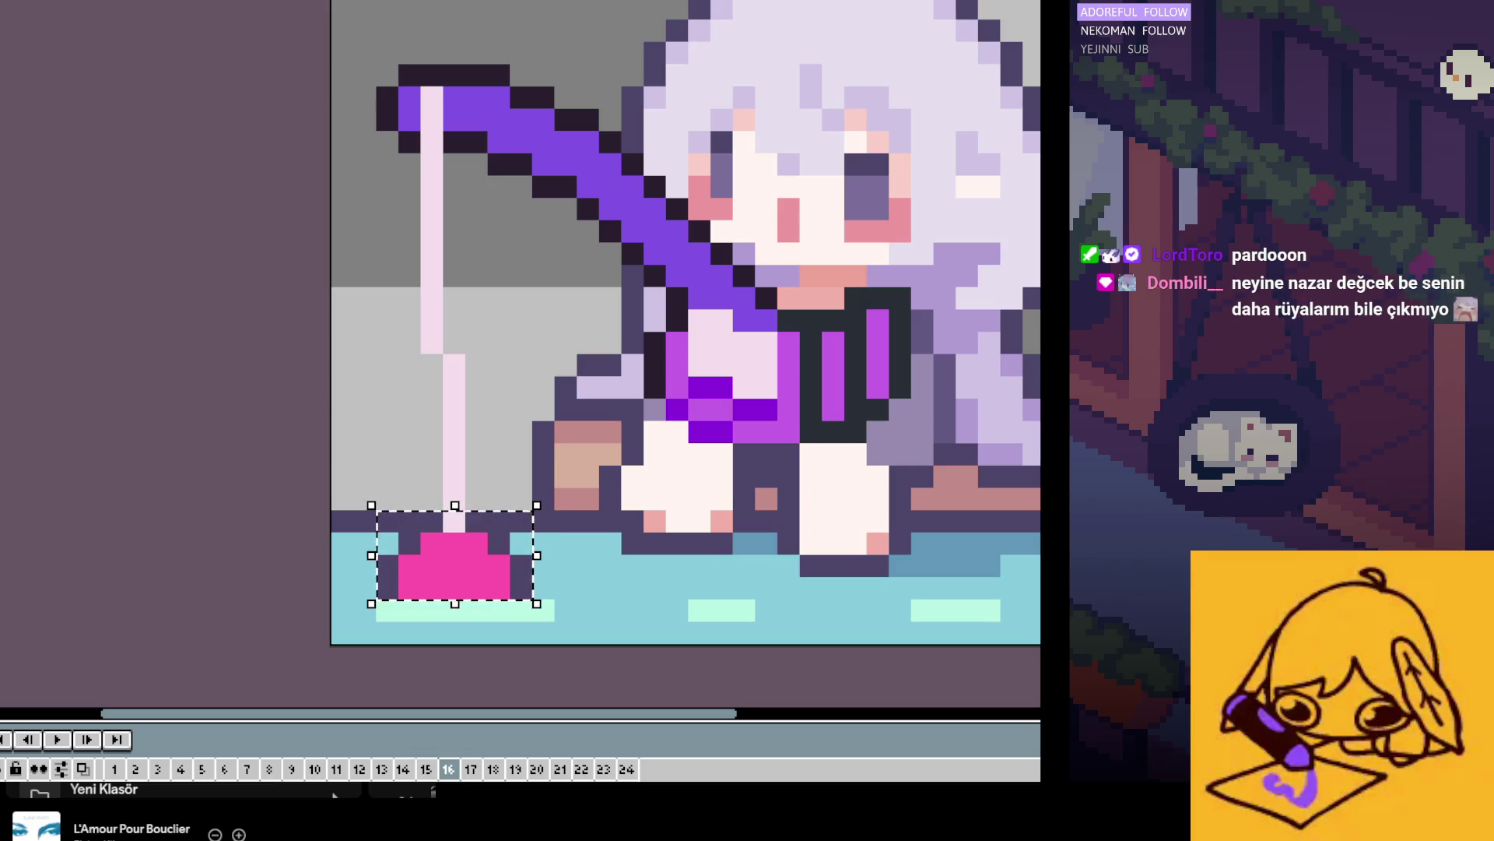
pyautogui.press('Right')
pyautogui.press('Right')
pyautogui.press('Right')
pyautogui.press('Left')
pyautogui.press('Right')
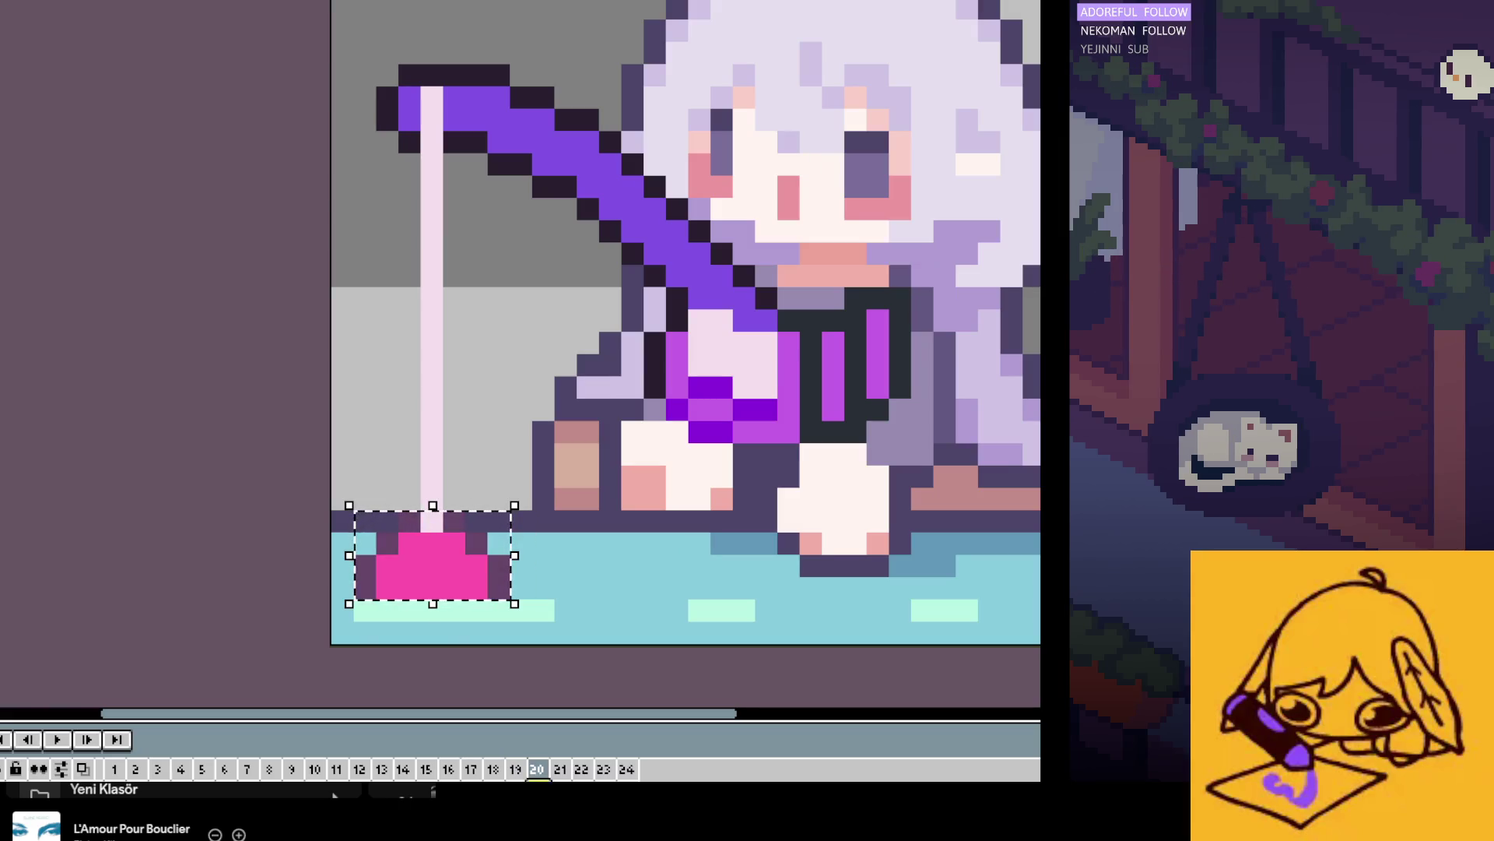
pyautogui.press('Right')
pyautogui.press('Left')
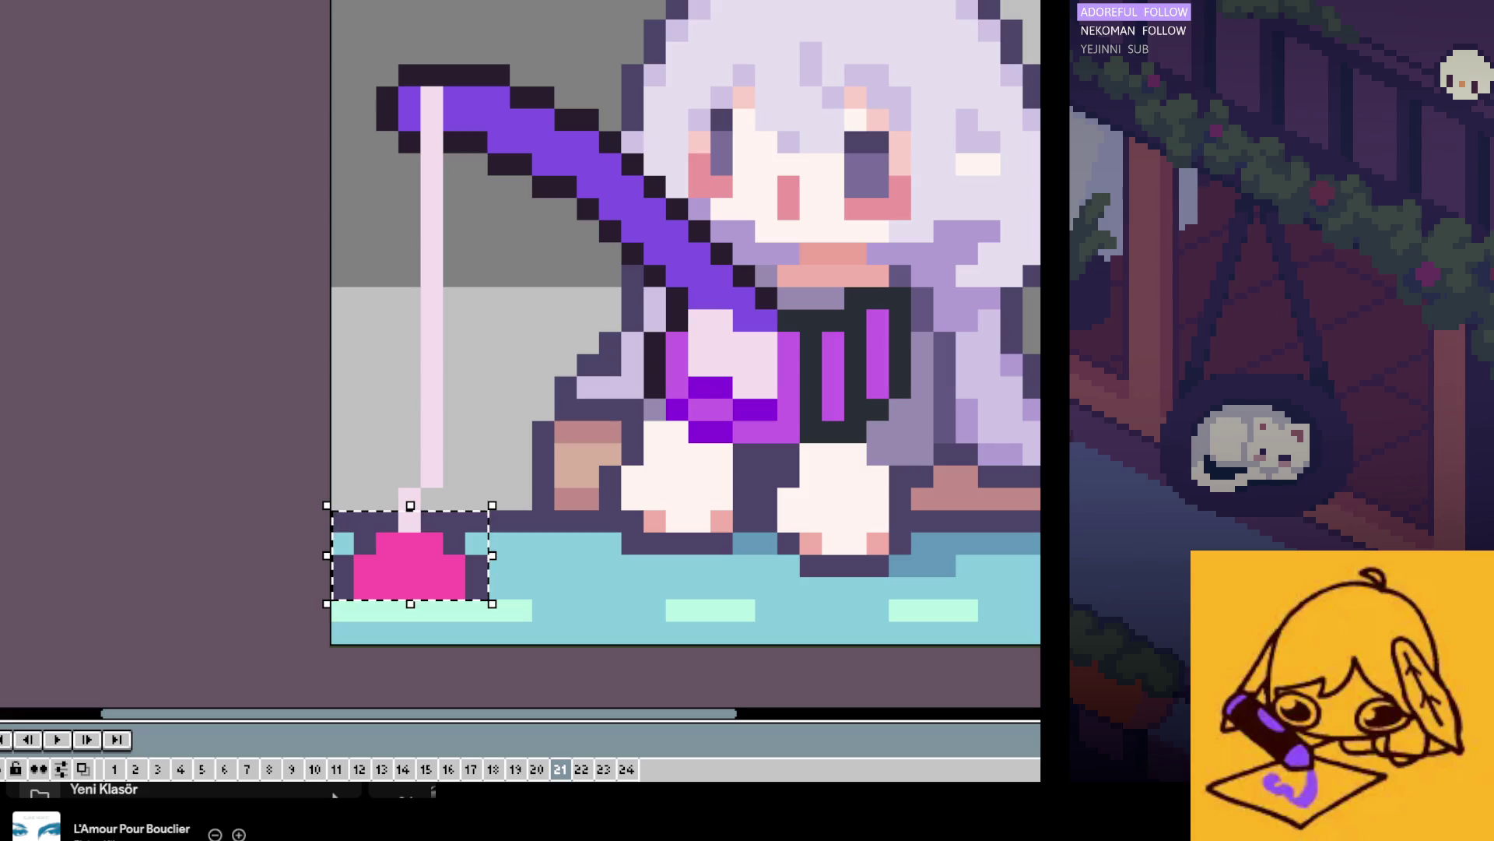
pyautogui.press('Right')
pyautogui.press('Right')
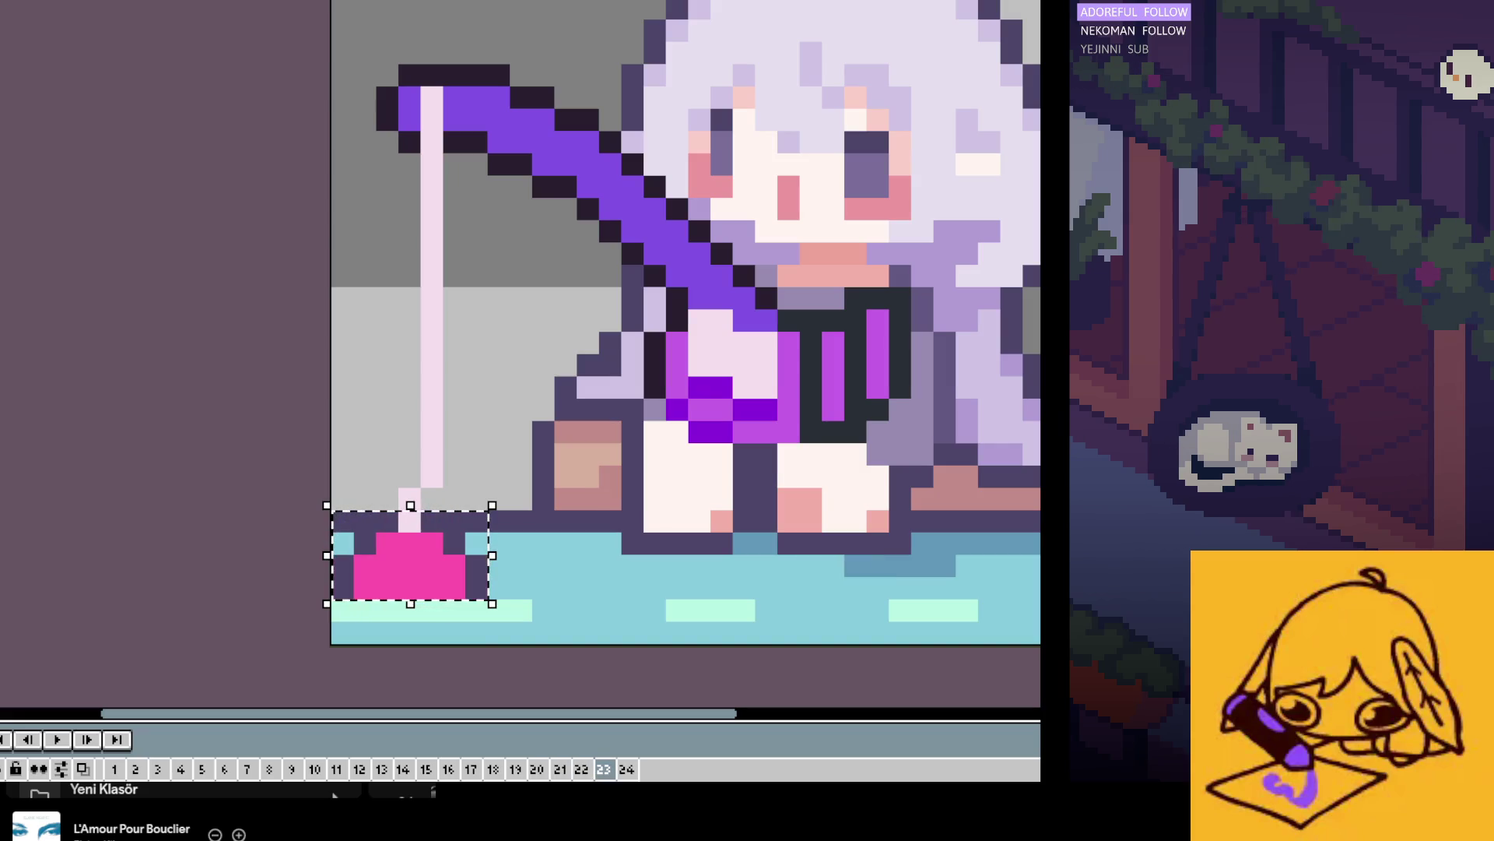
pyautogui.press('Right')
pyautogui.press('Left')
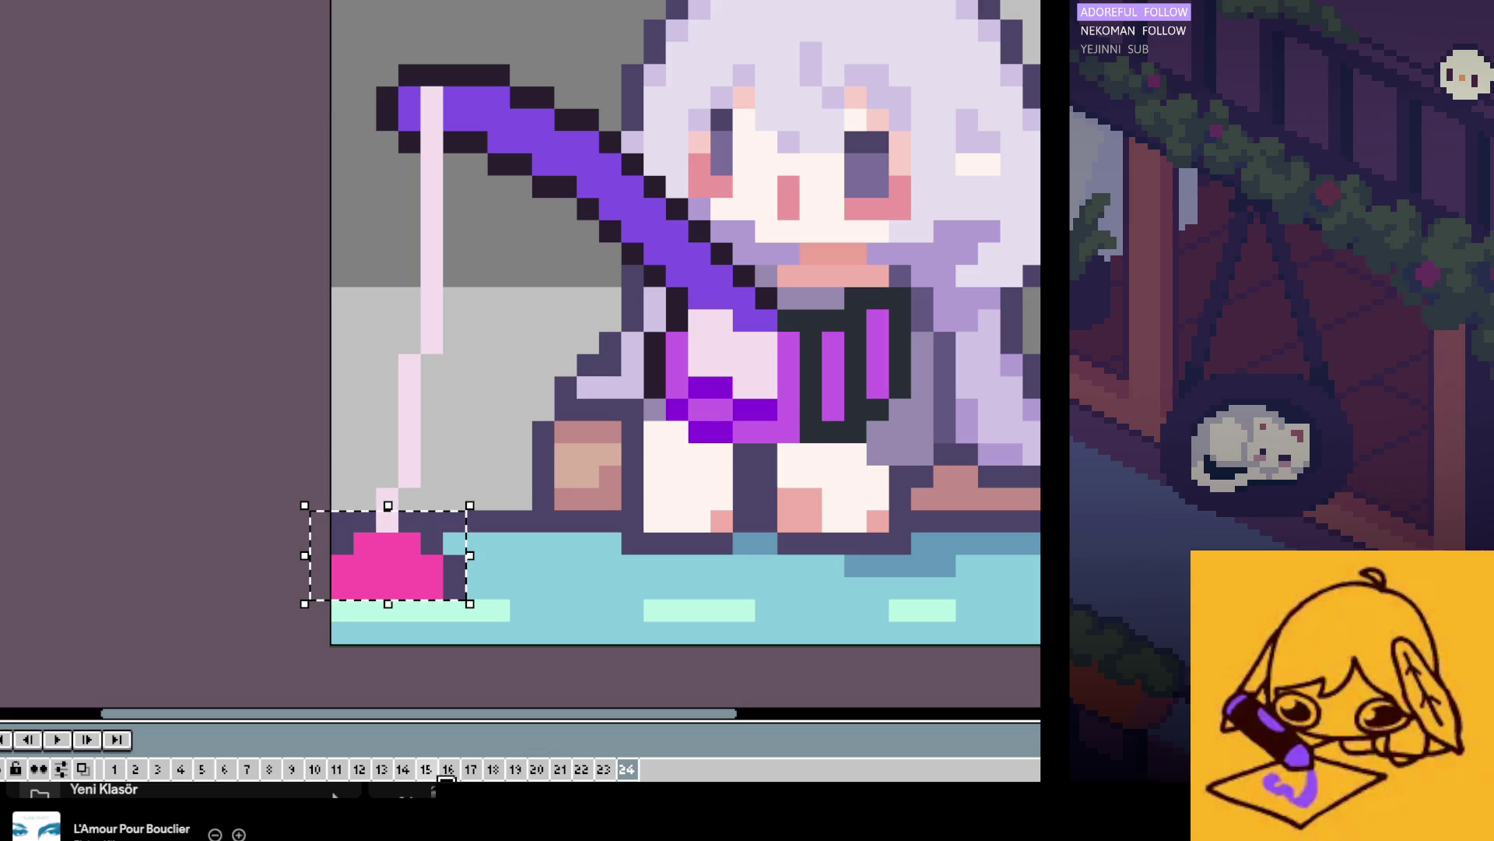
# Step: Adjust the bobber on frames 1–10, then deselect, fit the sprite and go to frame 11
pyautogui.press('Right')
pyautogui.press('Right')
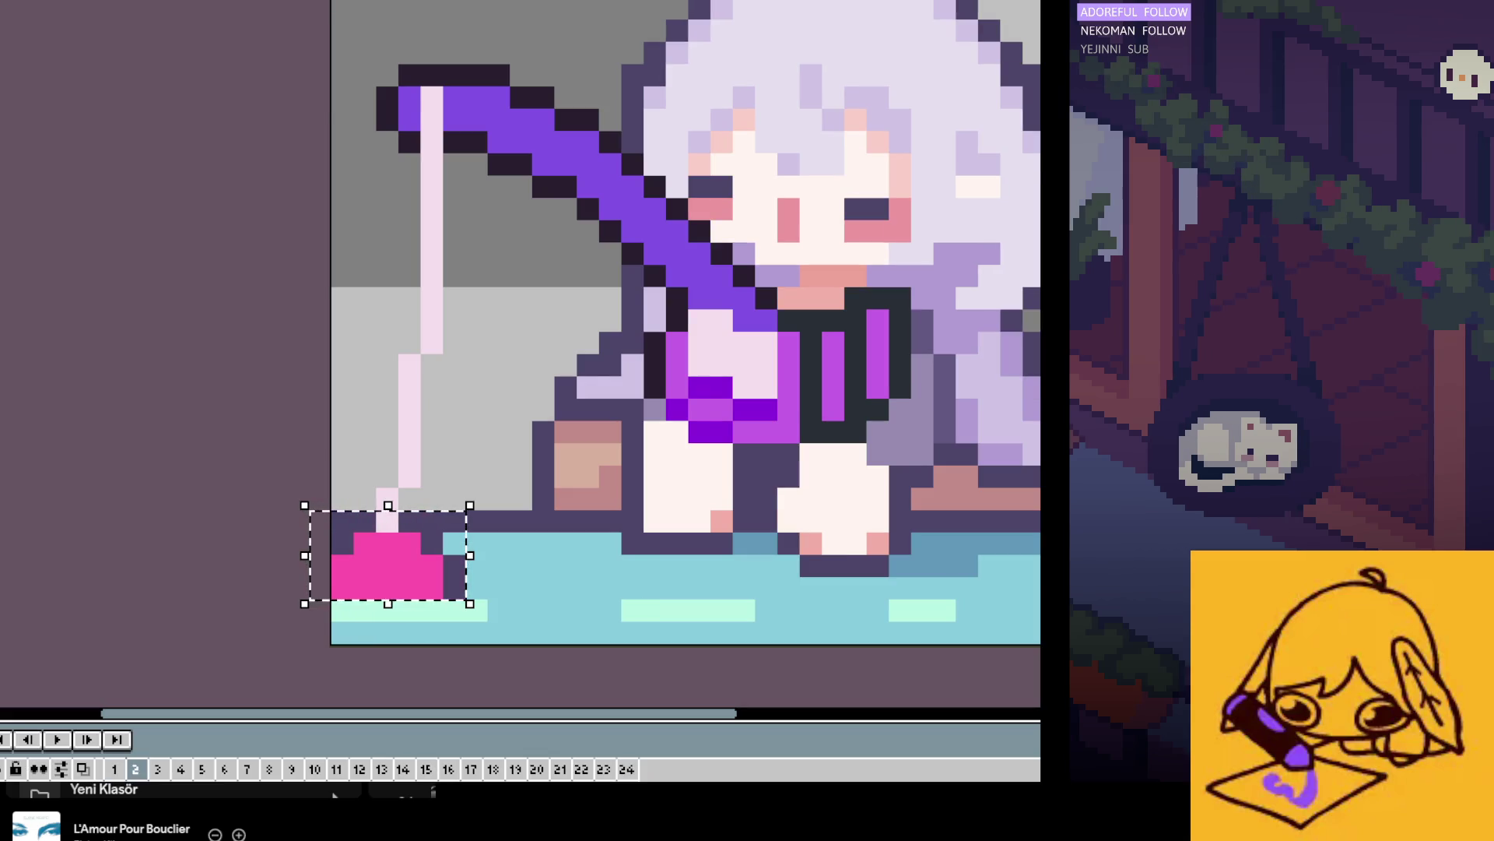
pyautogui.press('Right')
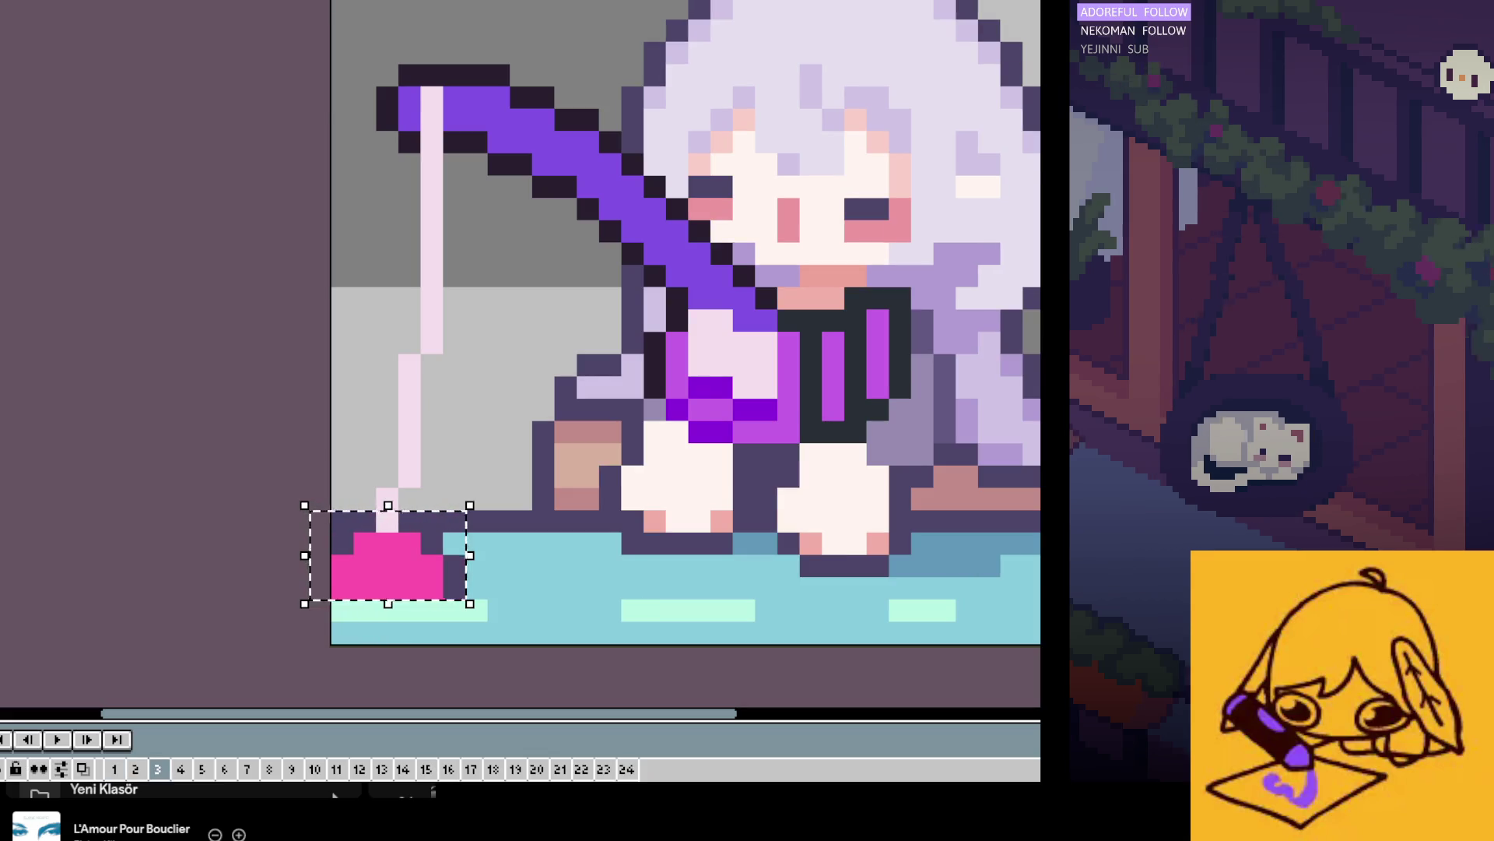
pyautogui.press('Right')
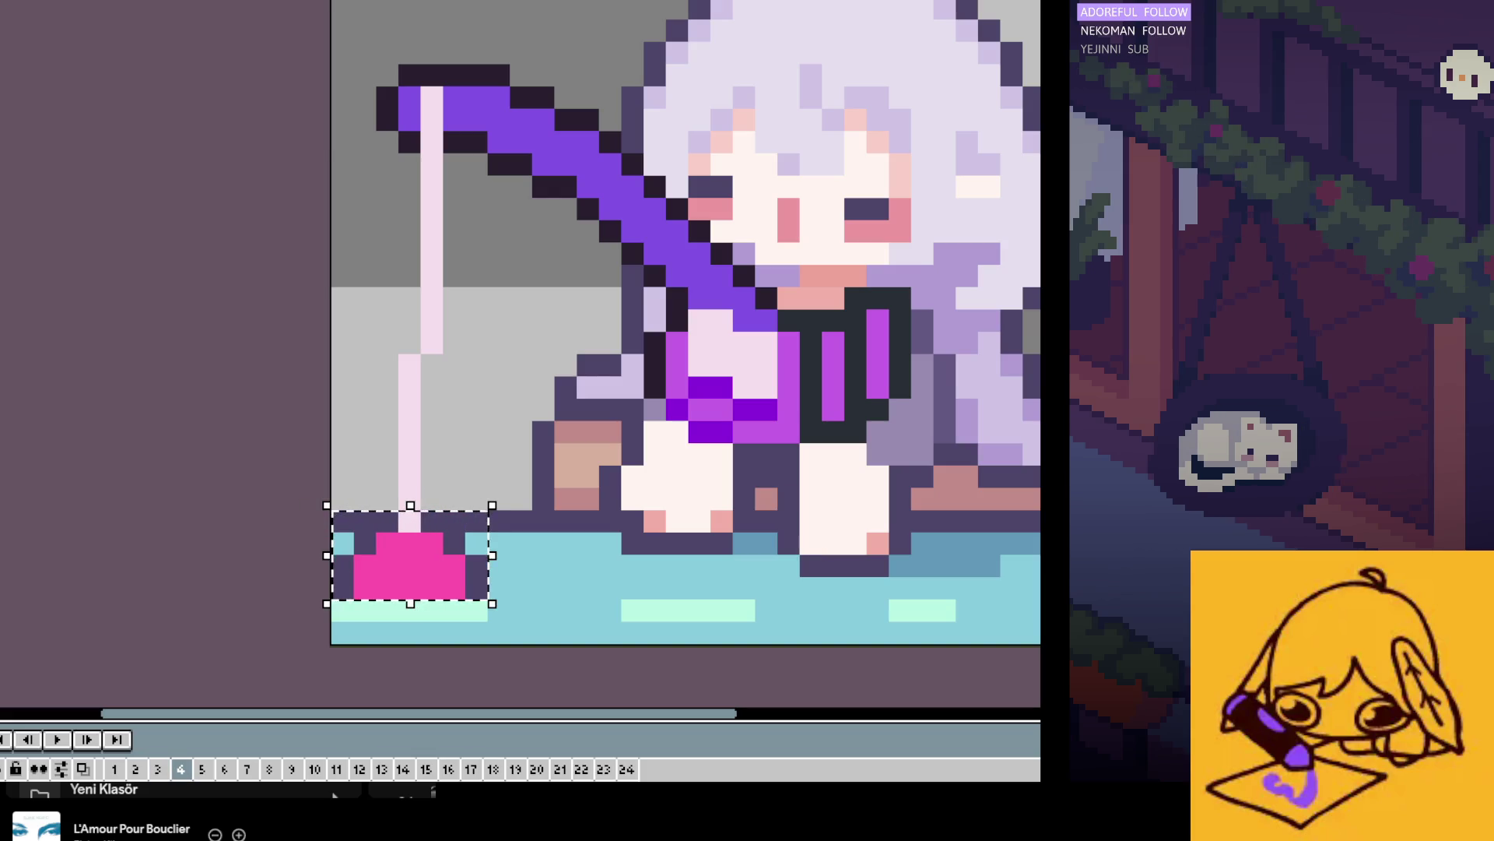
pyautogui.press('Right')
pyautogui.press('Right')
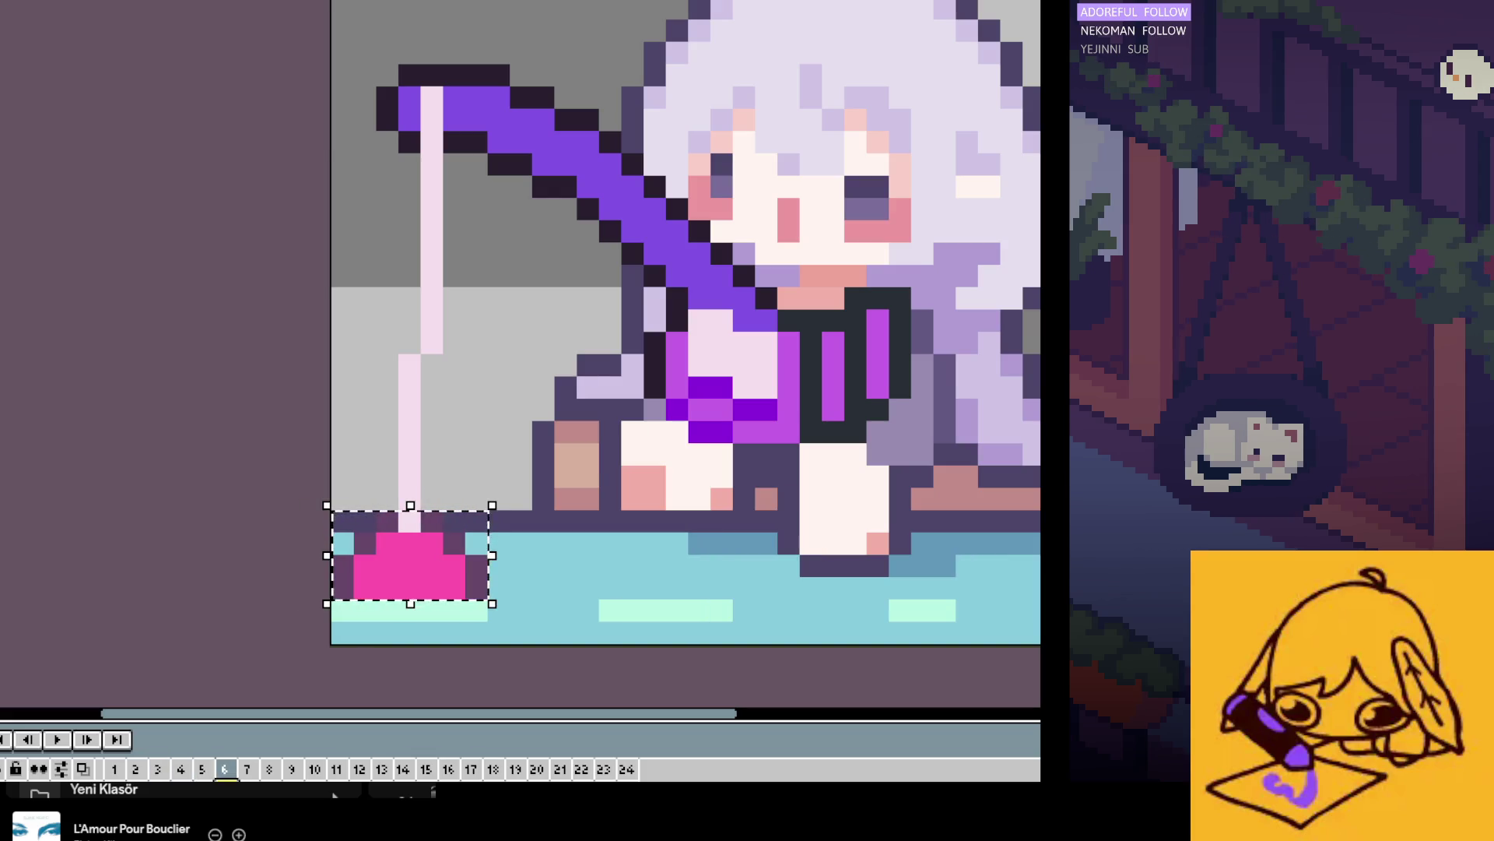
pyautogui.press('Right')
pyautogui.press('Right')
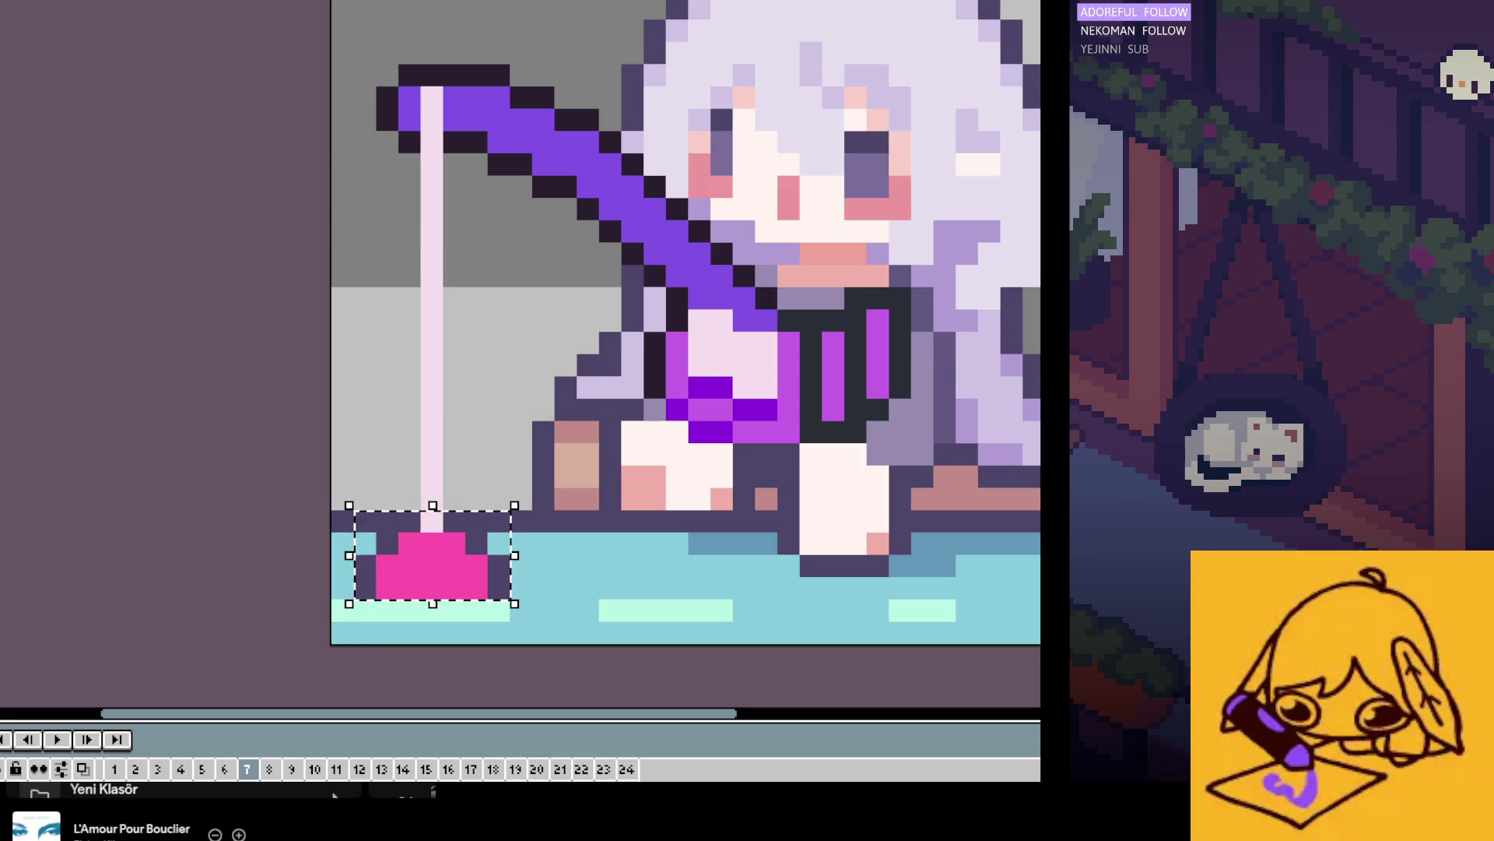
pyautogui.press('Right')
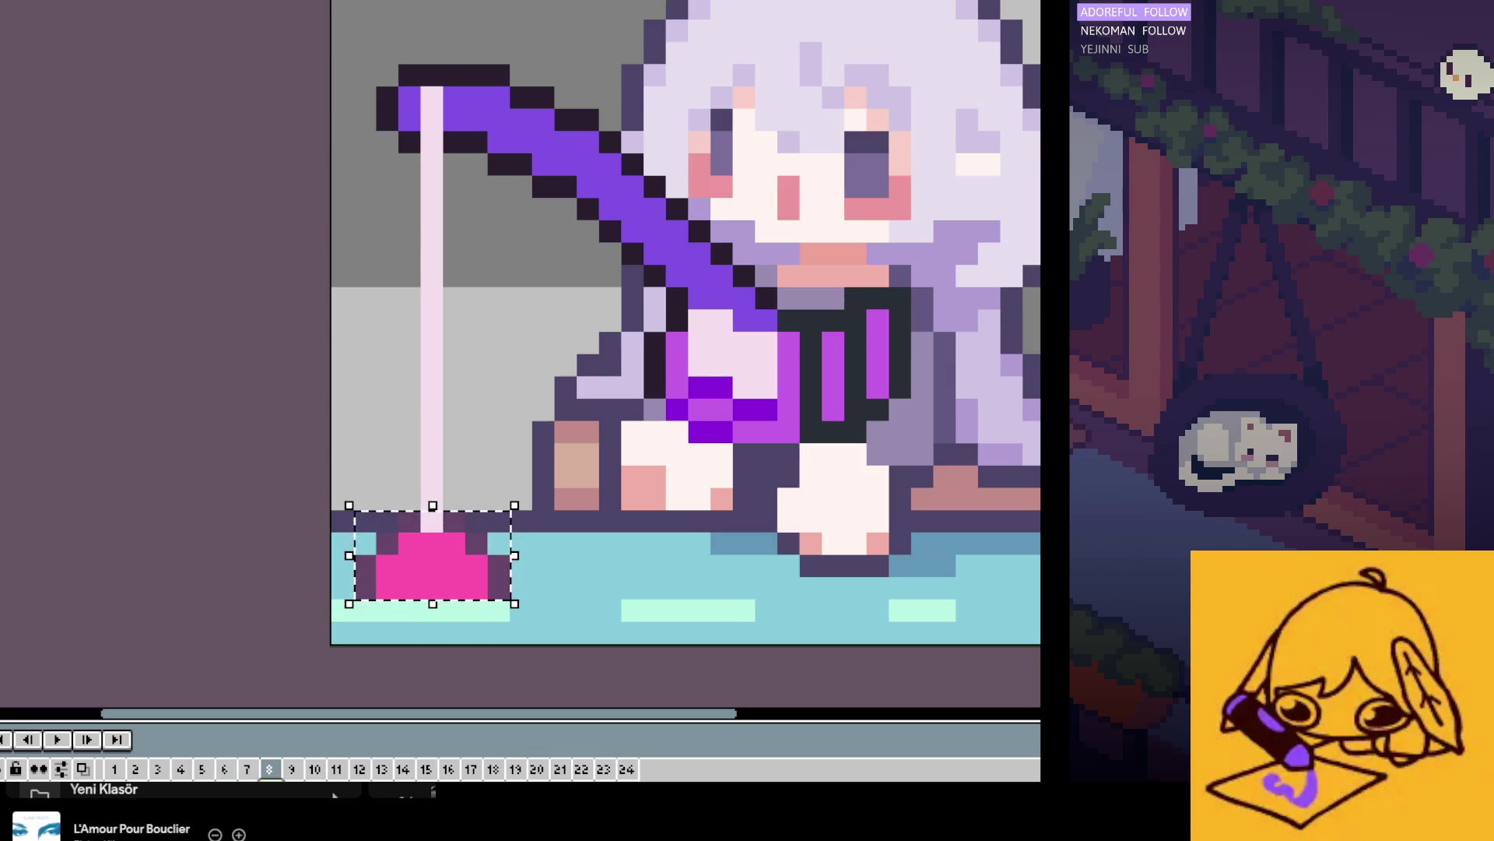
pyautogui.press('Right')
pyautogui.press('Right')
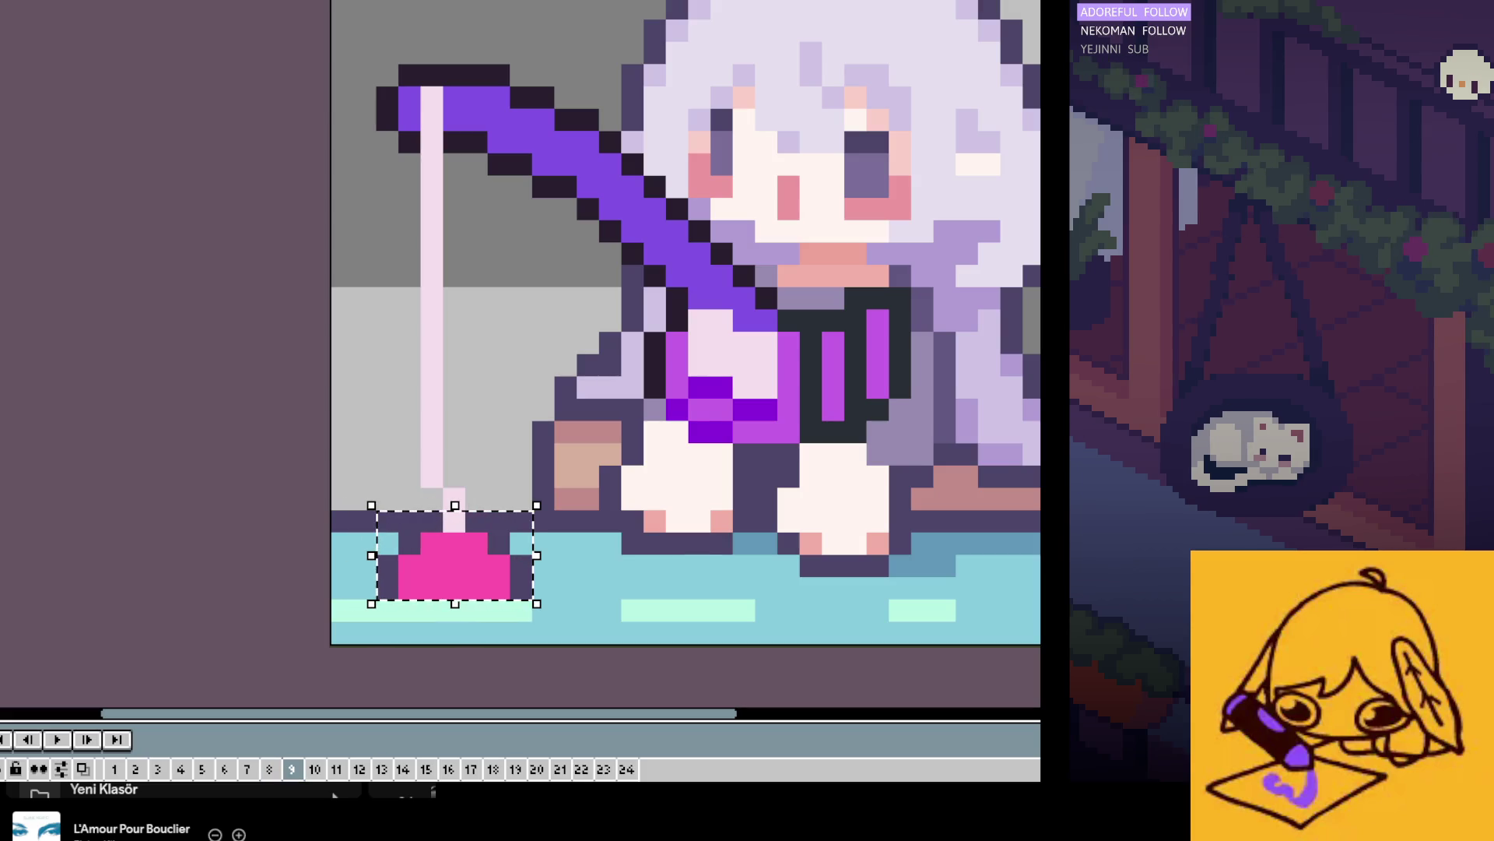
pyautogui.press('.')
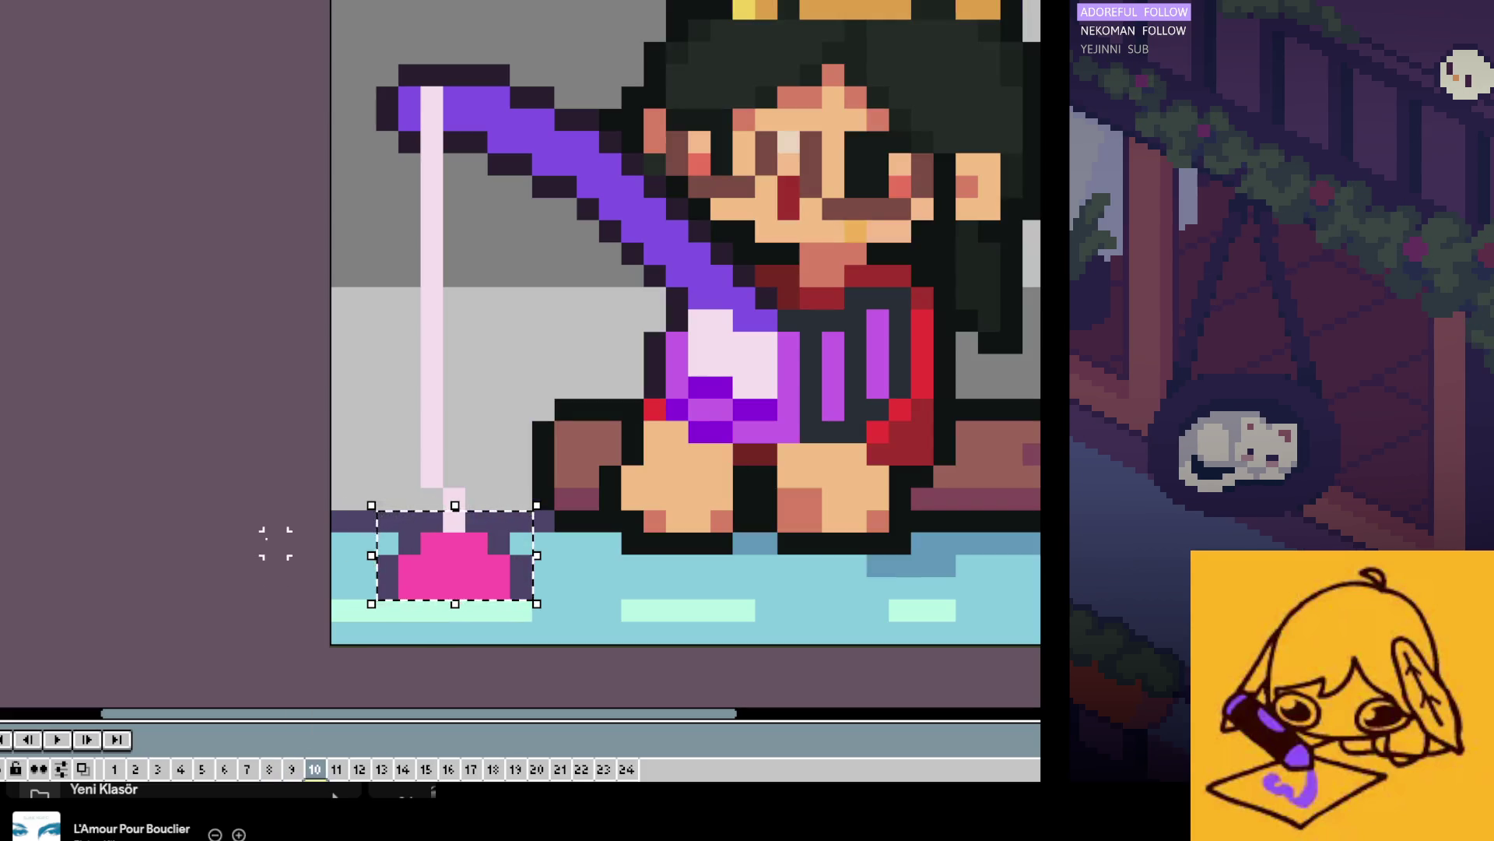
pyautogui.hotkey('ctrl', 'd')
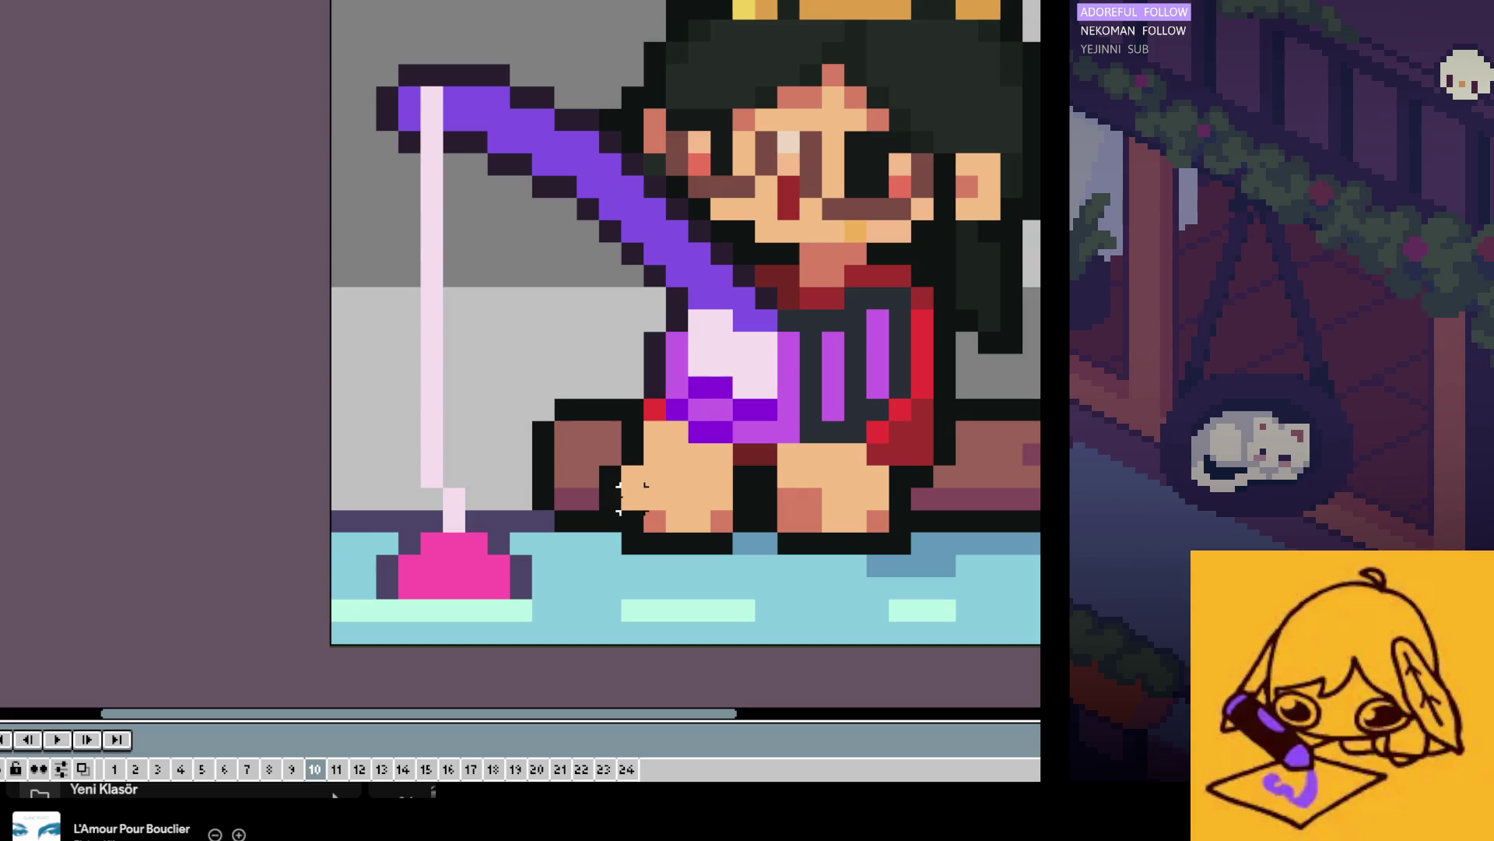
pyautogui.press('-')
pyautogui.press('.')
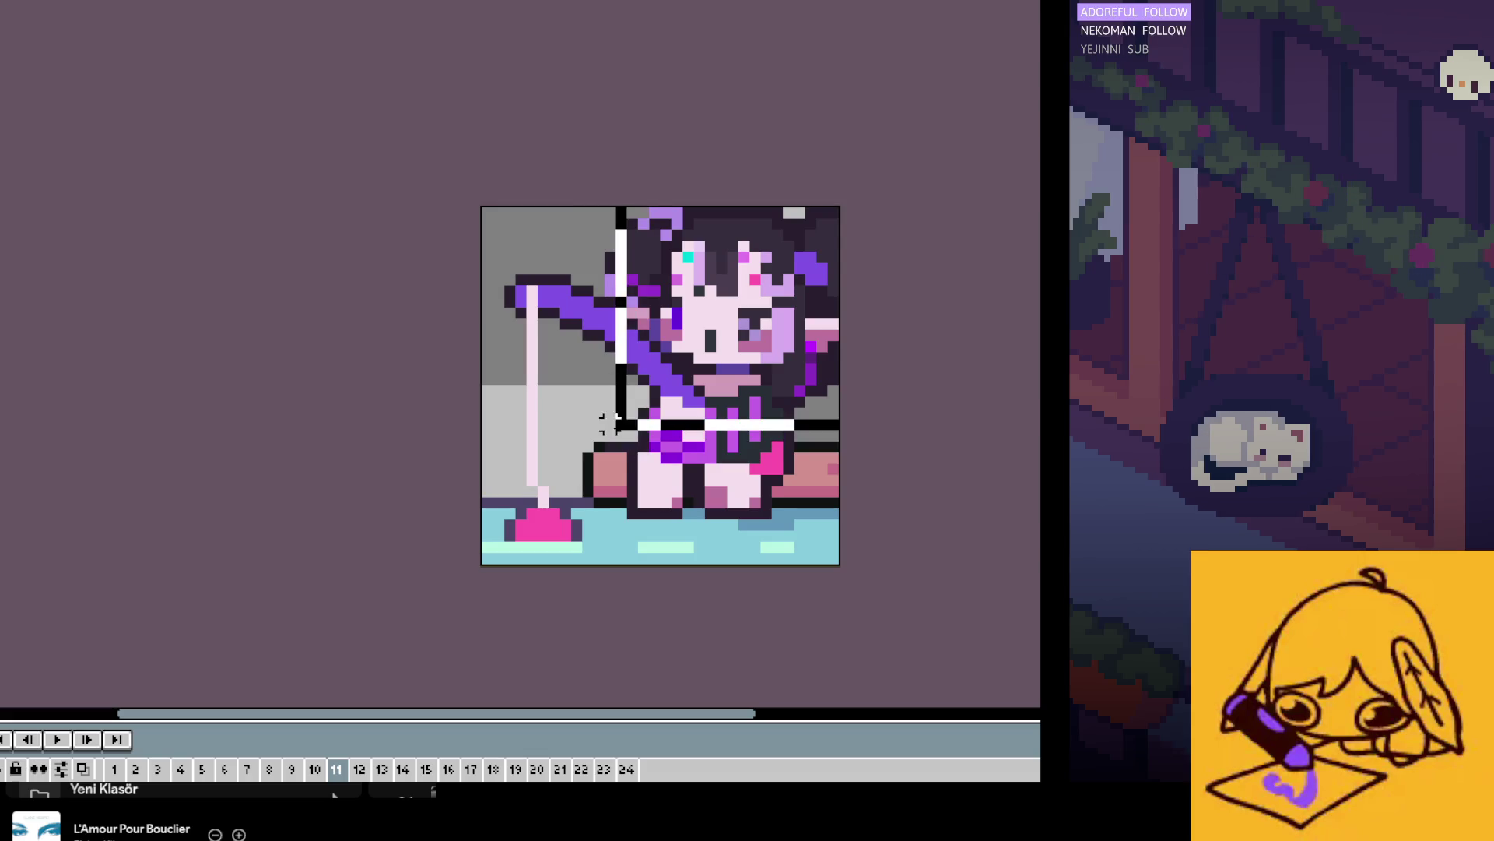
# Step: Select the sprite's upper-right area and step through frames 12–24, wrapping around to frame 11
pyautogui.moveTo(843, 204); pyautogui.dragTo(594, 442)
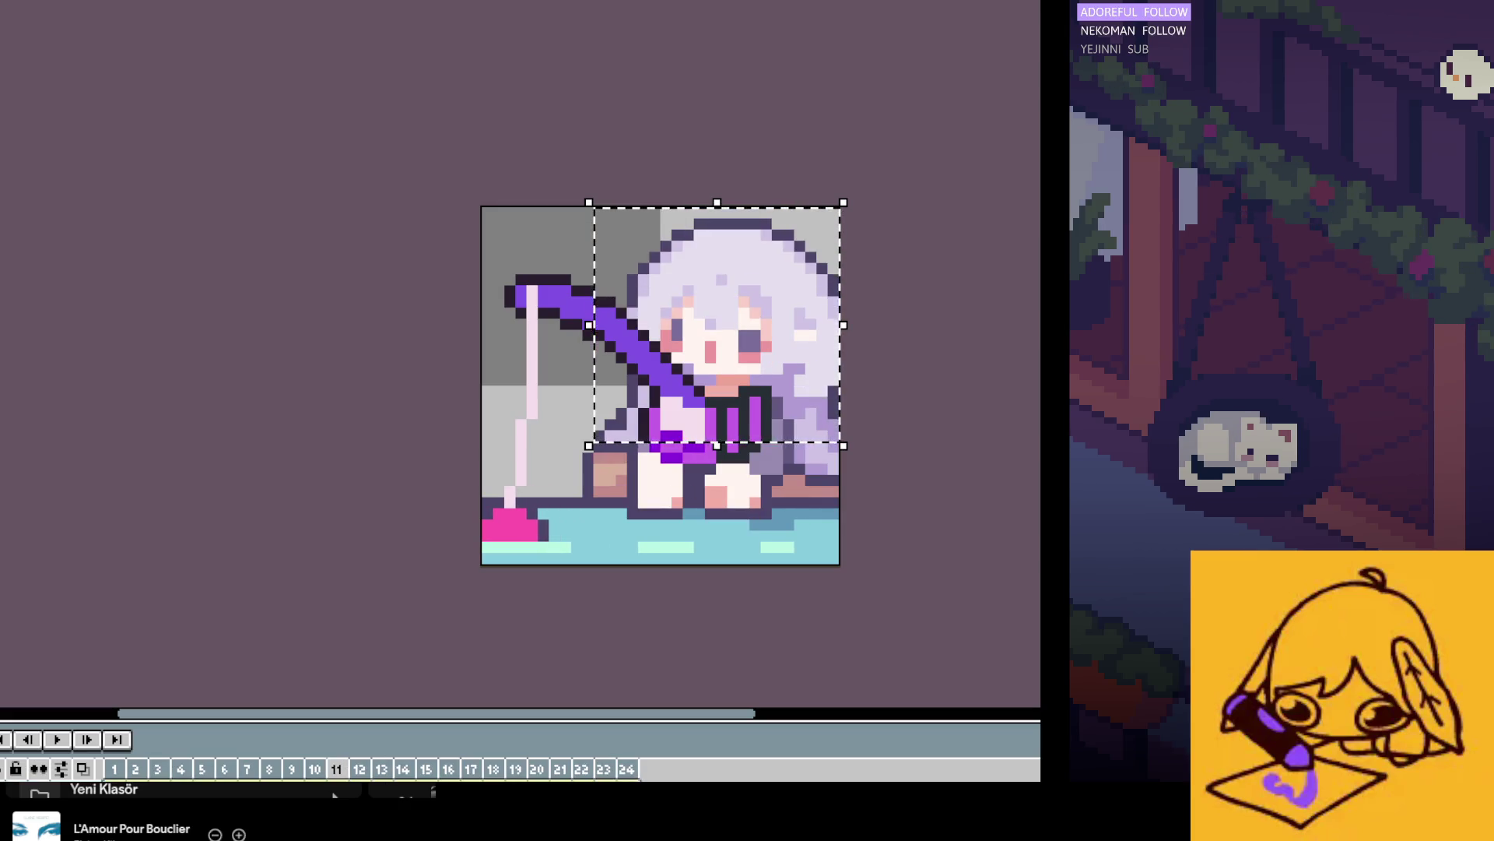
pyautogui.press('.')
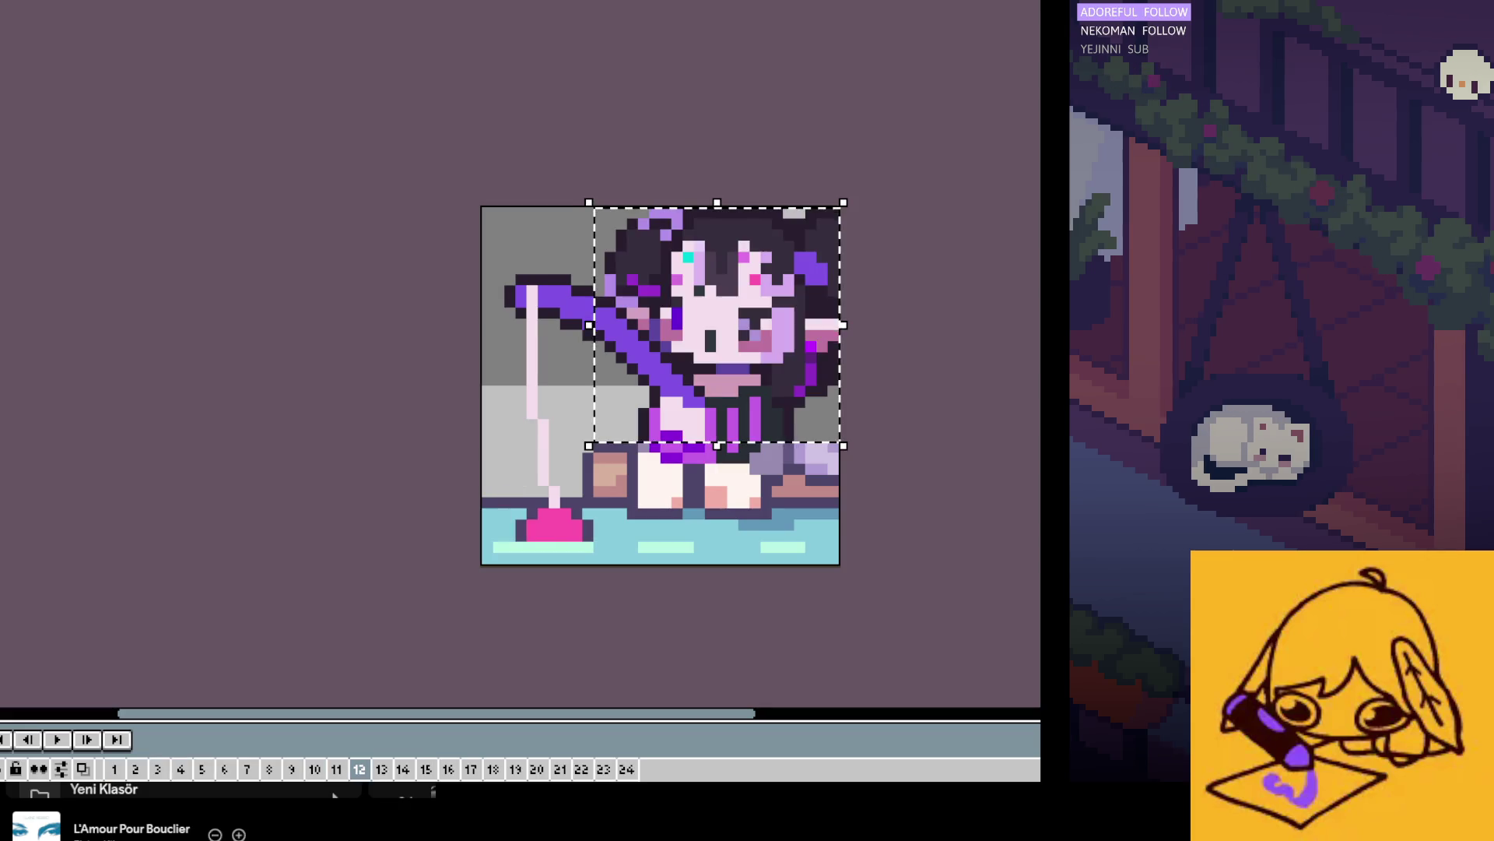
pyautogui.press('.')
pyautogui.press('.')
pyautogui.press('.')
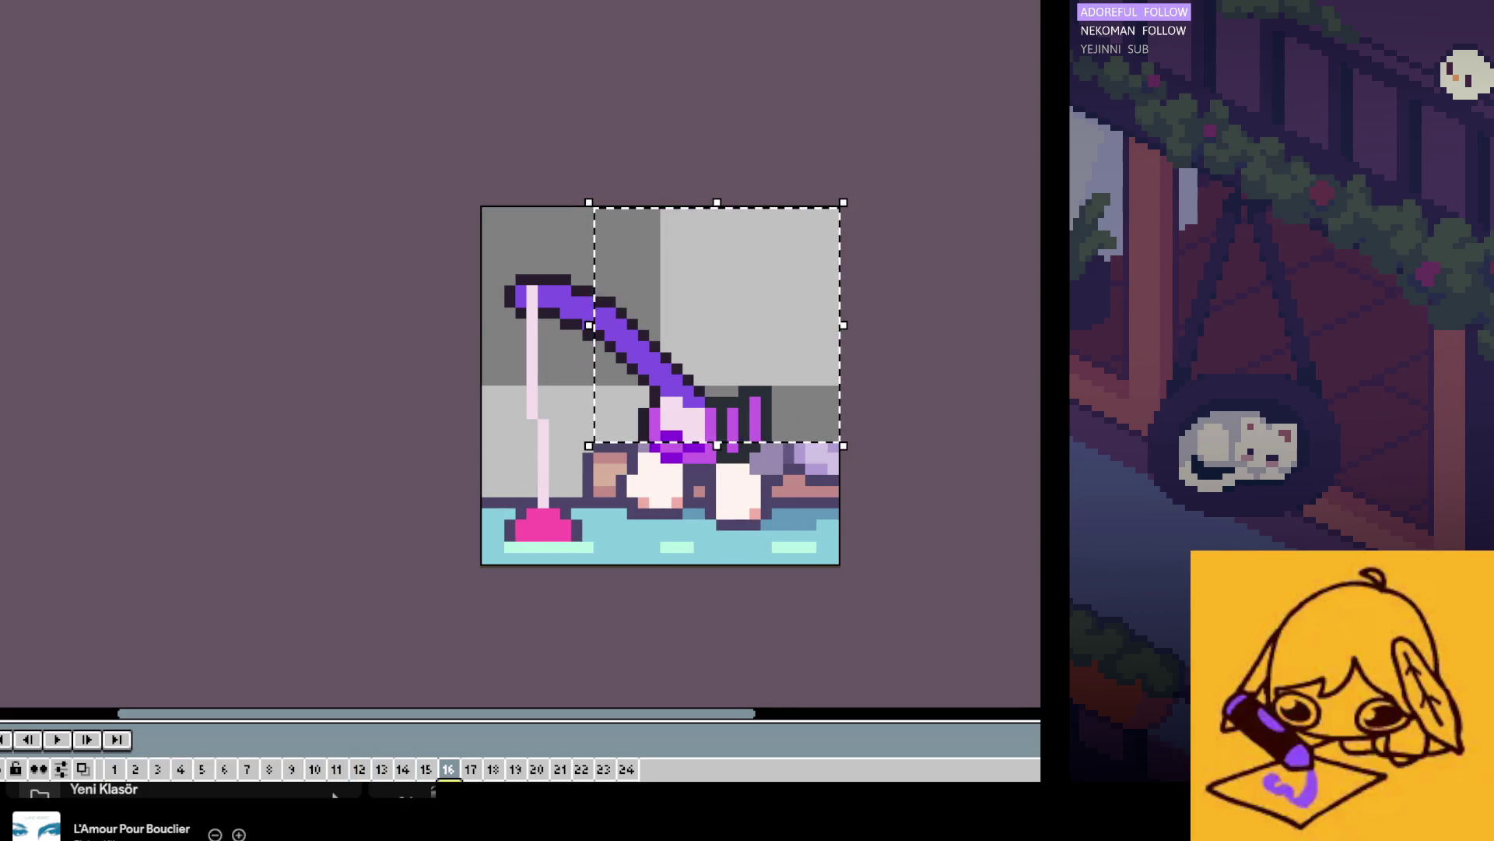
pyautogui.press('.')
pyautogui.press('.')
pyautogui.press('.')
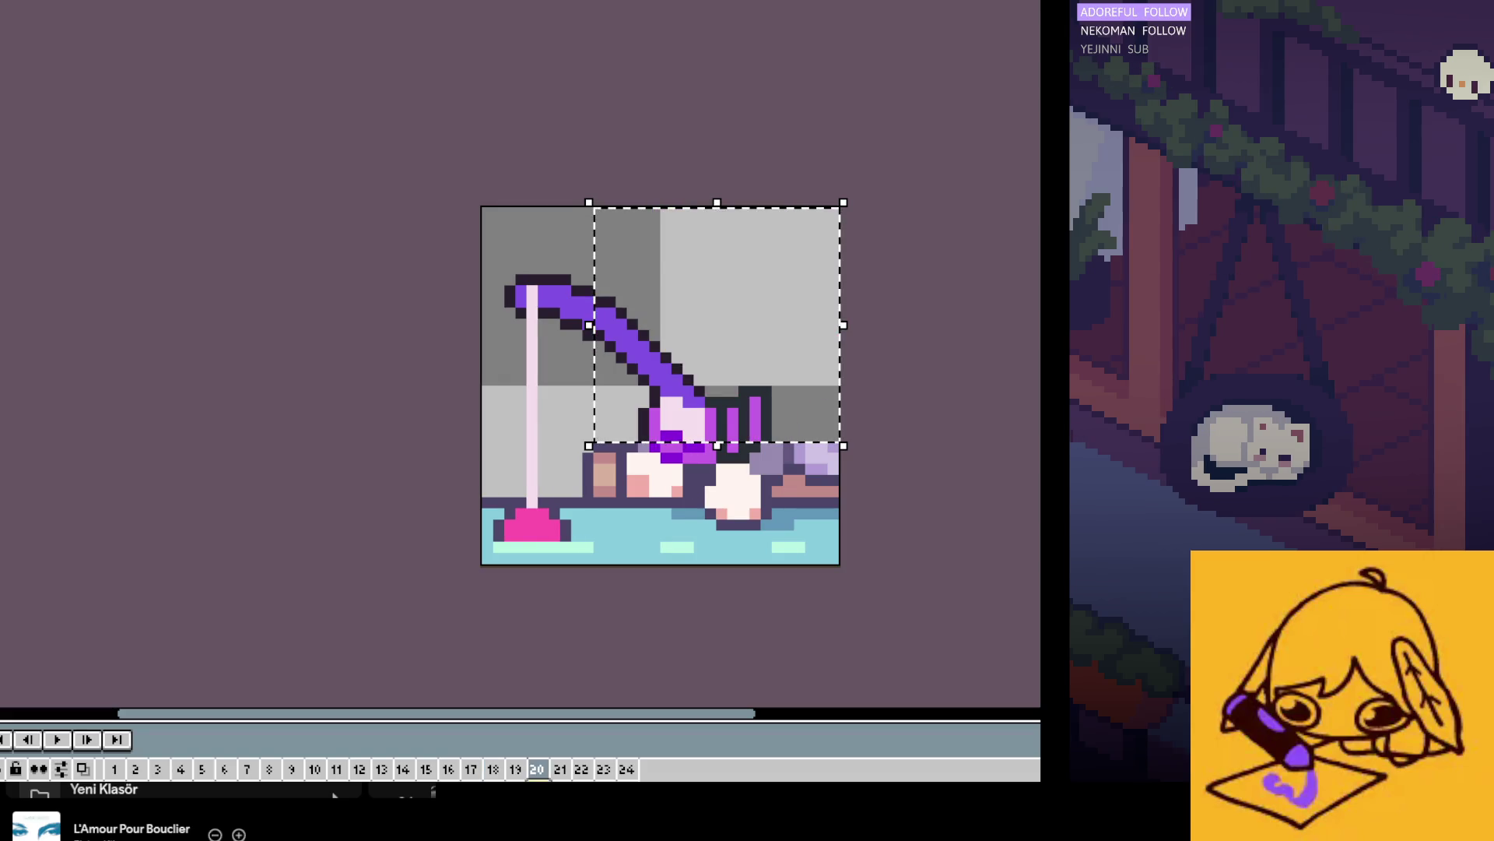
pyautogui.press('.')
pyautogui.press('.')
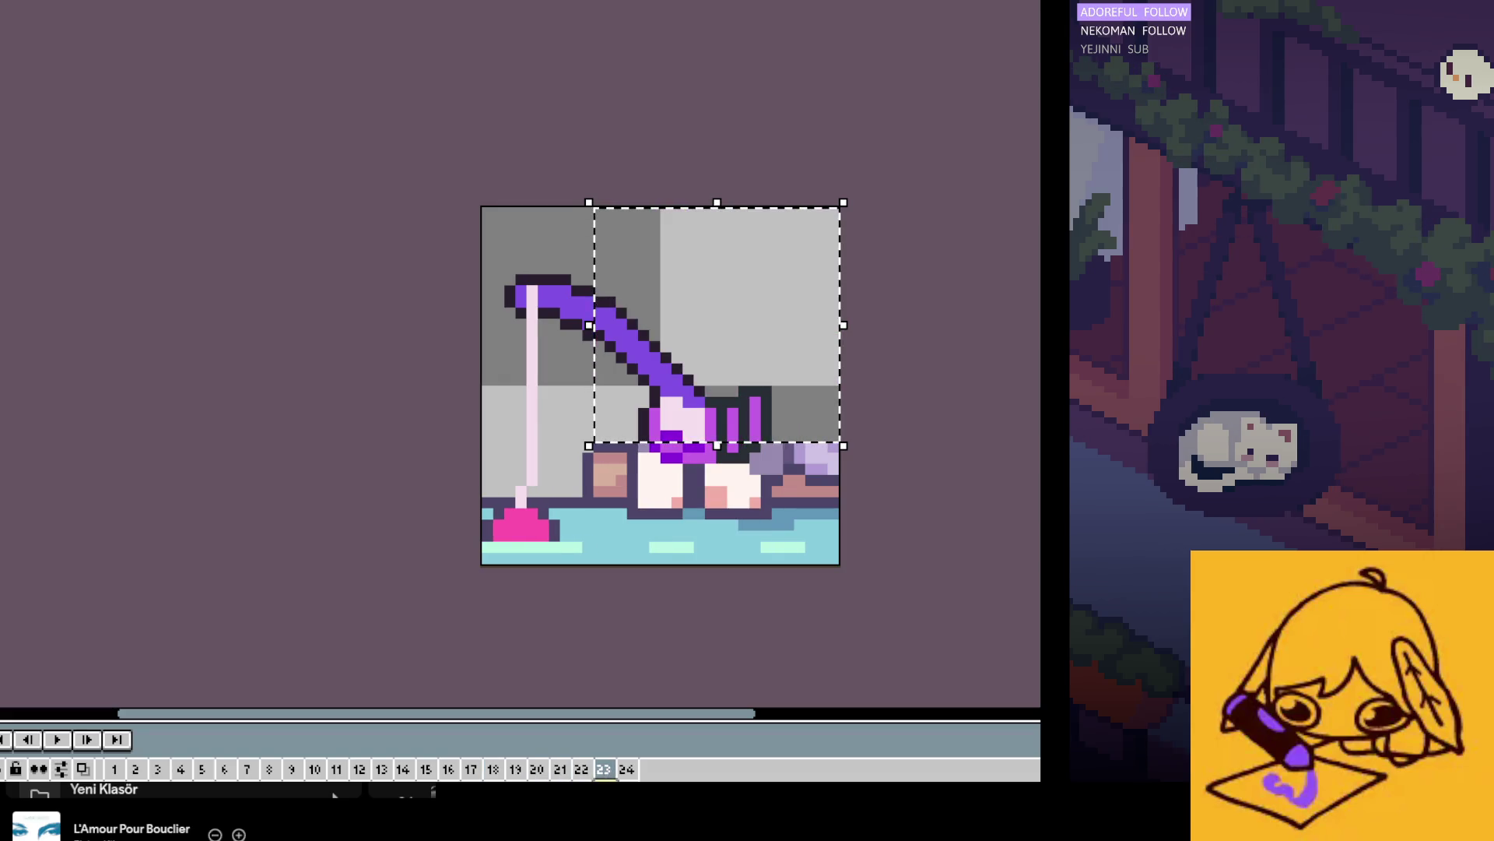
pyautogui.press('.')
pyautogui.press('.')
pyautogui.press('.')
pyautogui.press('.')
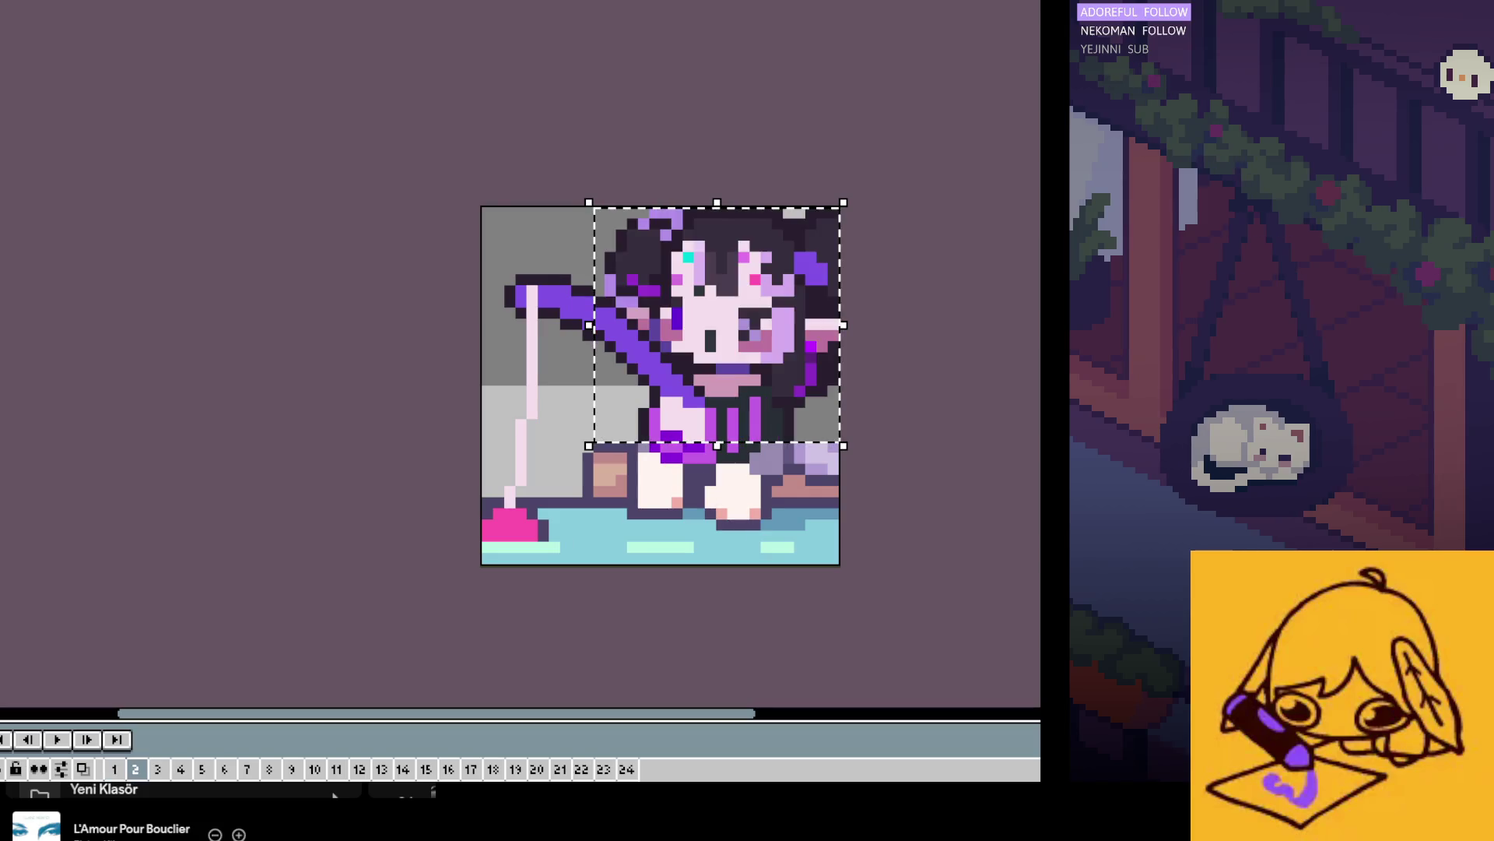
pyautogui.press('.')
pyautogui.press('.')
pyautogui.press('.')
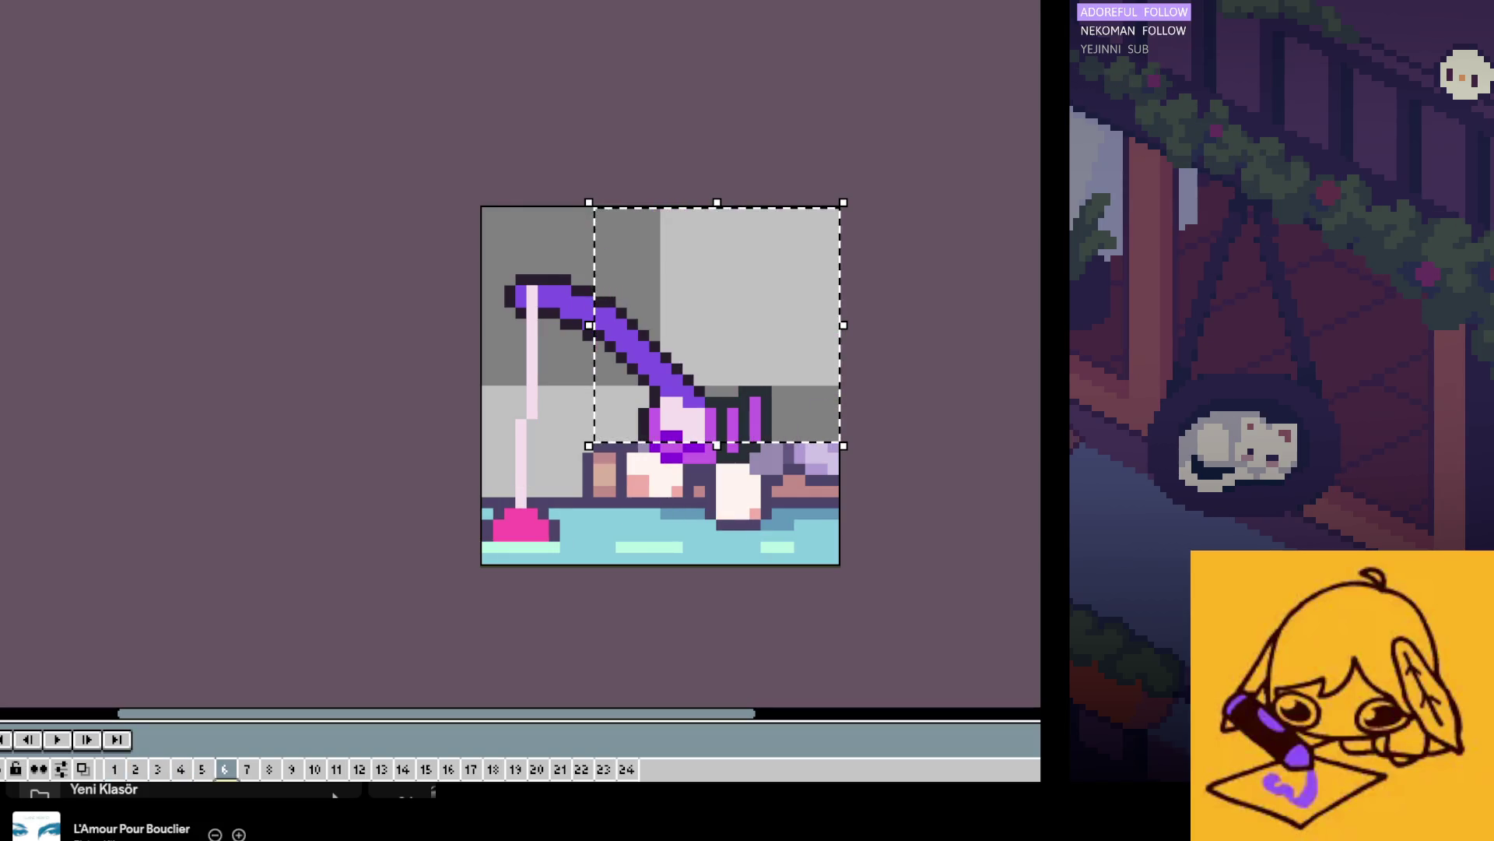
pyautogui.press('.')
pyautogui.press('.')
pyautogui.press('.')
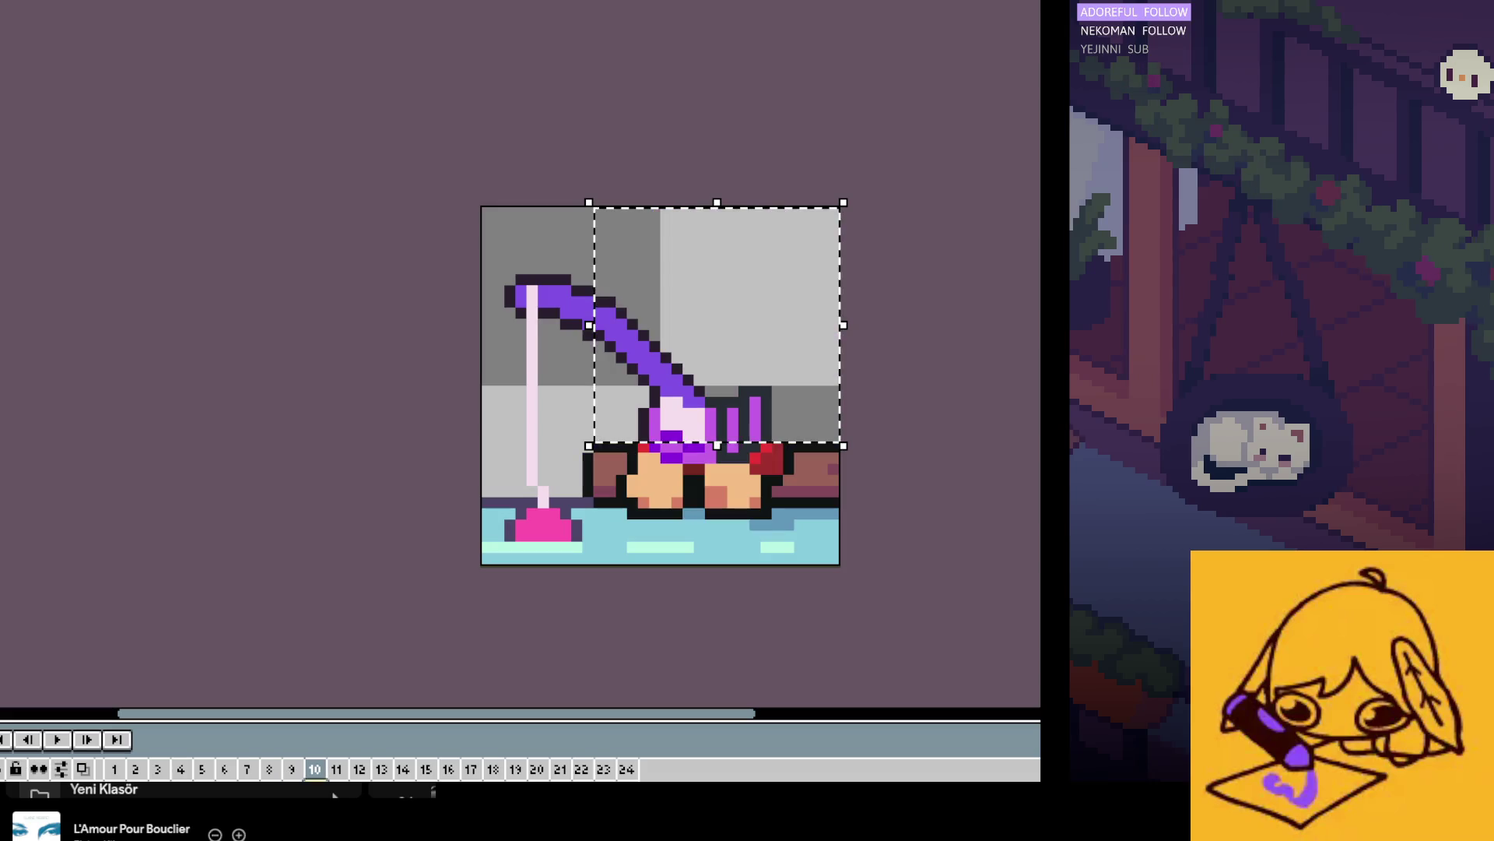
pyautogui.press('.')
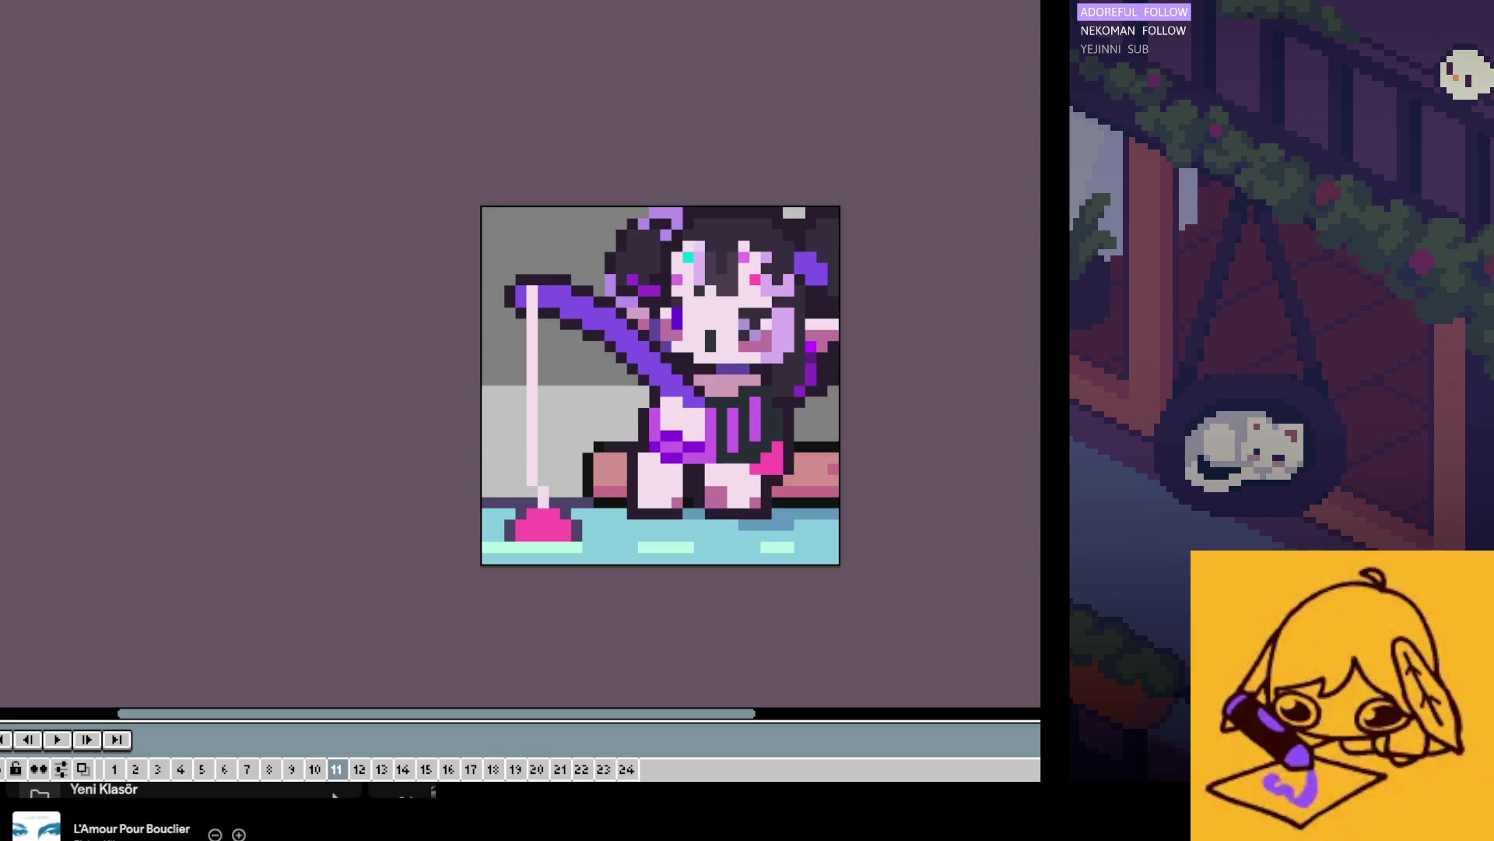
# Step: Move the girl's upper body down one pixel on frames 1–6 of the human layer
pyautogui.moveTo(164, 723); pyautogui.dragTo(165, 698)
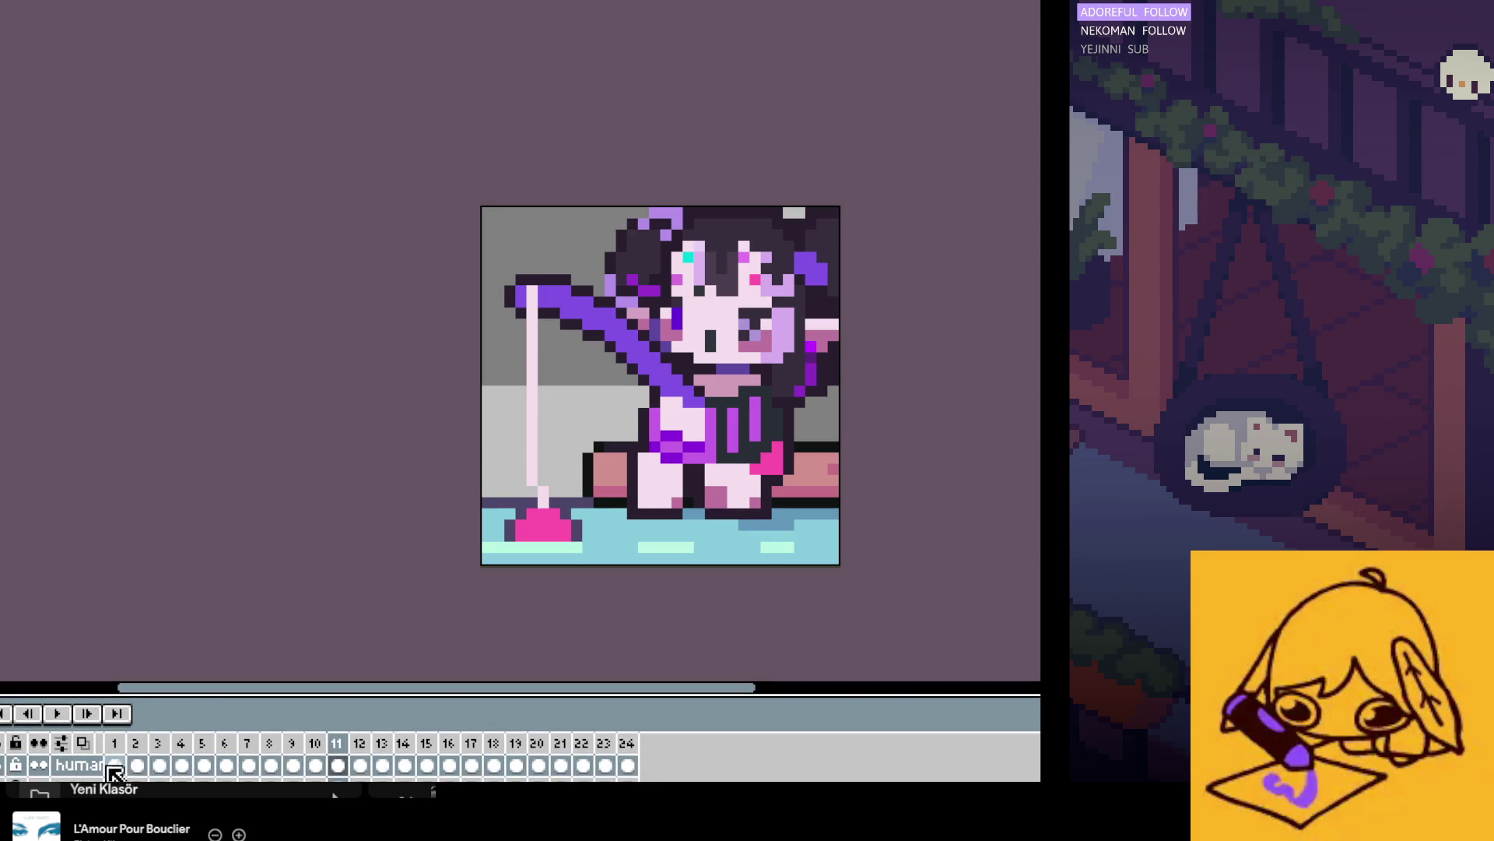
pyautogui.moveTo(114, 765); pyautogui.dragTo(226, 765)
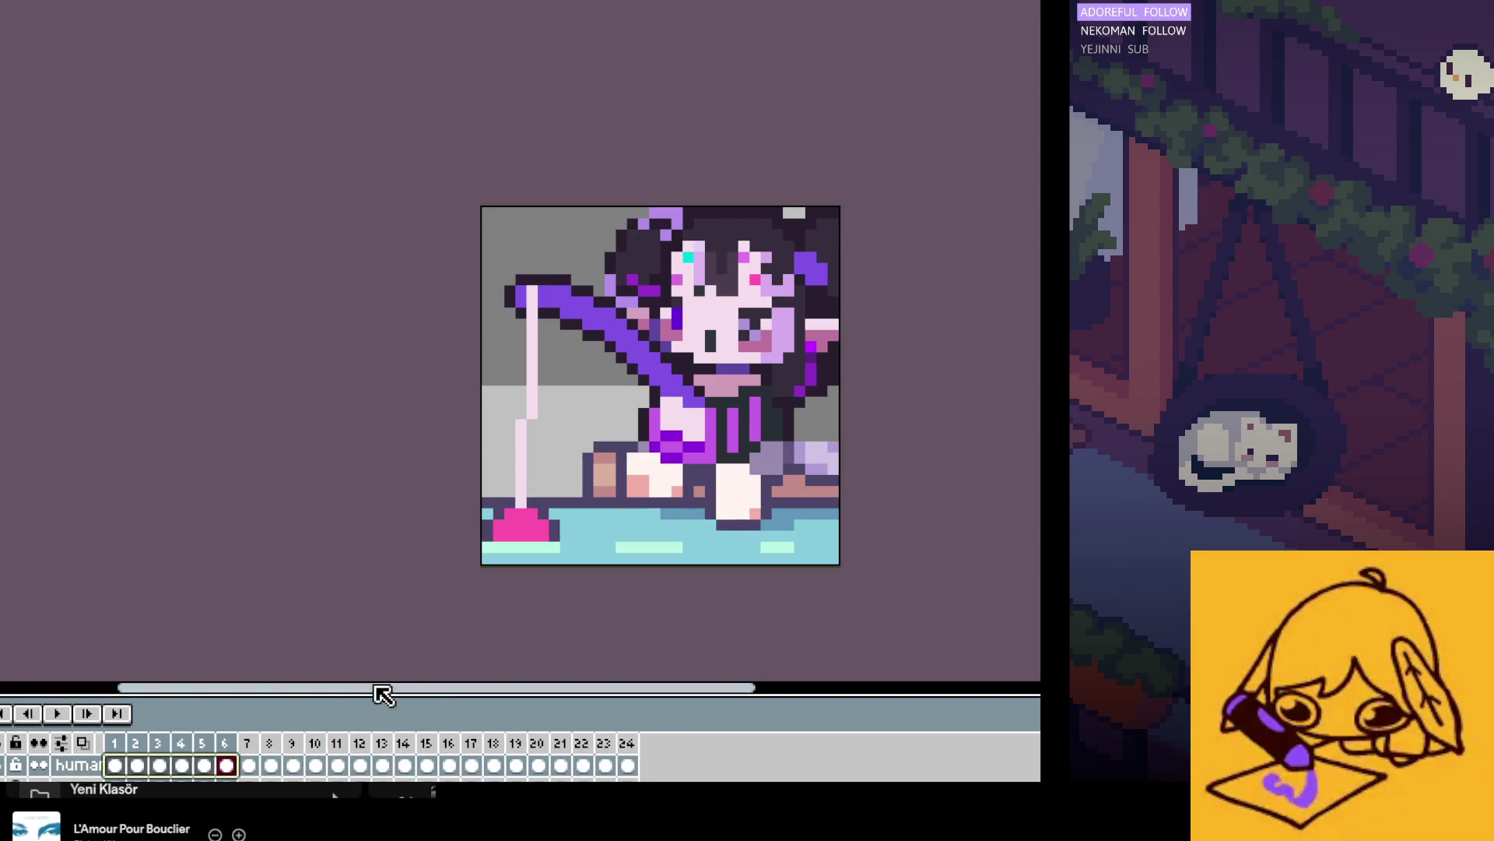
pyautogui.moveTo(839, 206); pyautogui.dragTo(528, 421)
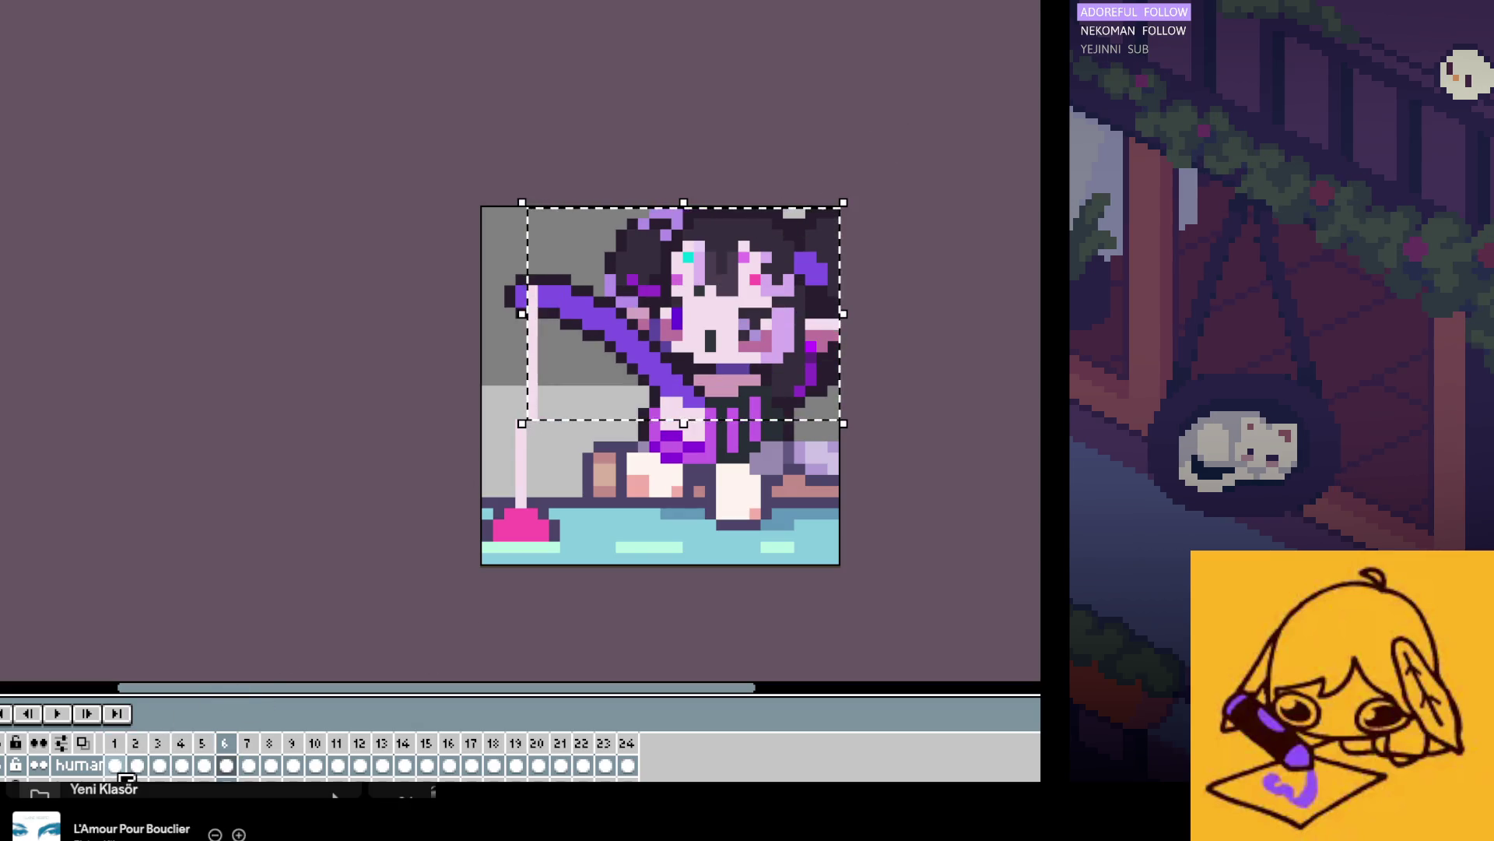
pyautogui.moveTo(114, 765); pyautogui.dragTo(227, 767)
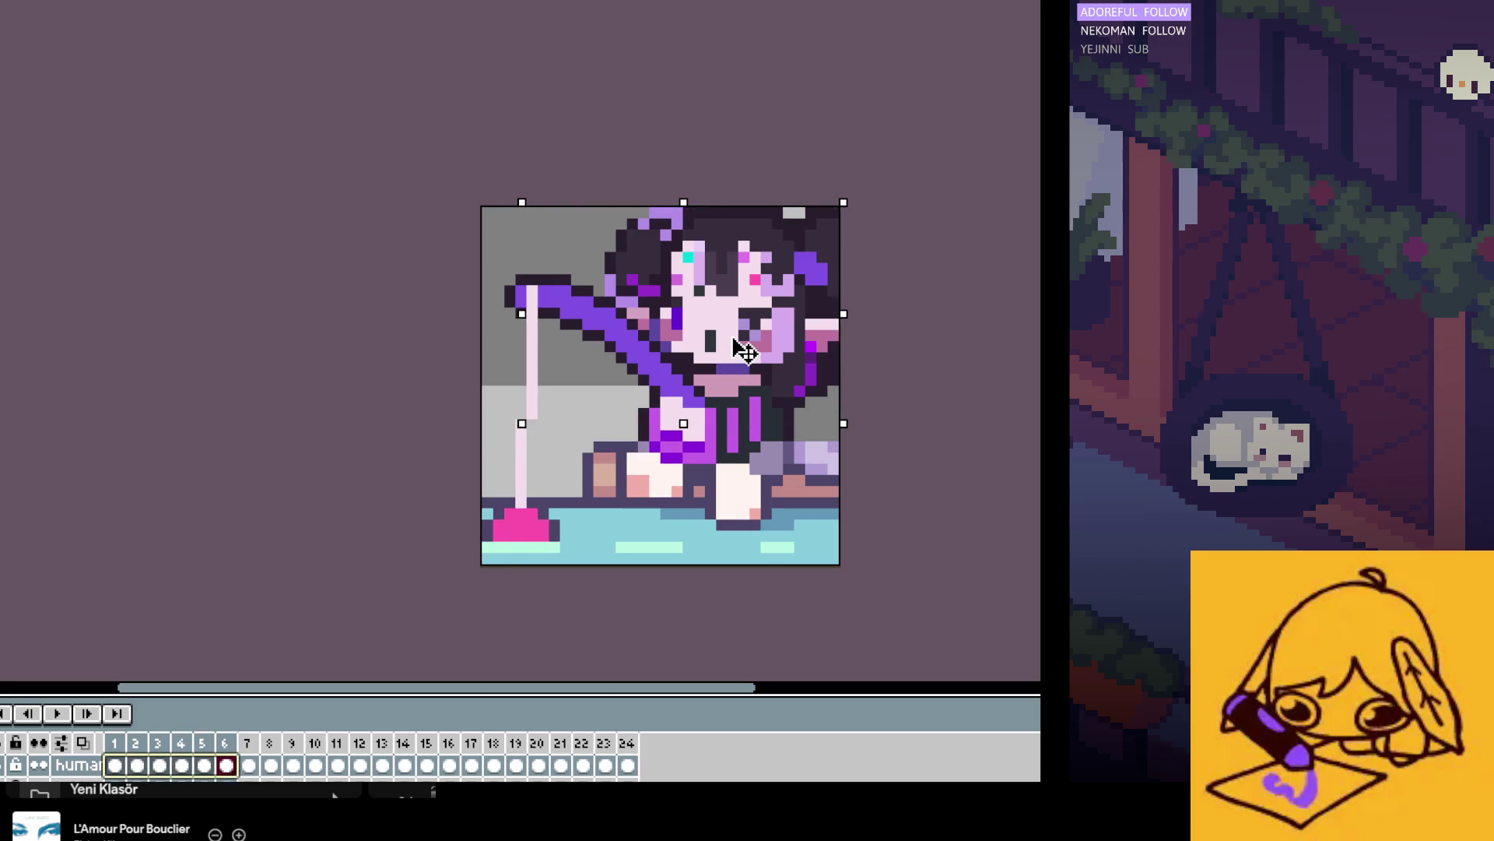
pyautogui.press('Down')
pyautogui.click(520, 602)
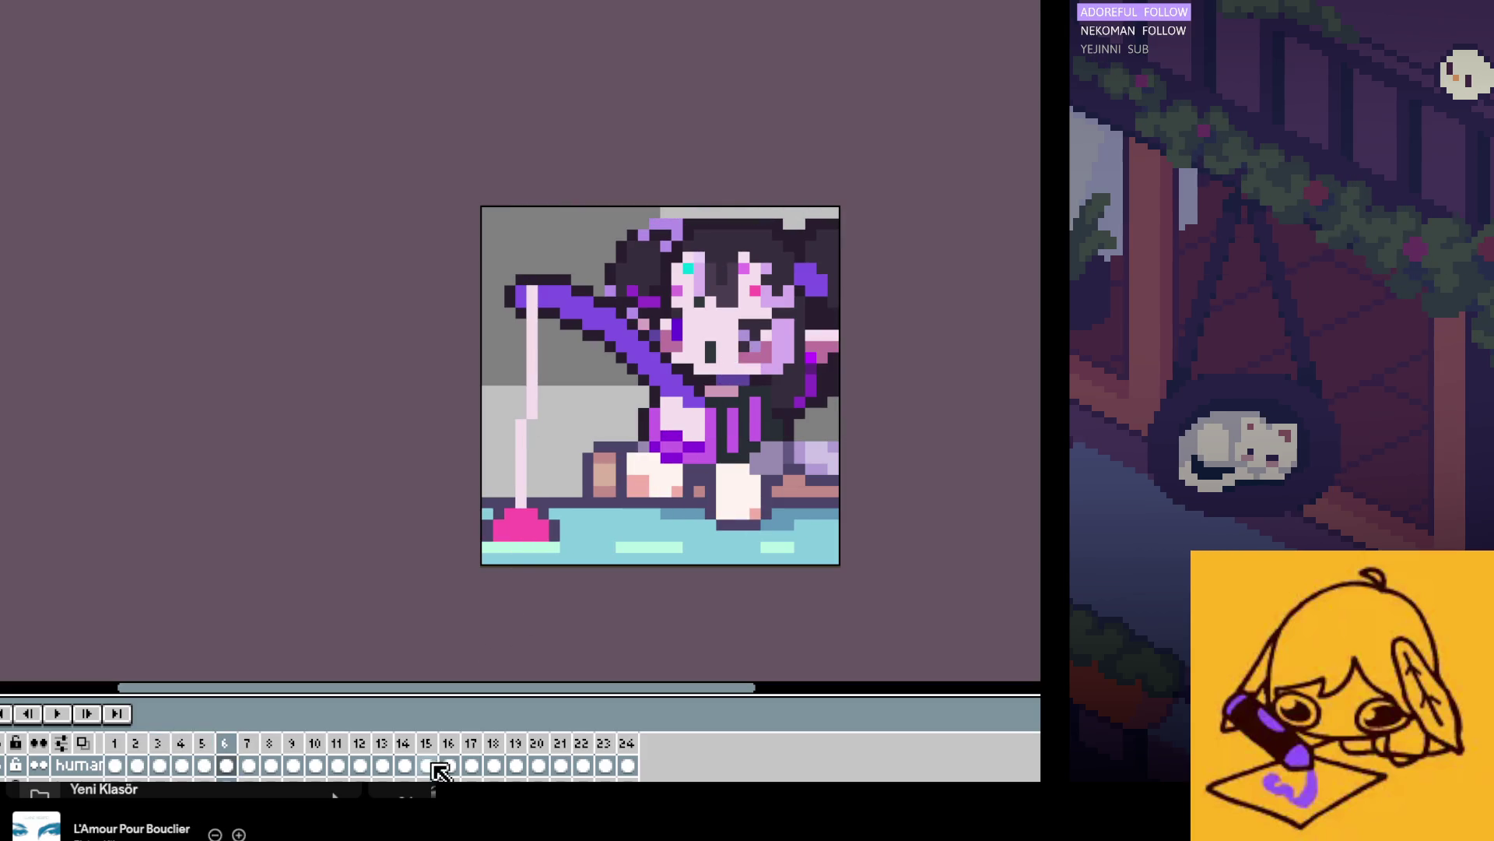
# Step: Shift the girl's upper body one pixel right and down on frames 13–18
pyautogui.moveTo(383, 766); pyautogui.dragTo(495, 766)
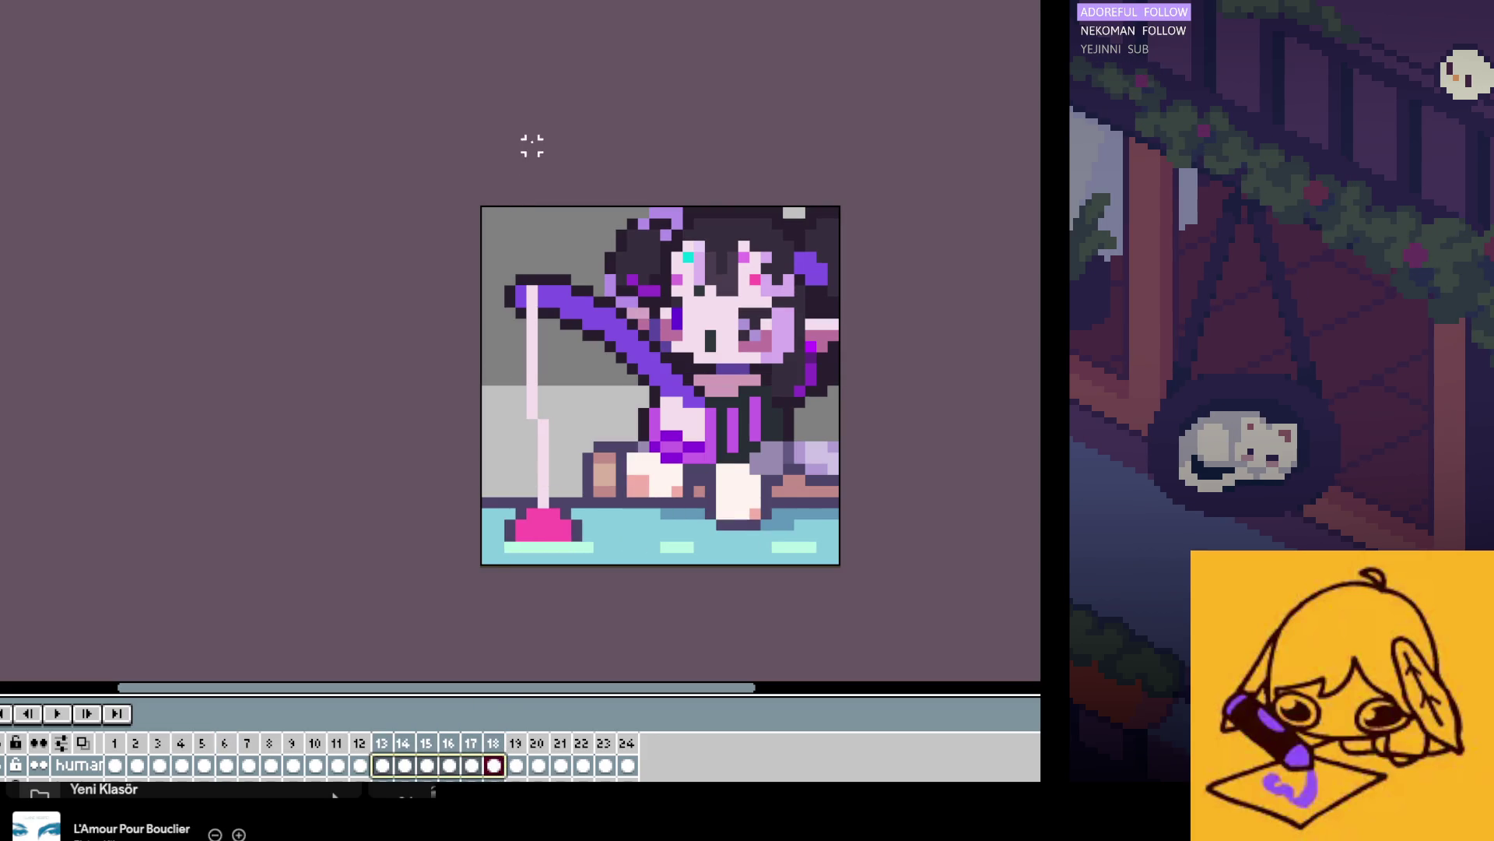
pyautogui.moveTo(533, 146); pyautogui.dragTo(884, 420)
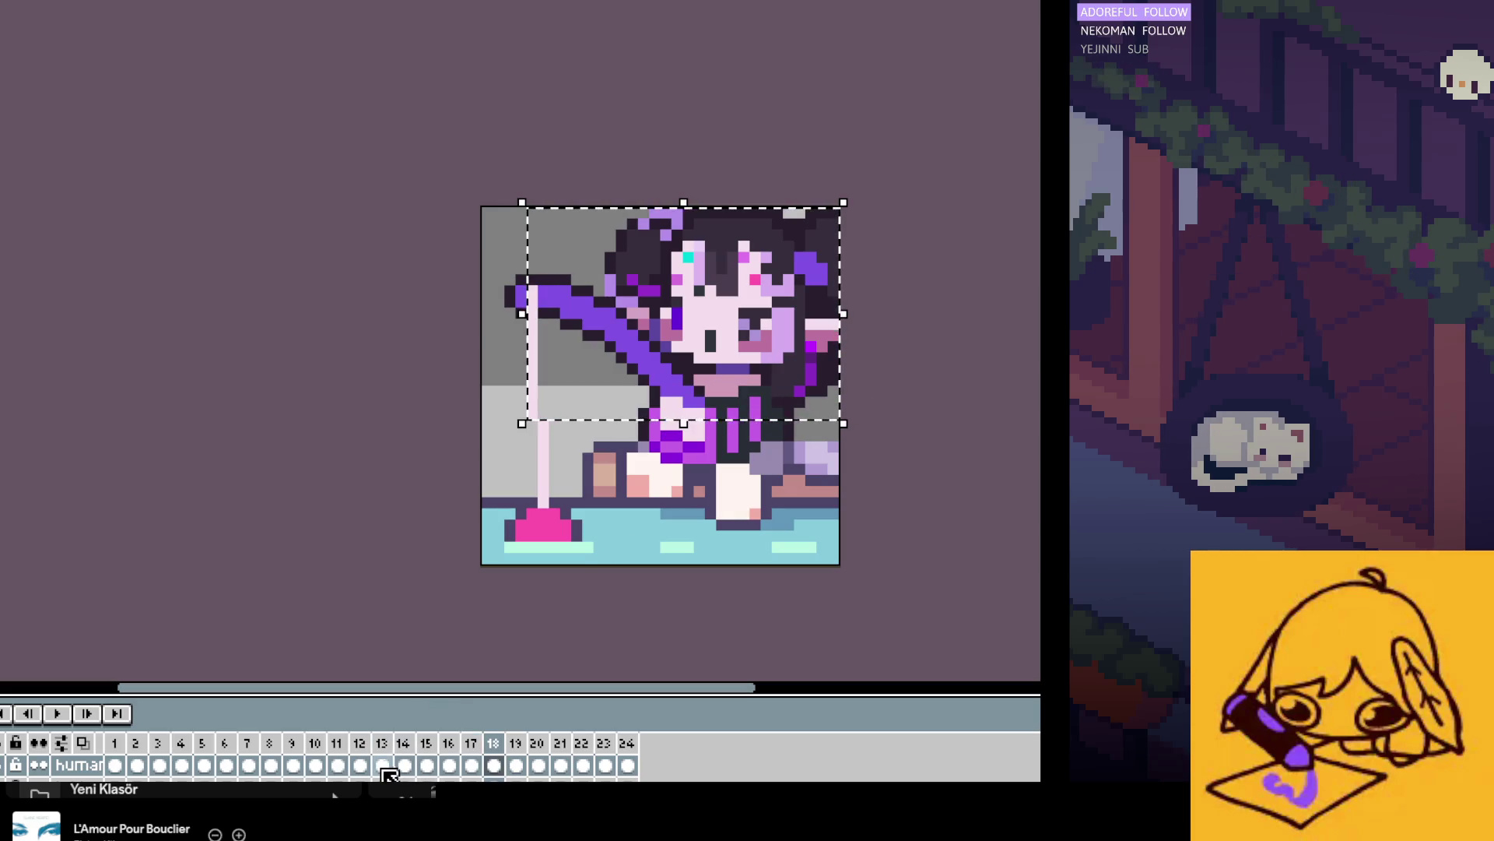
pyautogui.moveTo(383, 766); pyautogui.dragTo(493, 765)
pyautogui.moveTo(719, 327); pyautogui.dragTo(730, 337)
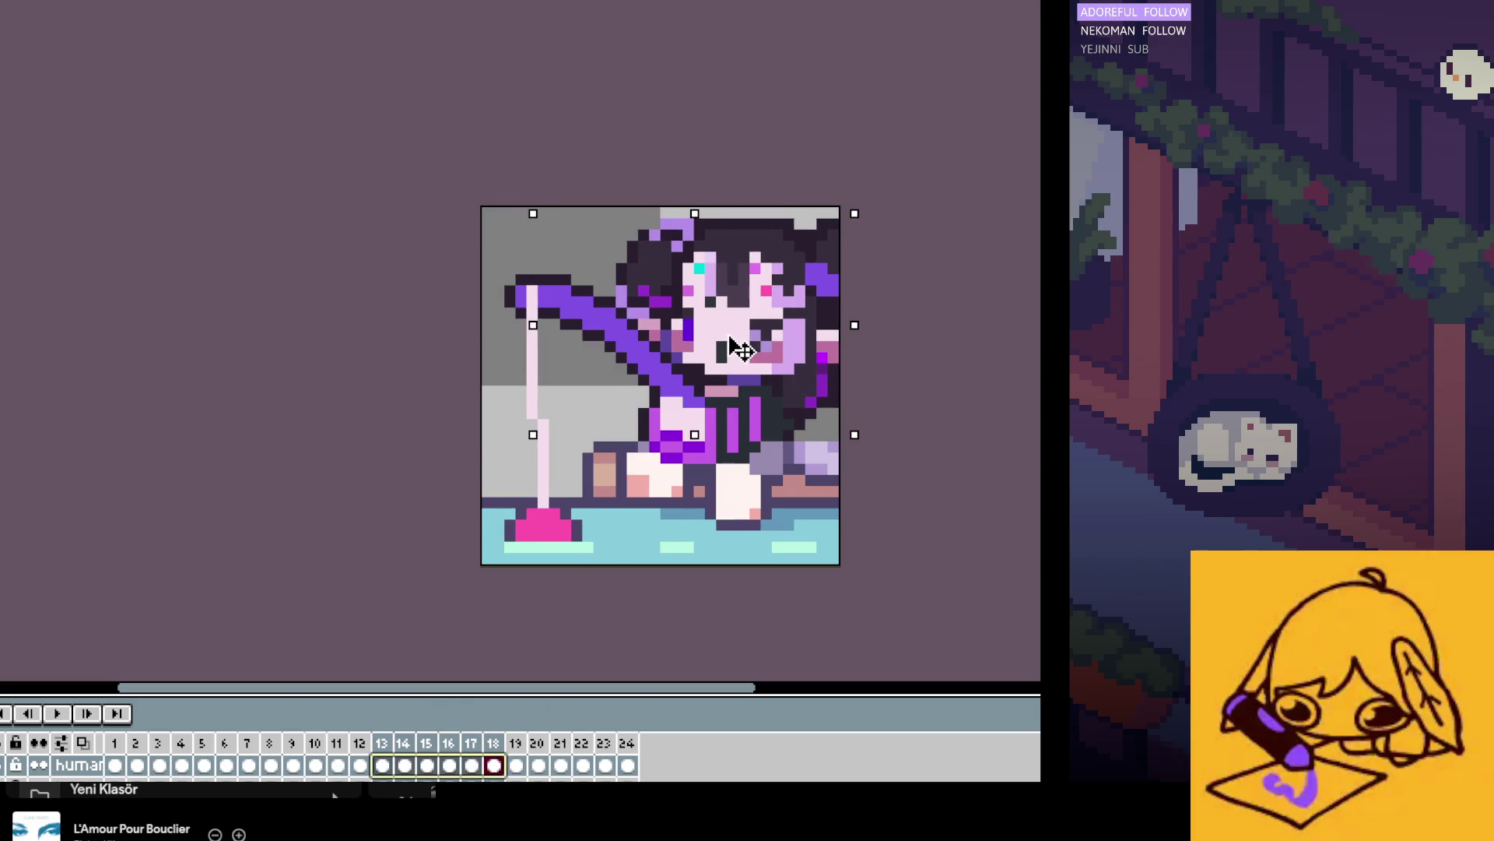
pyautogui.click(373, 490)
# Step: Go to frame 11 and undo to compare the couch arm with and without edits
pyautogui.moveTo(115, 766); pyautogui.dragTo(668, 766)
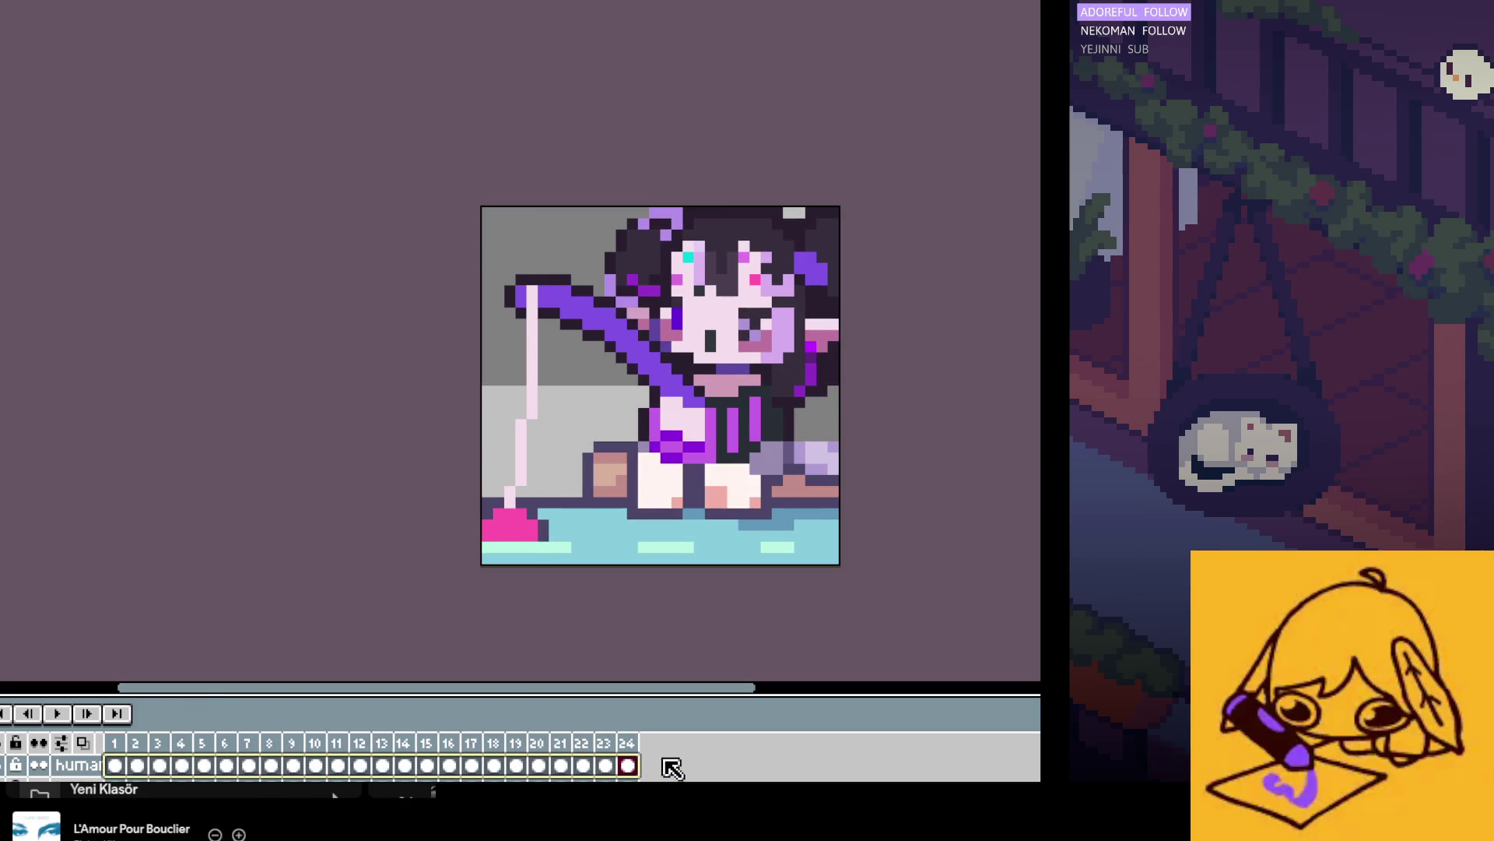
pyautogui.click(285, 769)
pyautogui.press('Left')
pyautogui.press('Right')
pyautogui.click(338, 766)
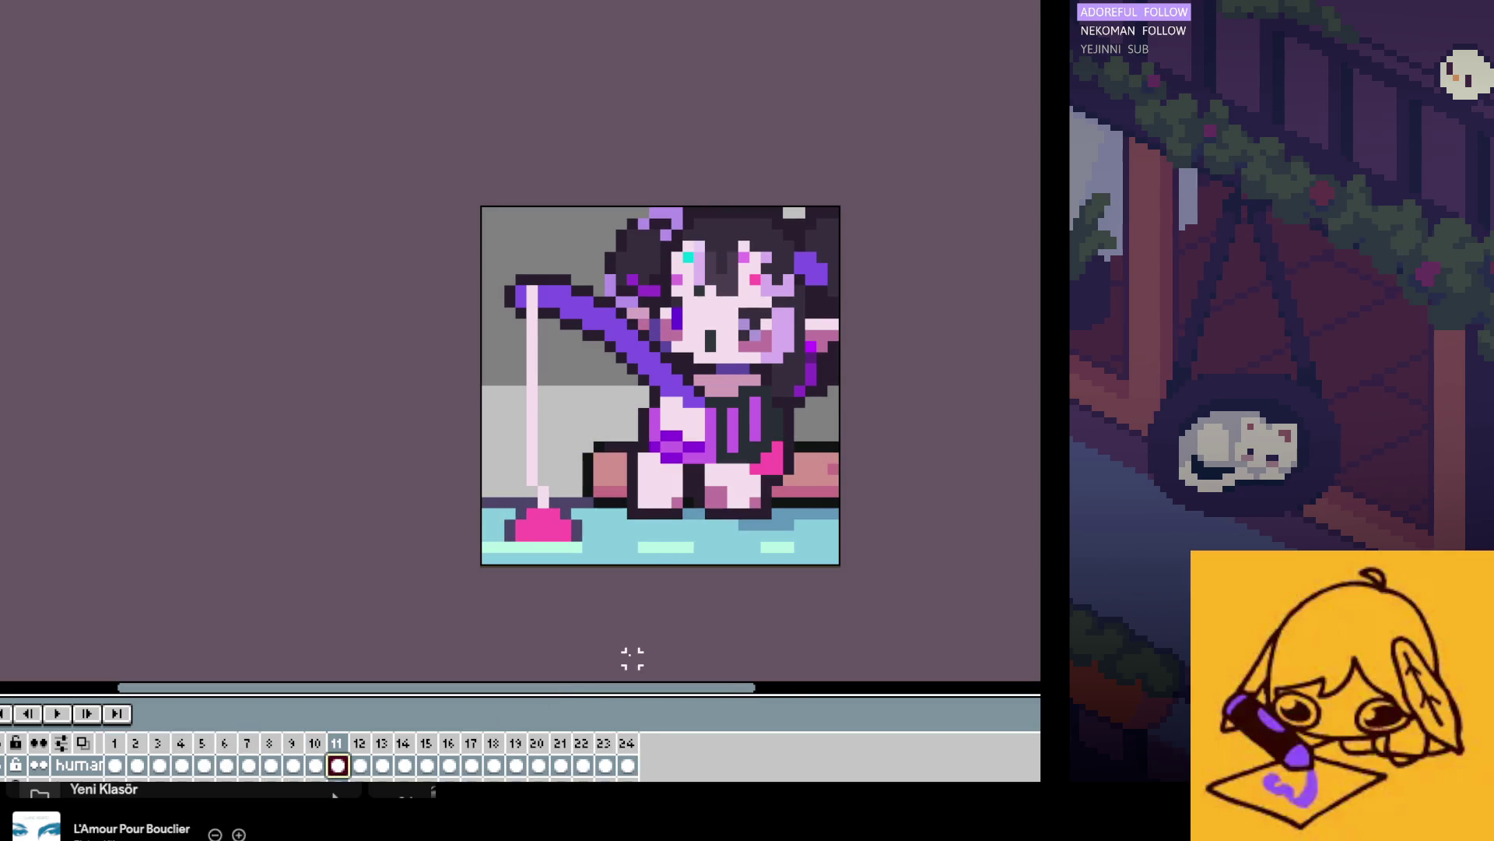
pyautogui.scroll(1, 797, 506)
pyautogui.hotkey('ctrl', 'z')
pyautogui.hotkey('ctrl', 'z')
pyautogui.hotkey('ctrl', 'z')
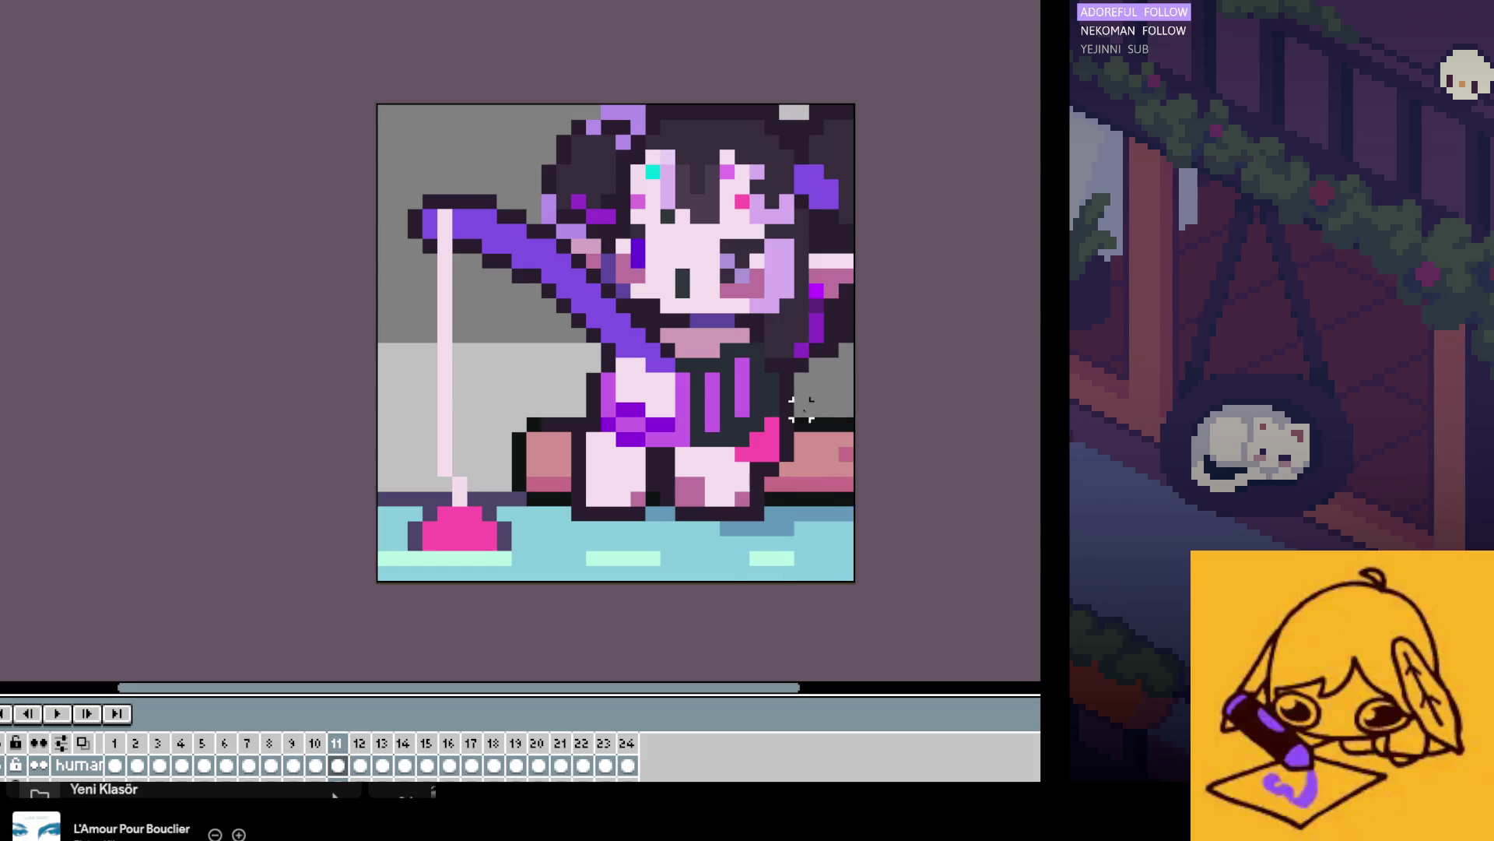
pyautogui.hotkey('ctrl', 'z')
pyautogui.hotkey('ctrl', 'z')
pyautogui.hotkey('ctrl', 'z')
pyautogui.hotkey('ctrl', 'z')
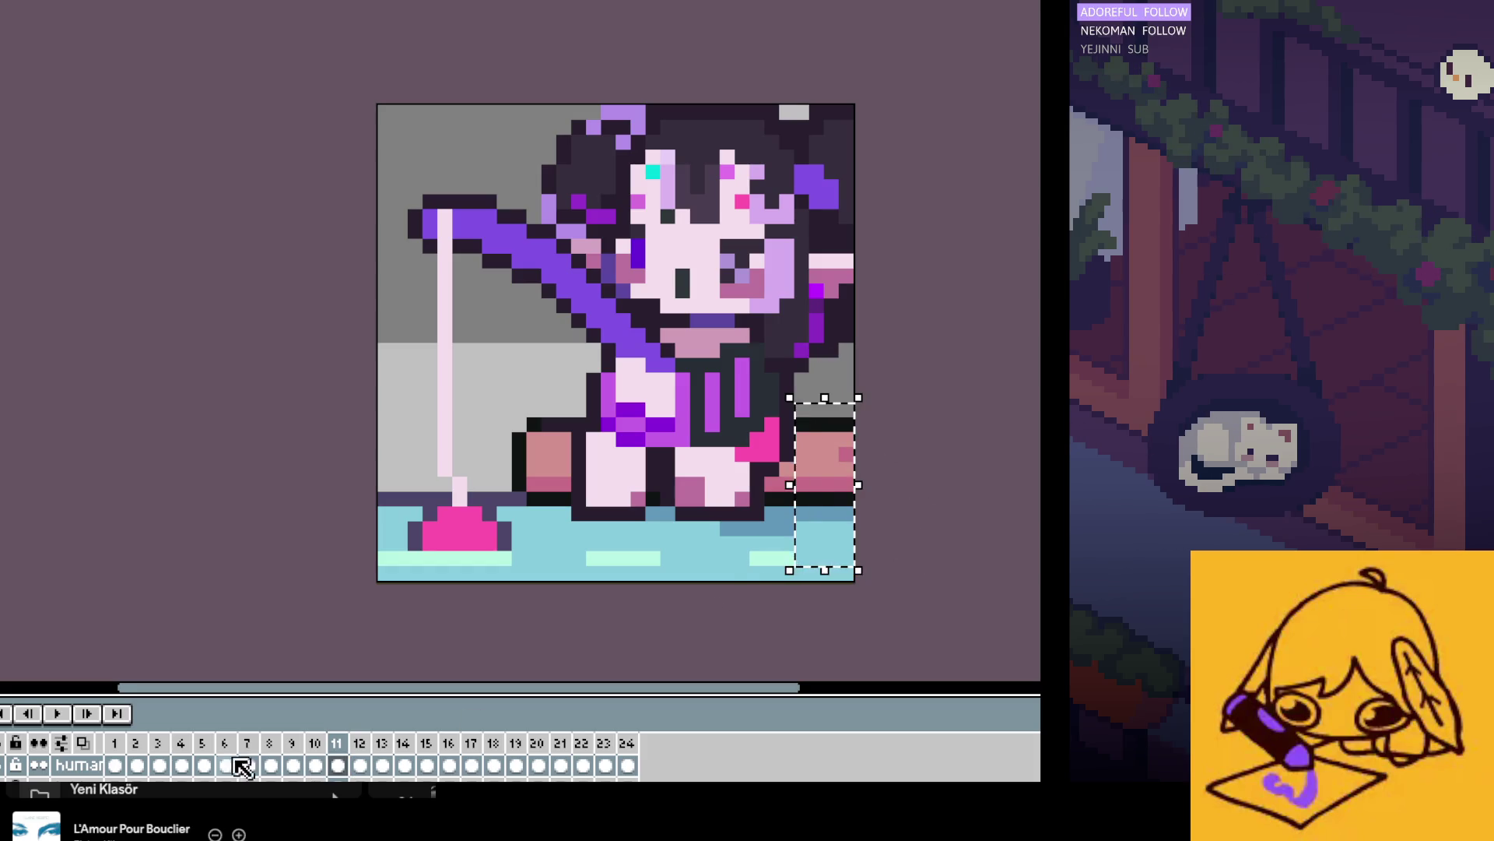
pyautogui.hotkey('ctrl', 'z')
pyautogui.hotkey('ctrl', 'z')
pyautogui.hotkey('ctrl', 'z')
pyautogui.hotkey('ctrl', 'z')
pyautogui.hotkey('ctrl', 'z')
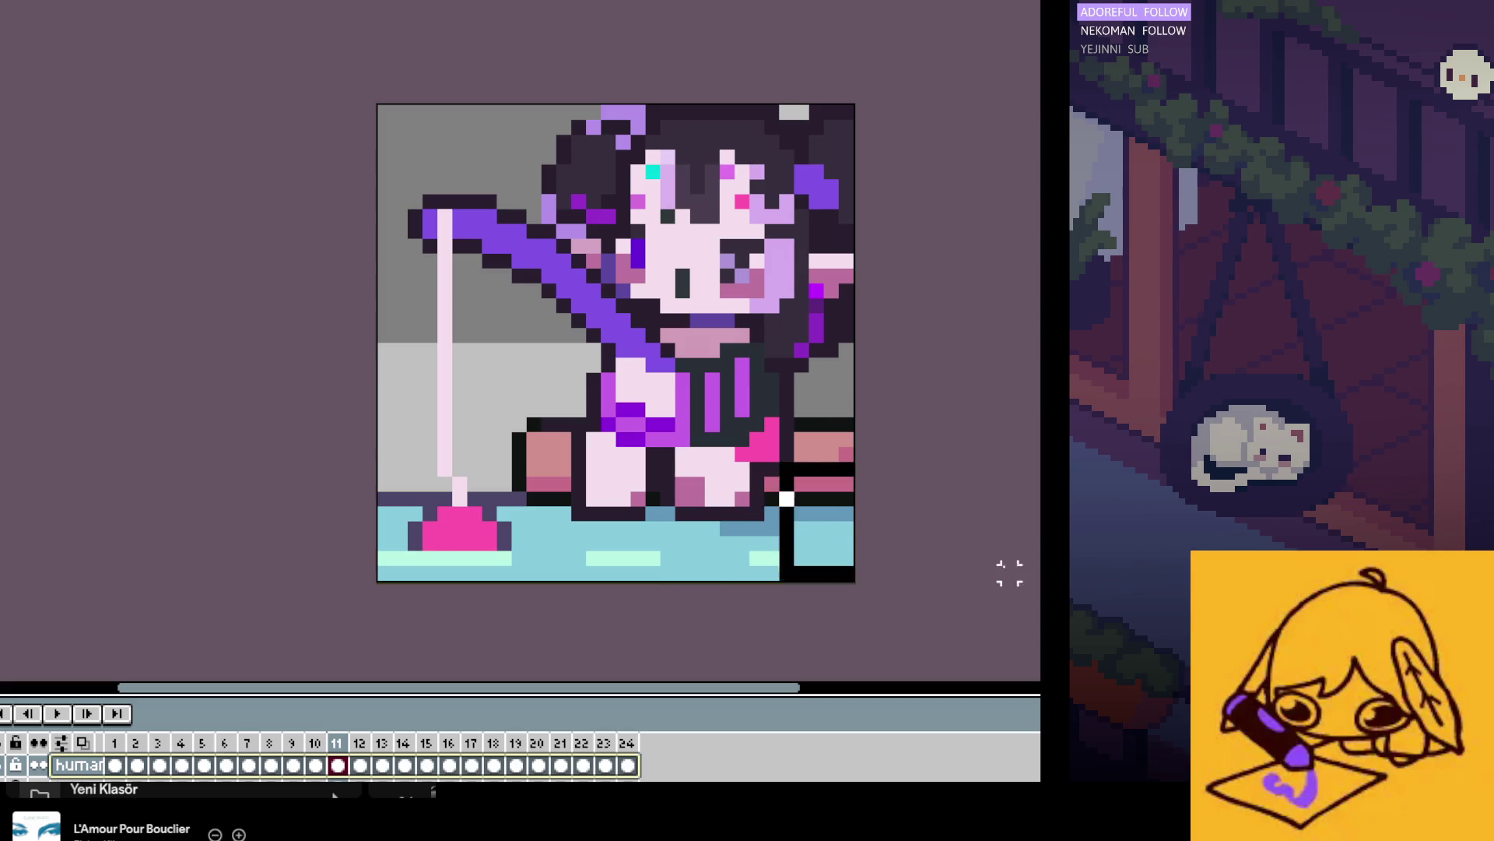
pyautogui.hotkey('ctrl', 'z')
pyautogui.click(301, 717)
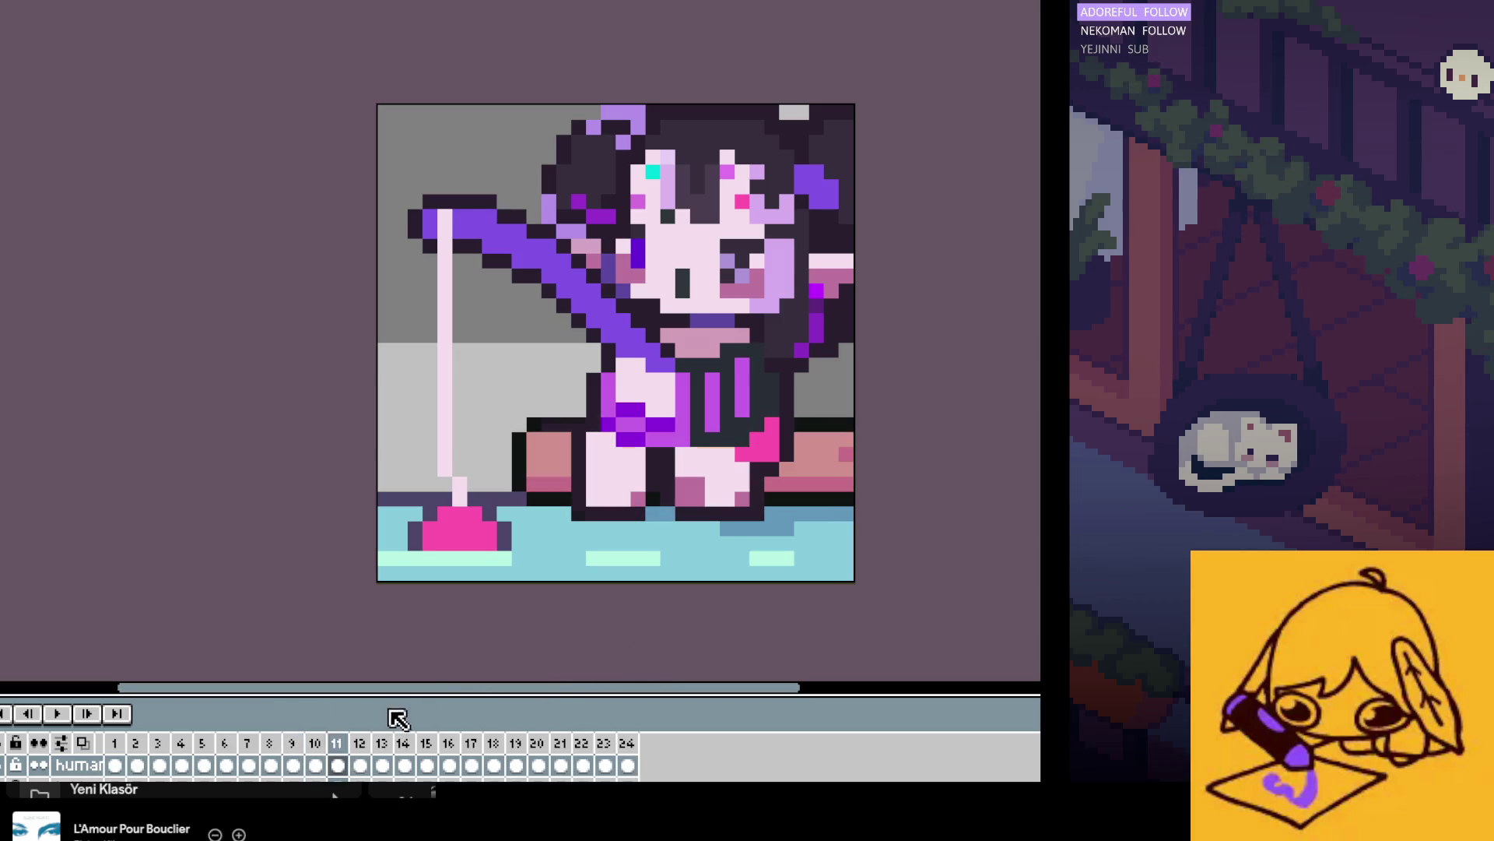
pyautogui.scroll(-1, 394, 712)
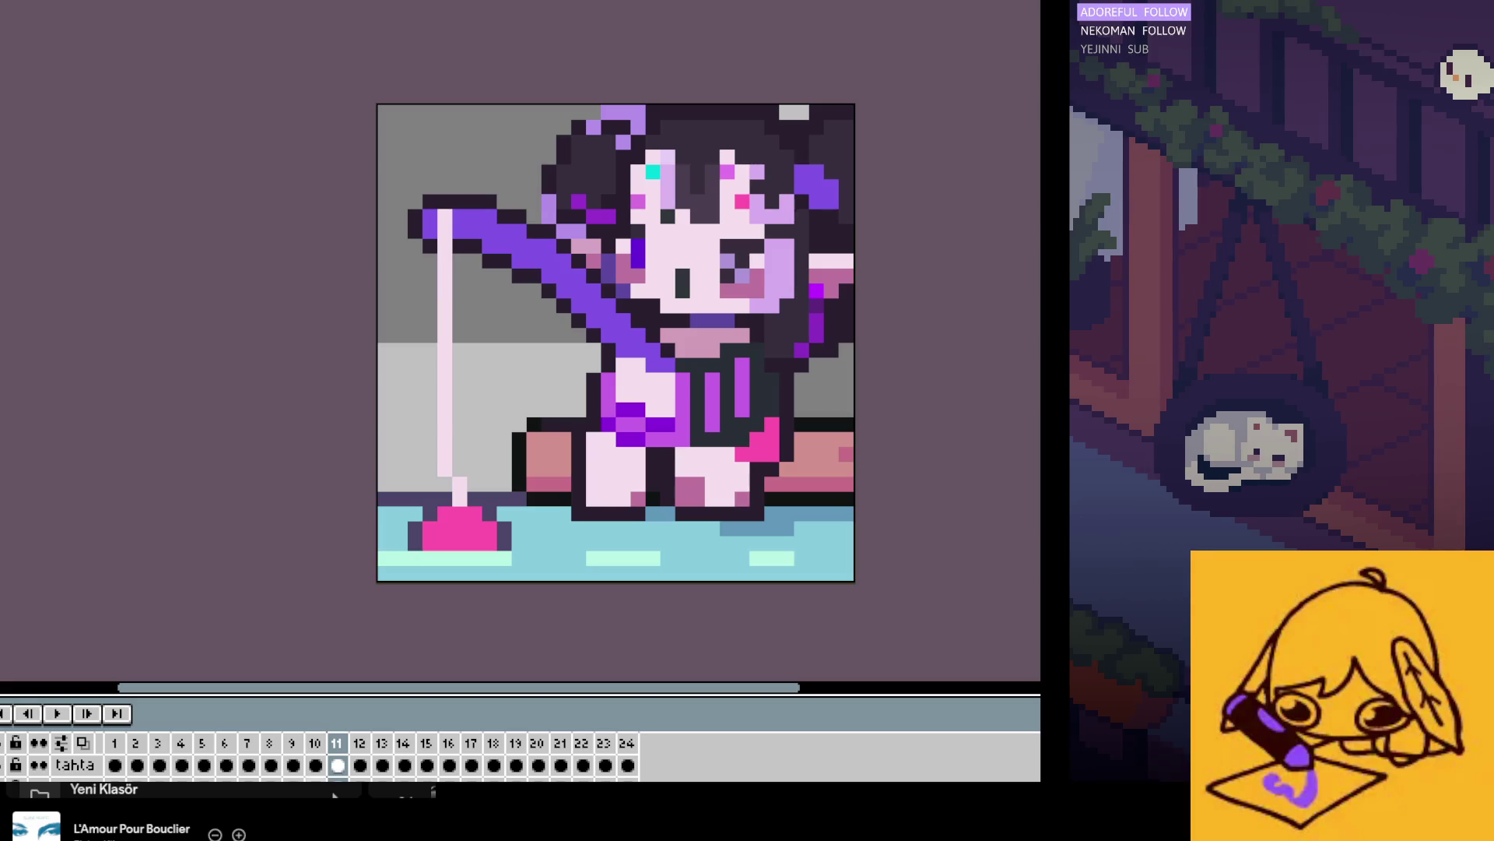
# Step: Make the tahta layer active and range-select its cels across frames 1–12
pyautogui.click(339, 765)
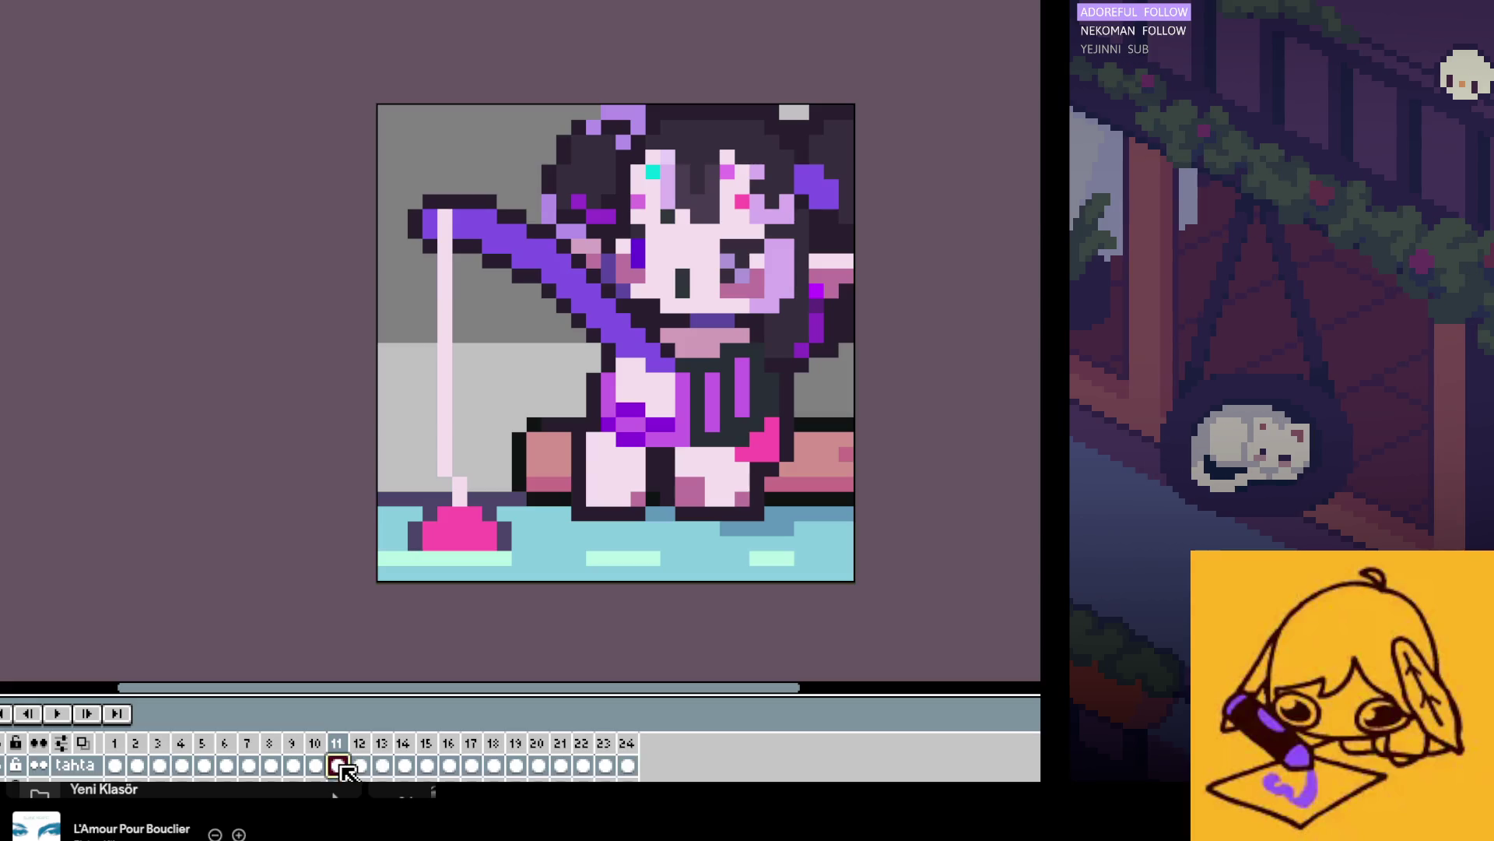
pyautogui.click(117, 765)
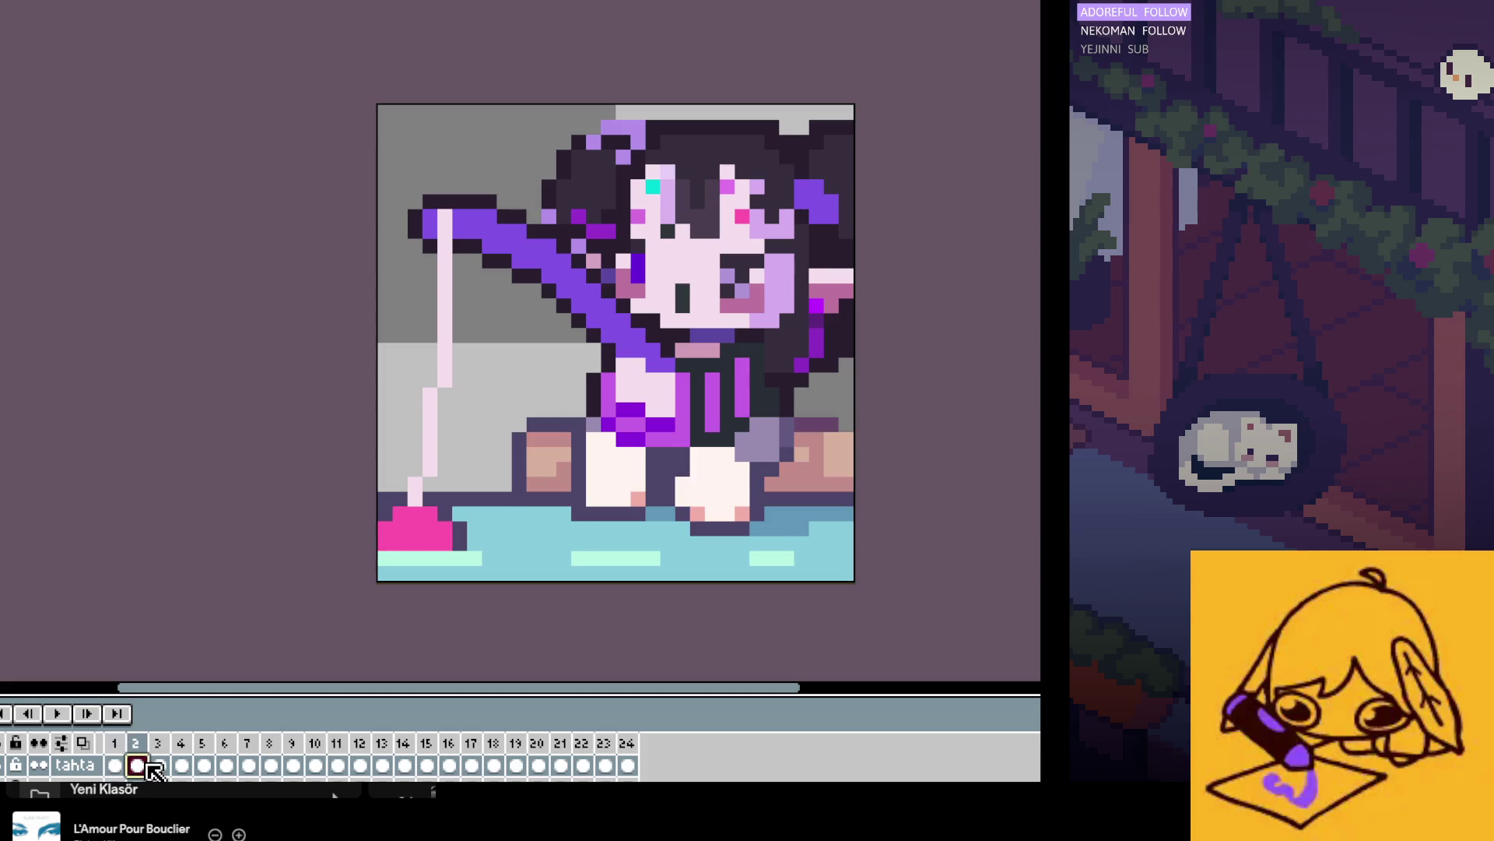
pyautogui.click(137, 765)
pyautogui.click(159, 765)
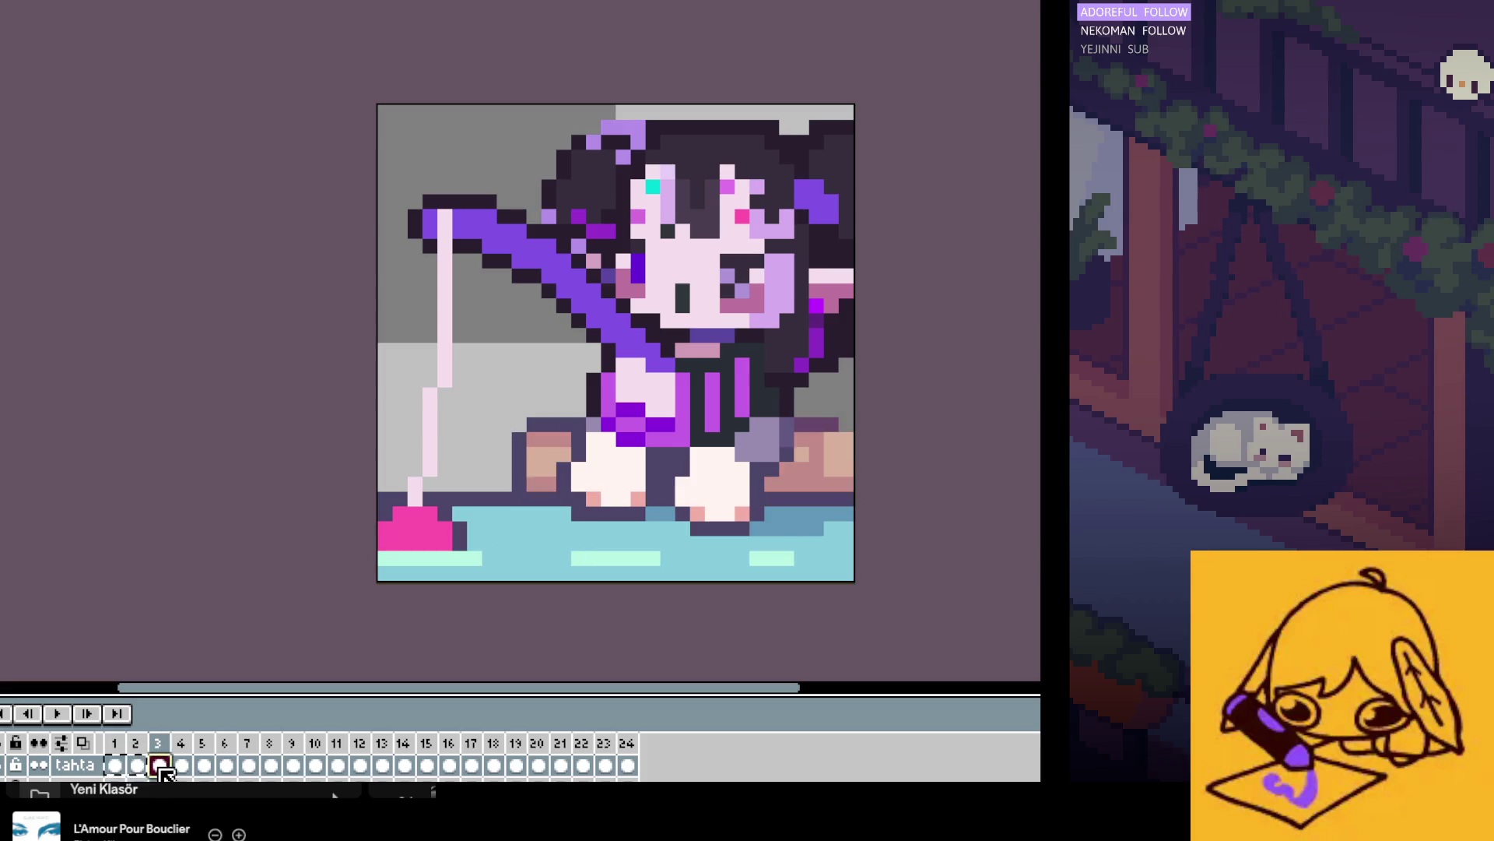
pyautogui.moveTo(173, 769); pyautogui.dragTo(244, 767)
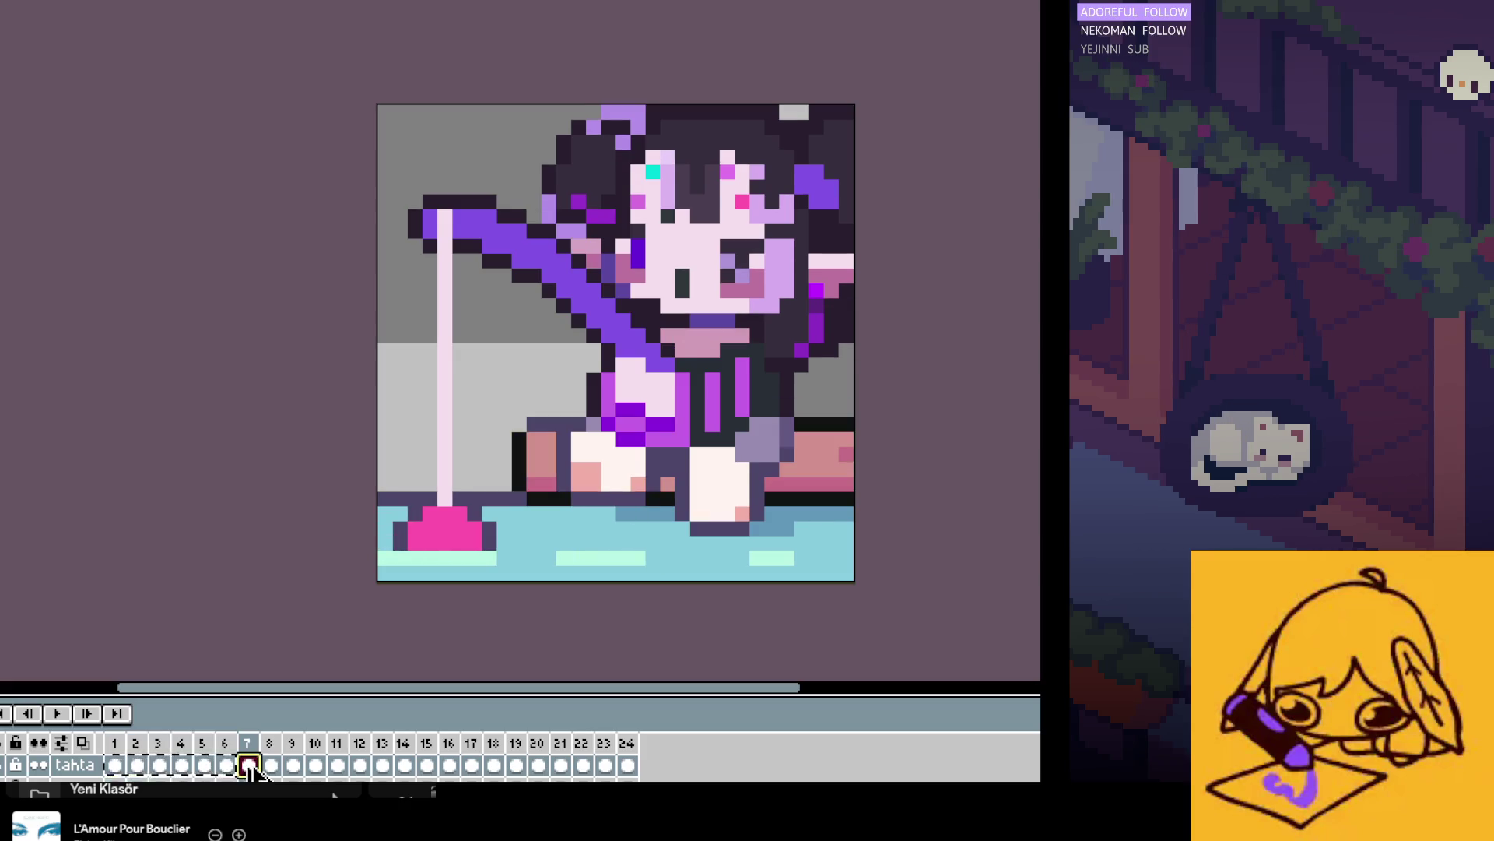
pyautogui.moveTo(248, 771); pyautogui.dragTo(362, 770)
# Step: Check frames 13–14, return to frame 3 and switch to the olta layer
pyautogui.click(382, 765)
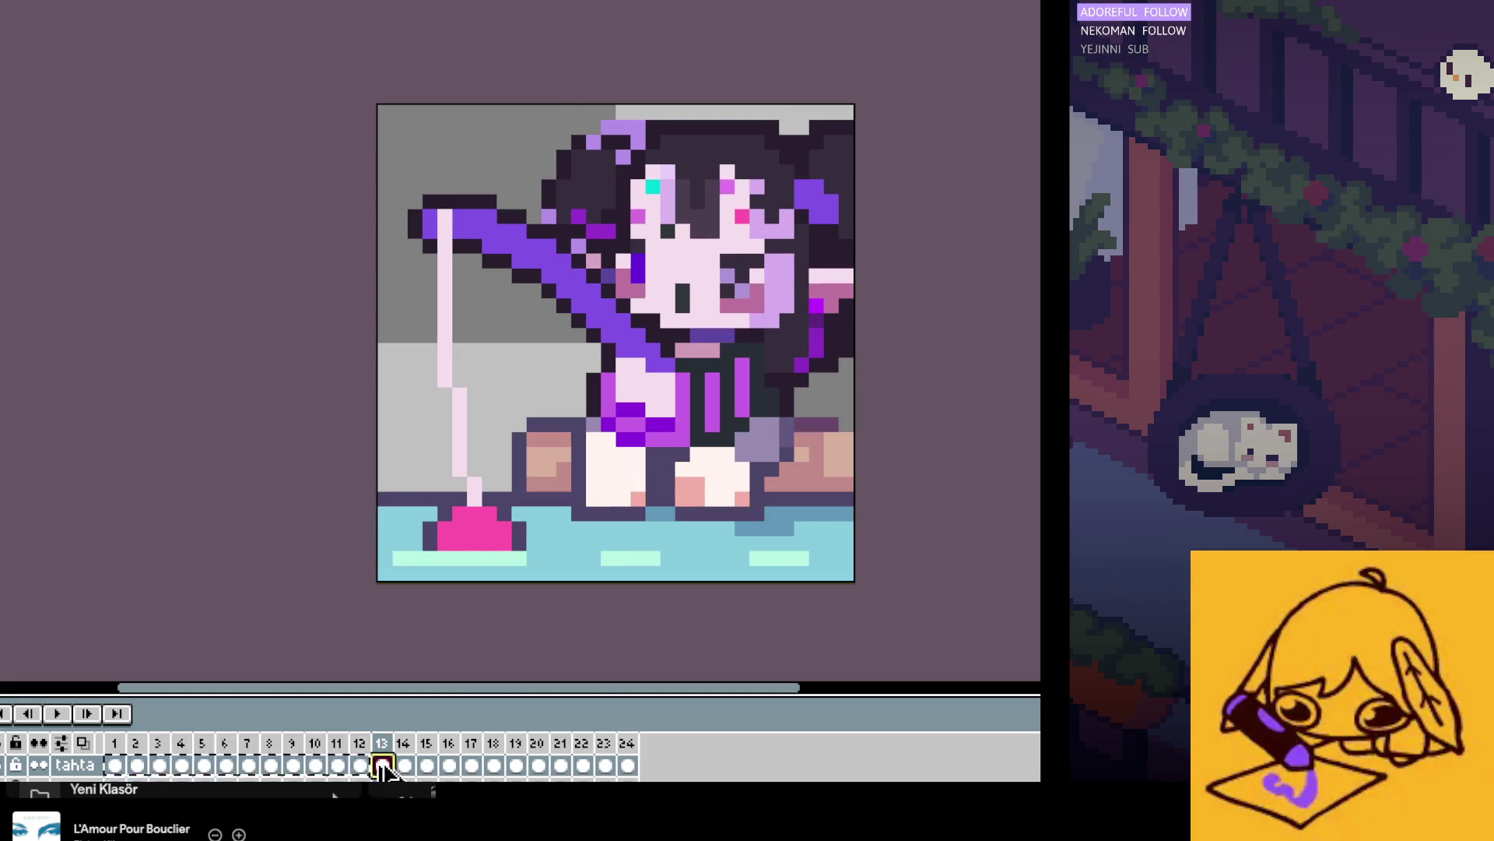
pyautogui.press('Right')
pyautogui.press('Left')
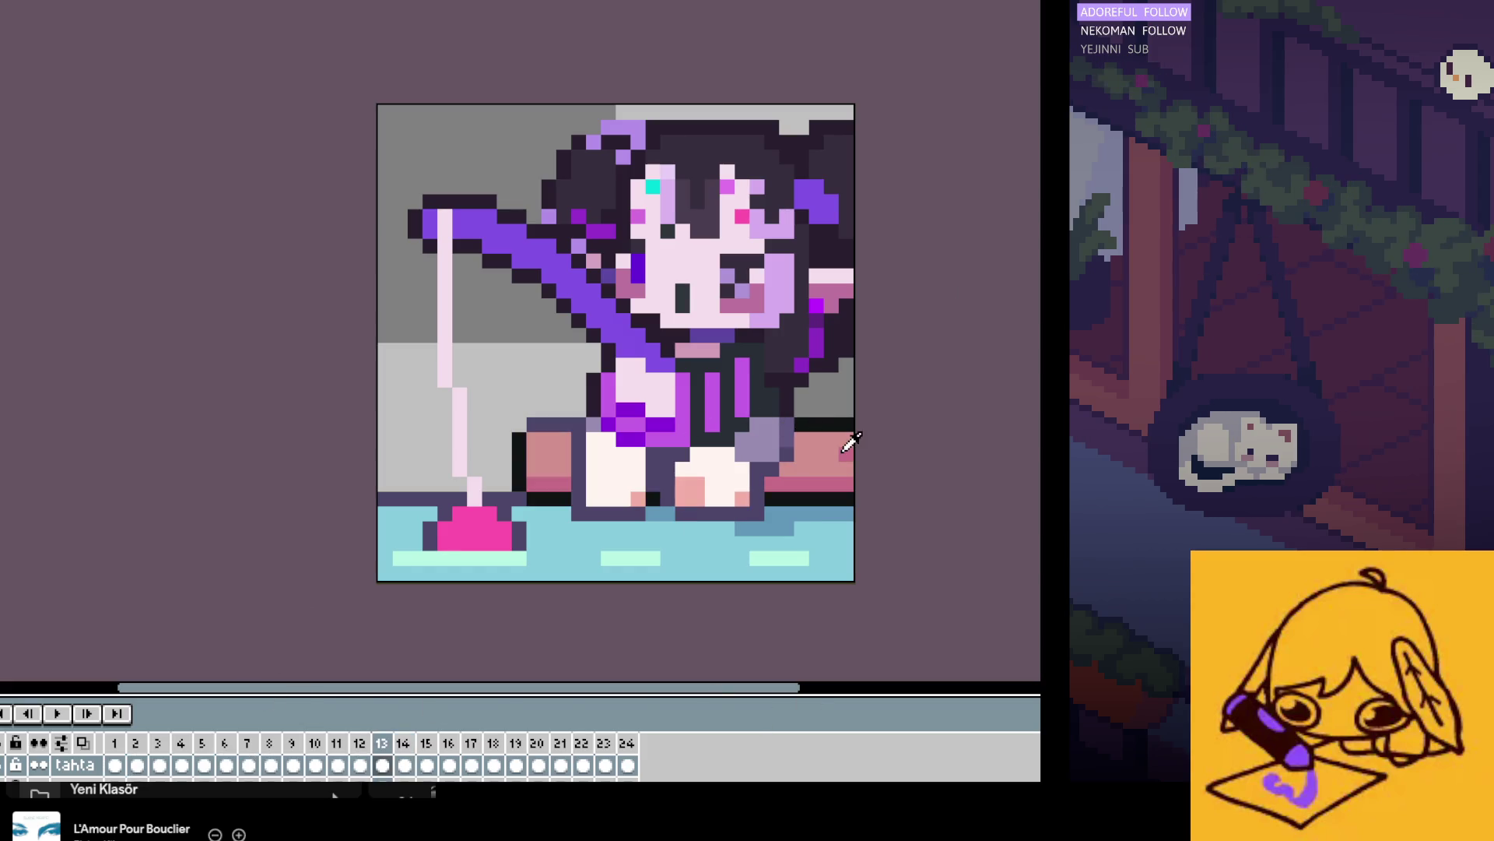
pyautogui.press('Left')
pyautogui.press('Left')
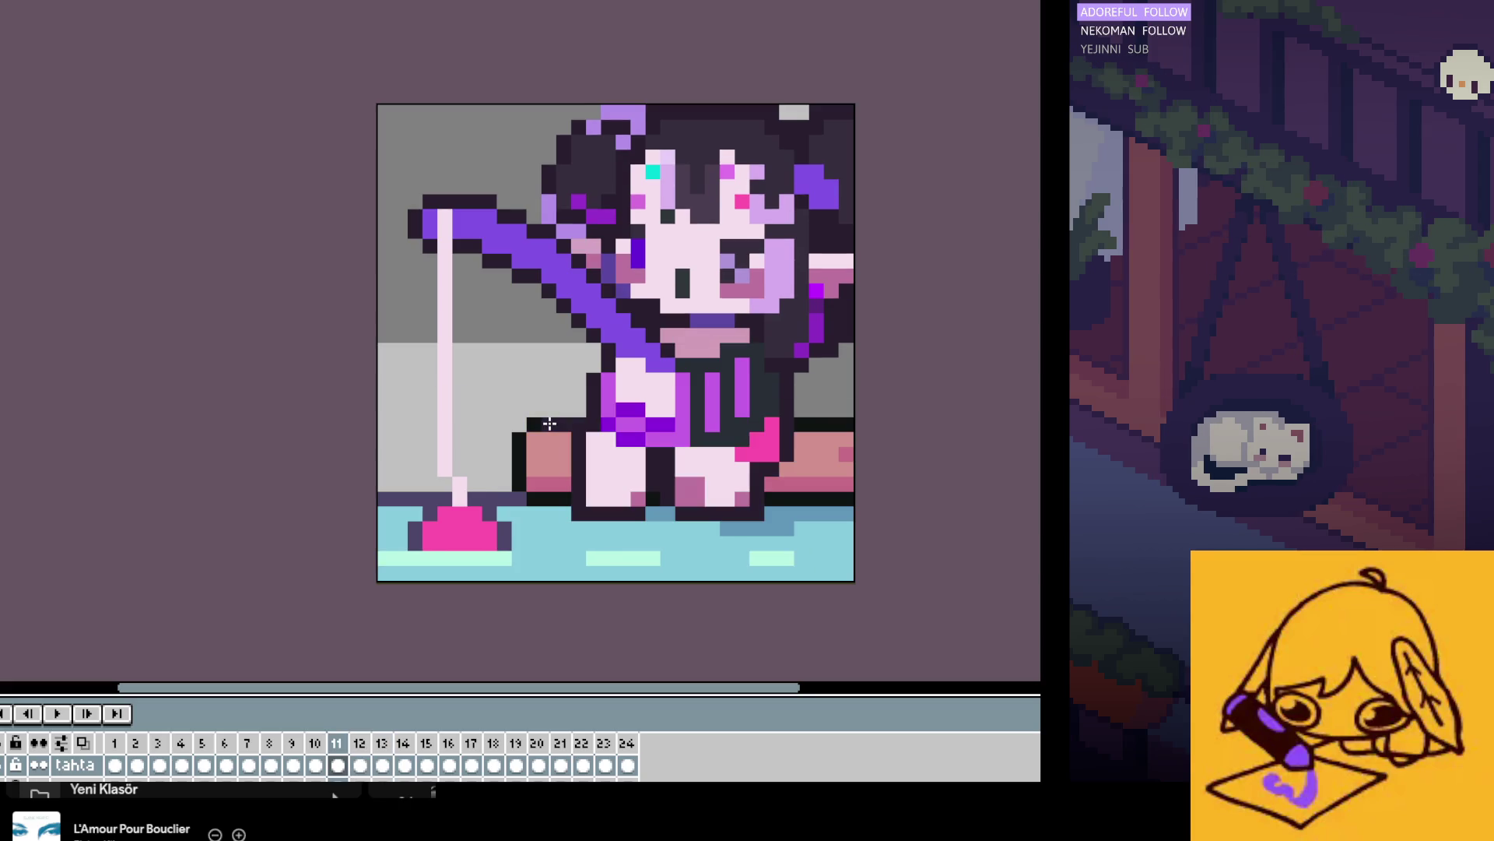
pyautogui.press('Left')
pyautogui.press('Left')
pyautogui.press('Left')
pyautogui.press('Left')
pyautogui.press('Left')
pyautogui.press('Left')
pyautogui.press('Left')
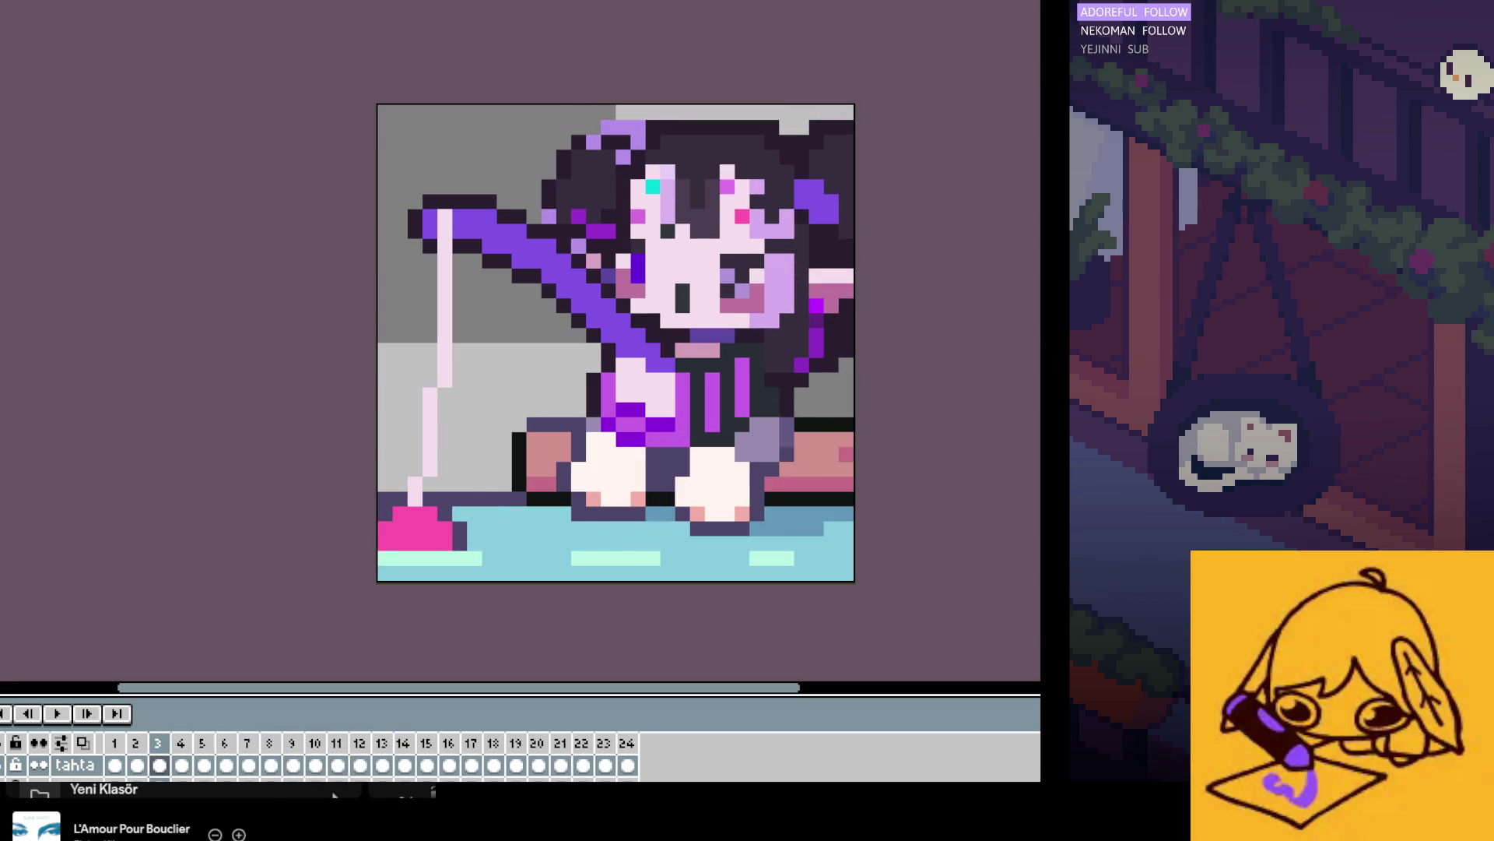
pyautogui.press('Down')
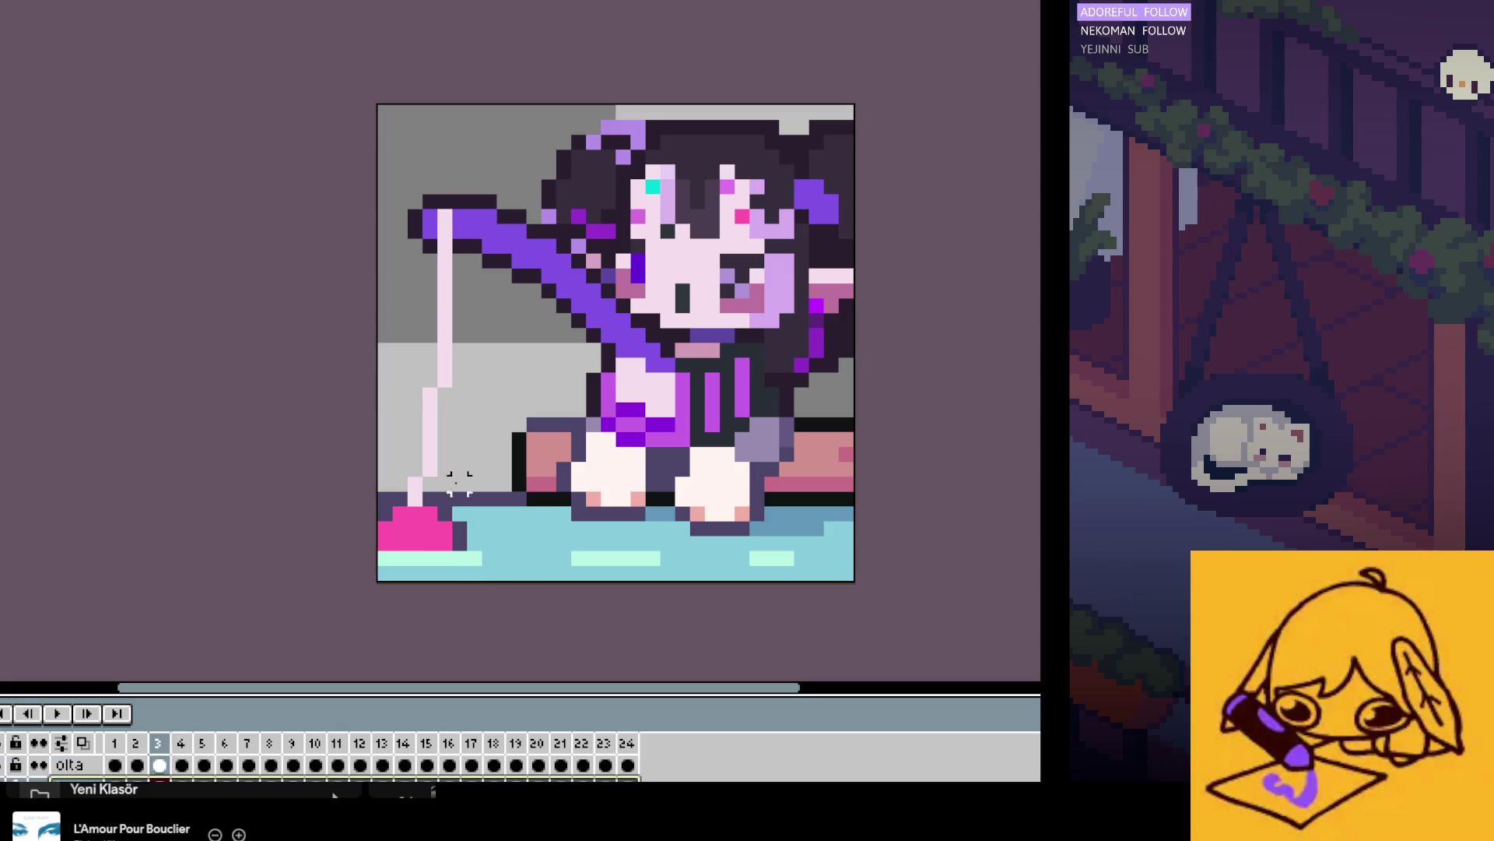
# Step: Flip between frames 10 and 11 to compare the girl's leg poses
pyautogui.moveTo(564, 409); pyautogui.dragTo(507, 437)
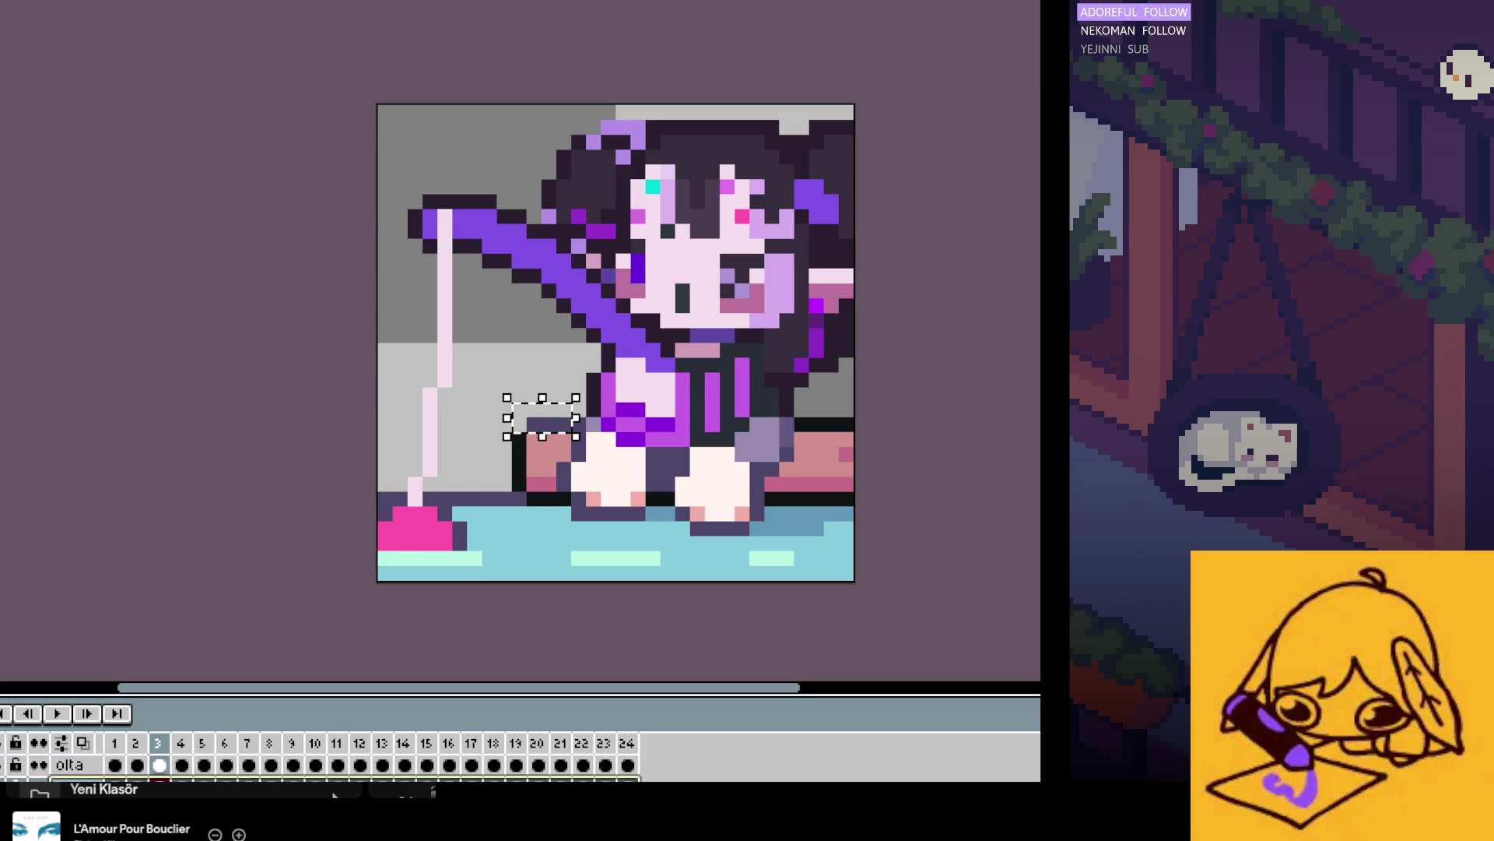
pyautogui.click(294, 557)
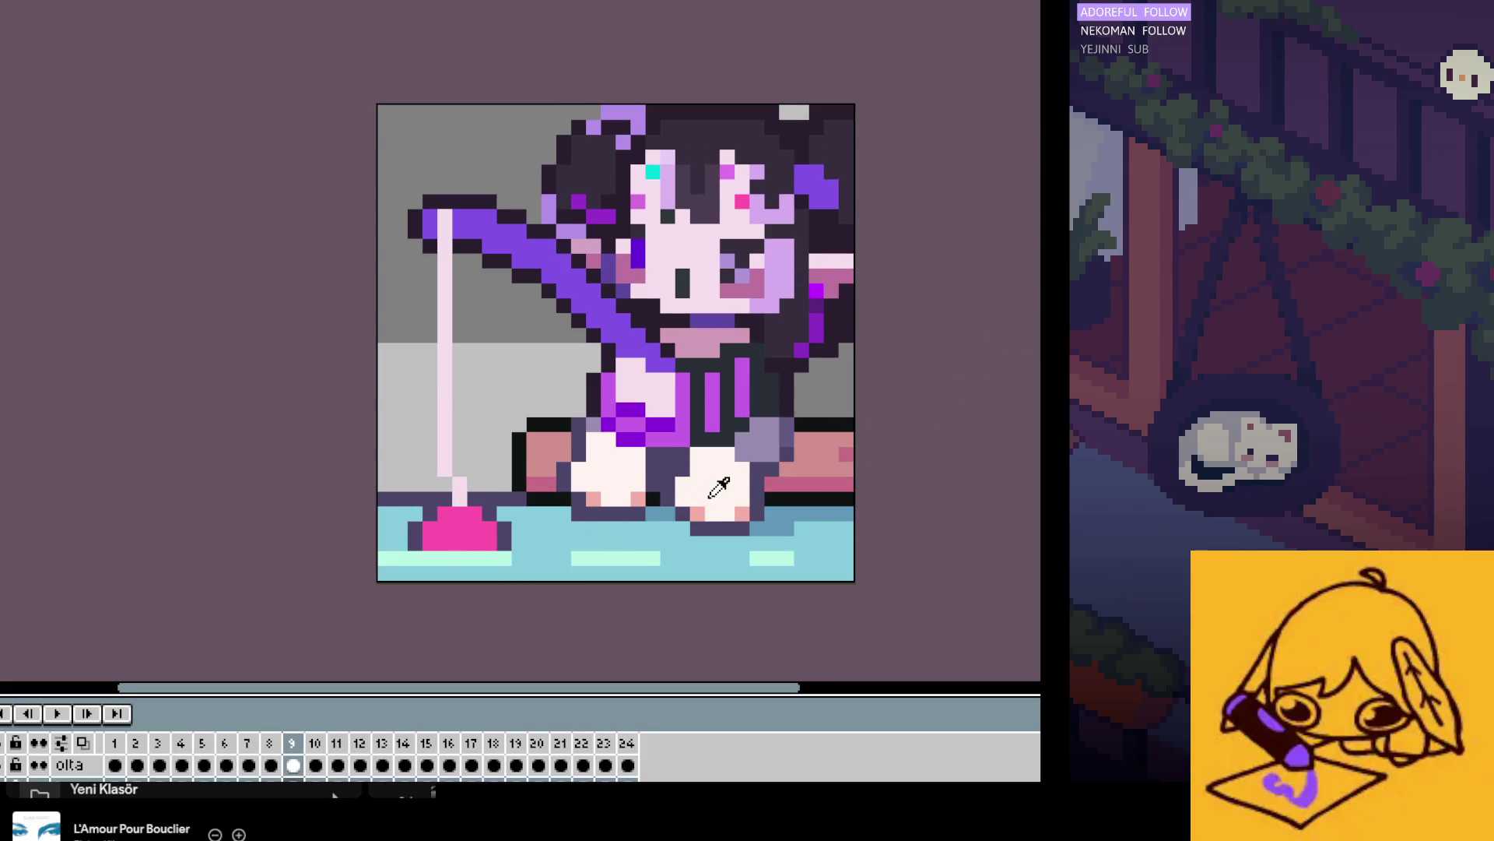
pyautogui.press('Right')
pyautogui.press('Right')
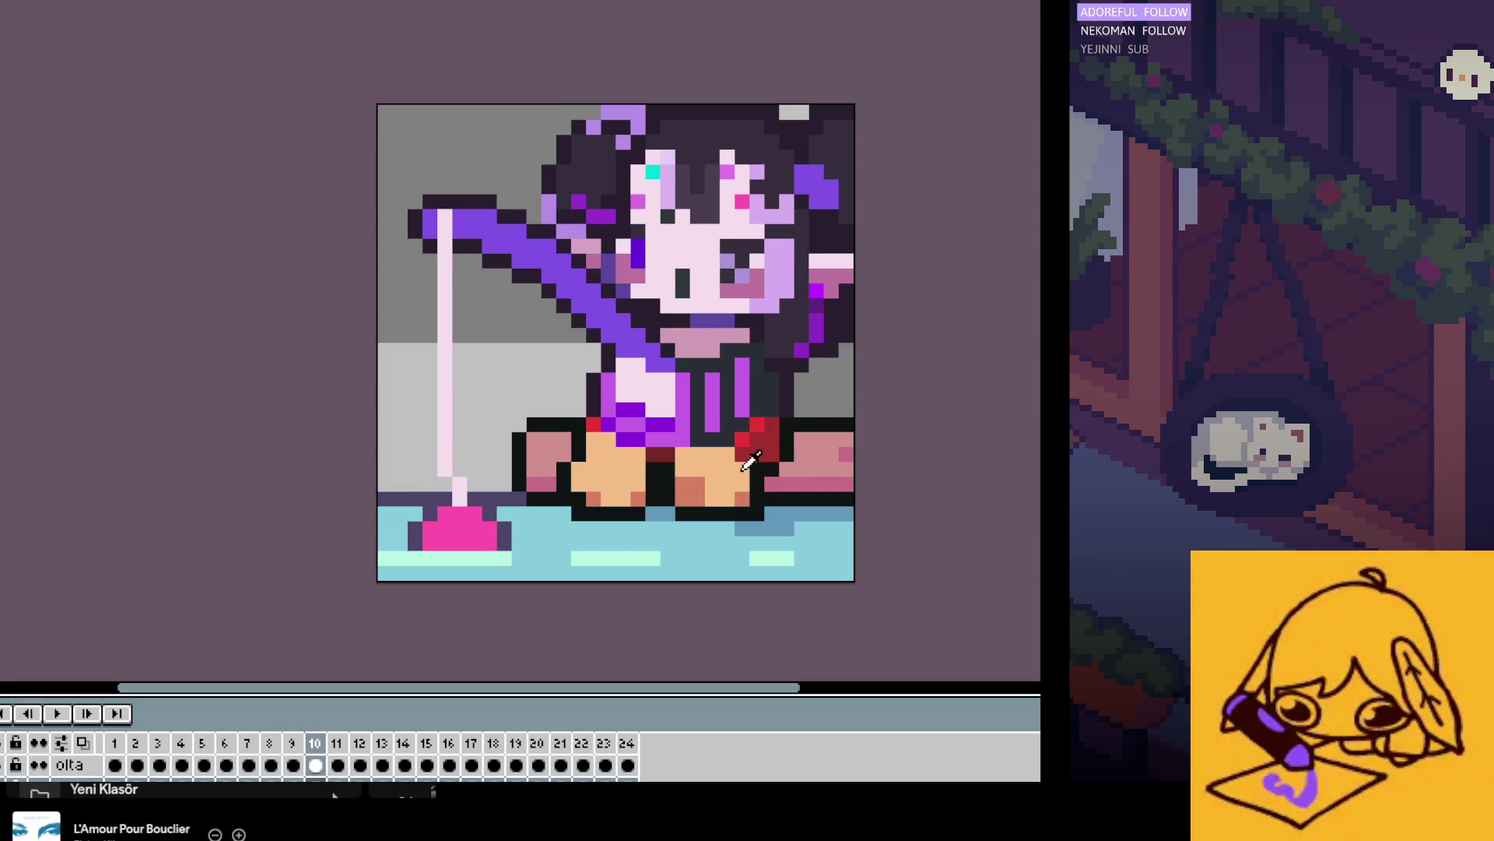
pyautogui.press('Left')
pyautogui.press('Right')
pyautogui.press('Left')
# Step: Step forward through the later frames to check leg poses, then return to frame 11
pyautogui.press('Right')
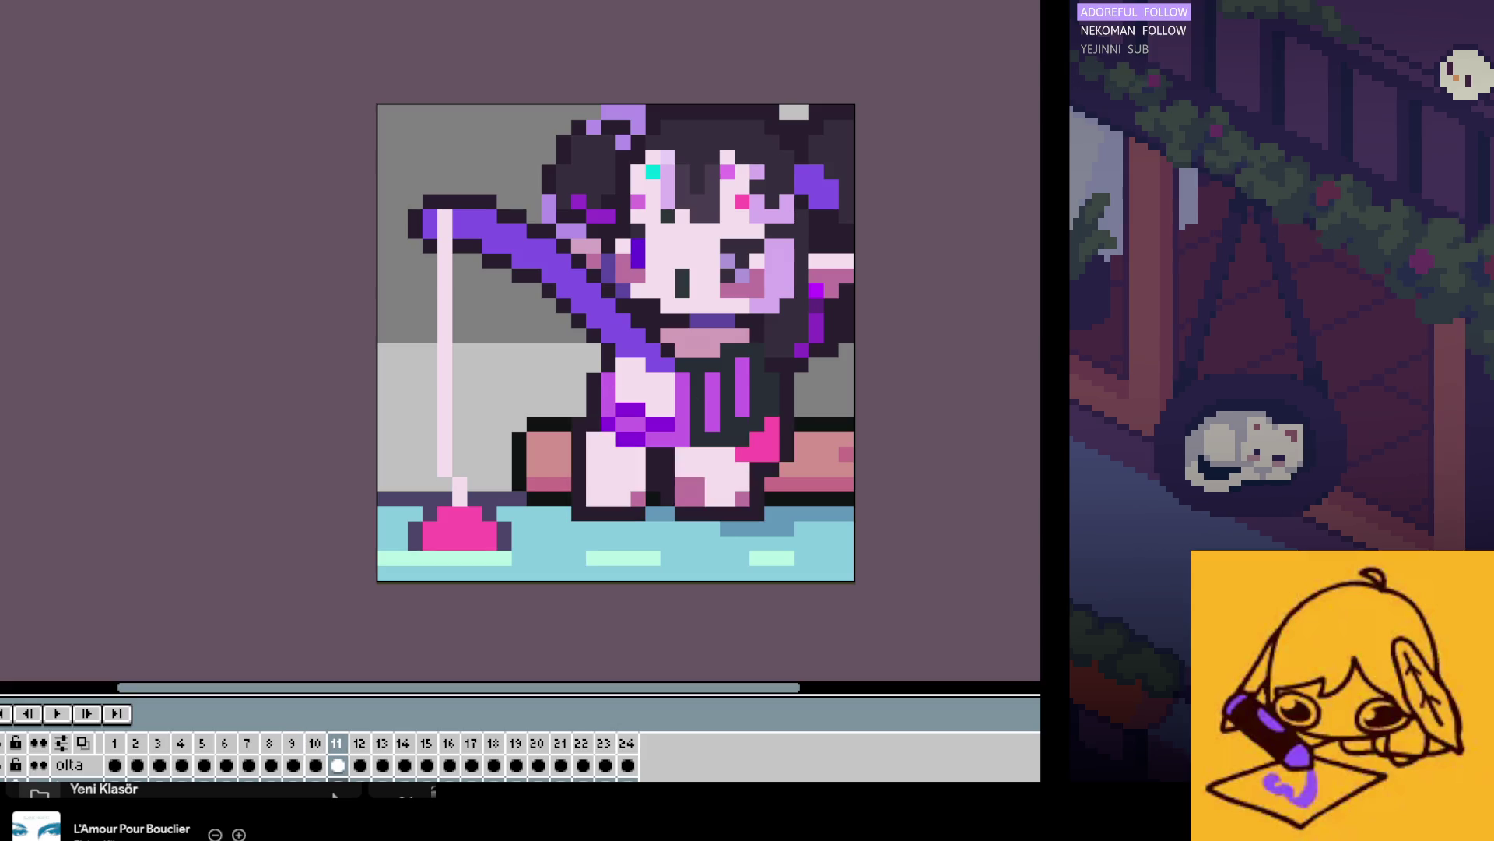
pyautogui.press('Left')
pyautogui.press('Right')
pyautogui.press('Right')
pyautogui.press('Right')
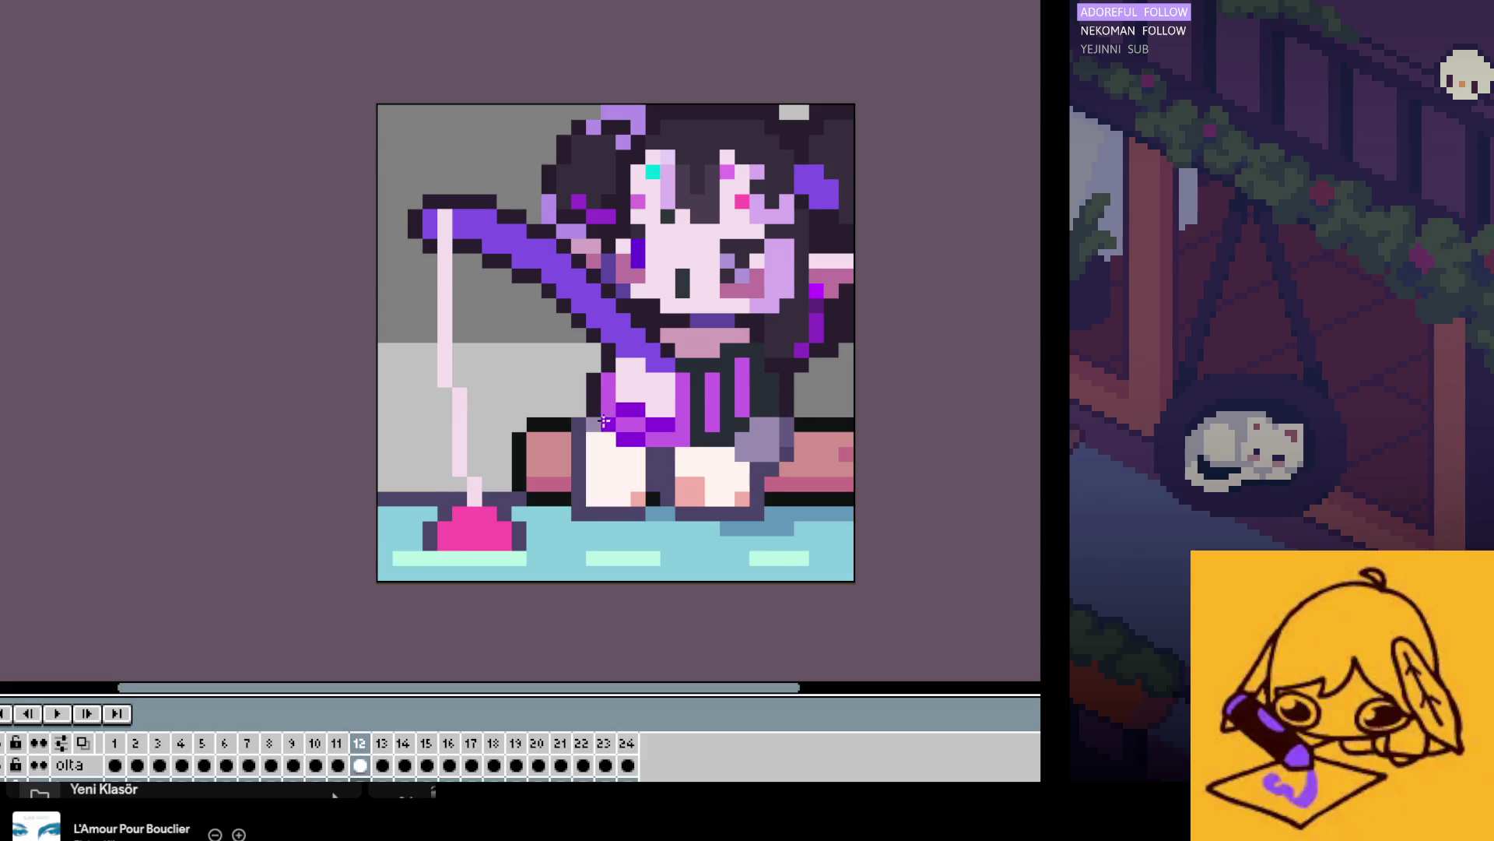
pyautogui.press('Right')
pyautogui.press('Right')
pyautogui.press('Right')
pyautogui.press('Right')
pyautogui.press('Right')
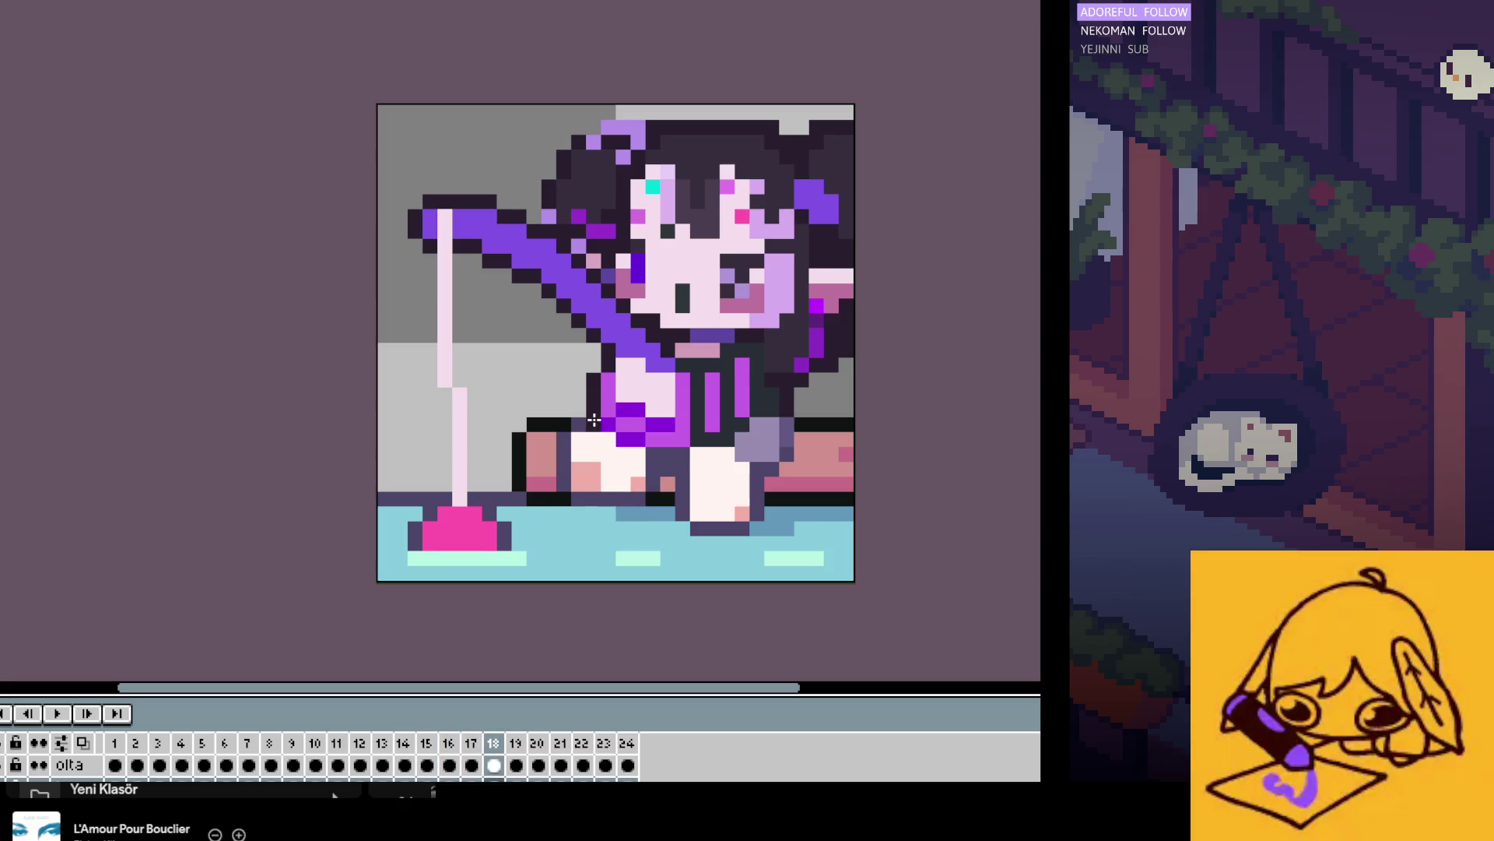
pyautogui.press('Right')
pyautogui.press('Right')
pyautogui.press('Right')
pyautogui.press('Right')
pyautogui.press('Right')
pyautogui.press('Right')
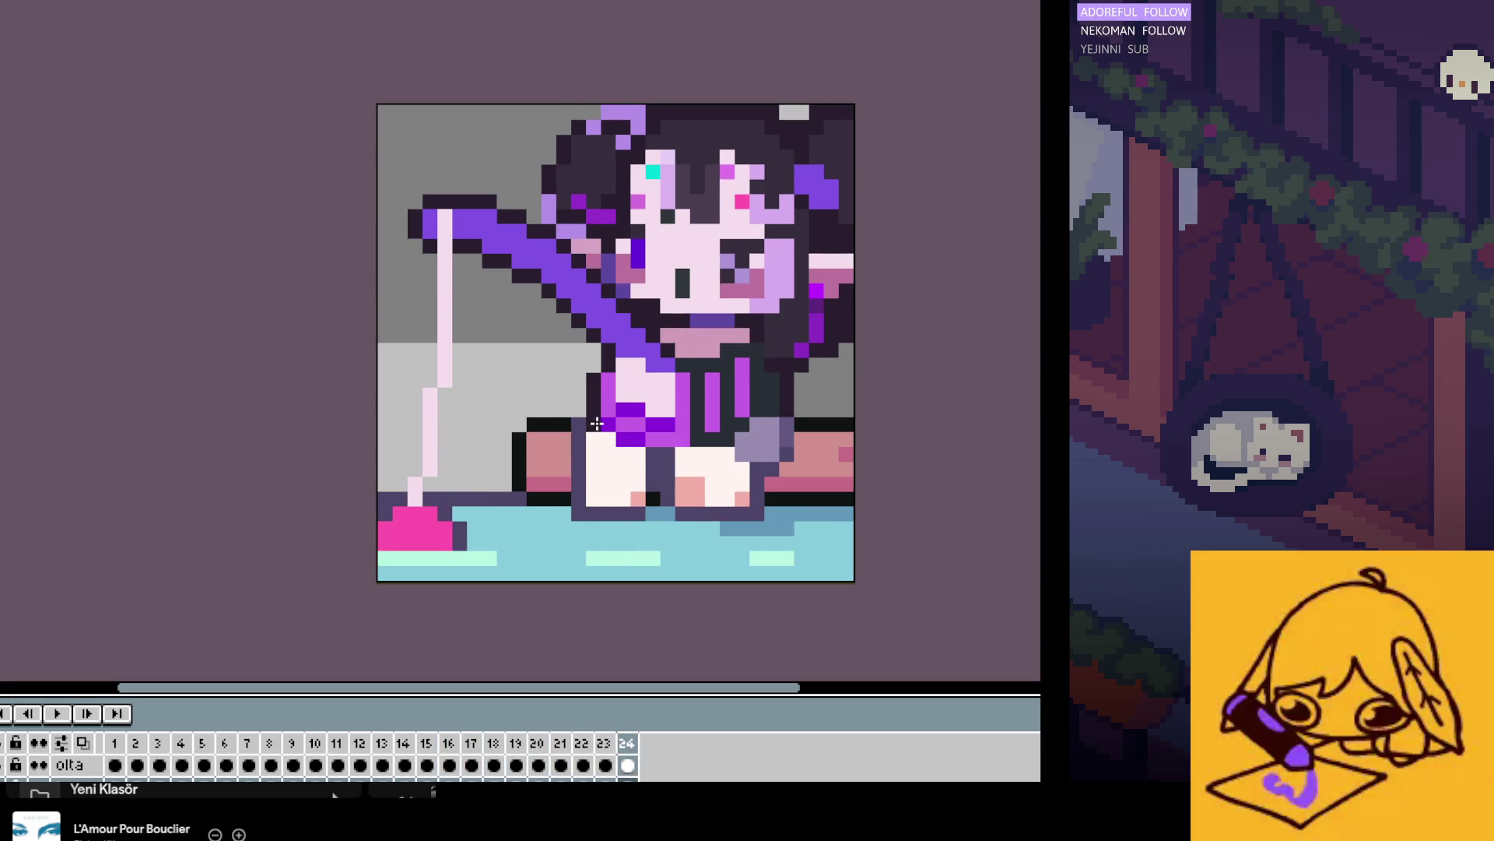
pyautogui.press('Right')
pyautogui.press('Right')
pyautogui.press('Right')
pyautogui.press('Right')
pyautogui.press('Right')
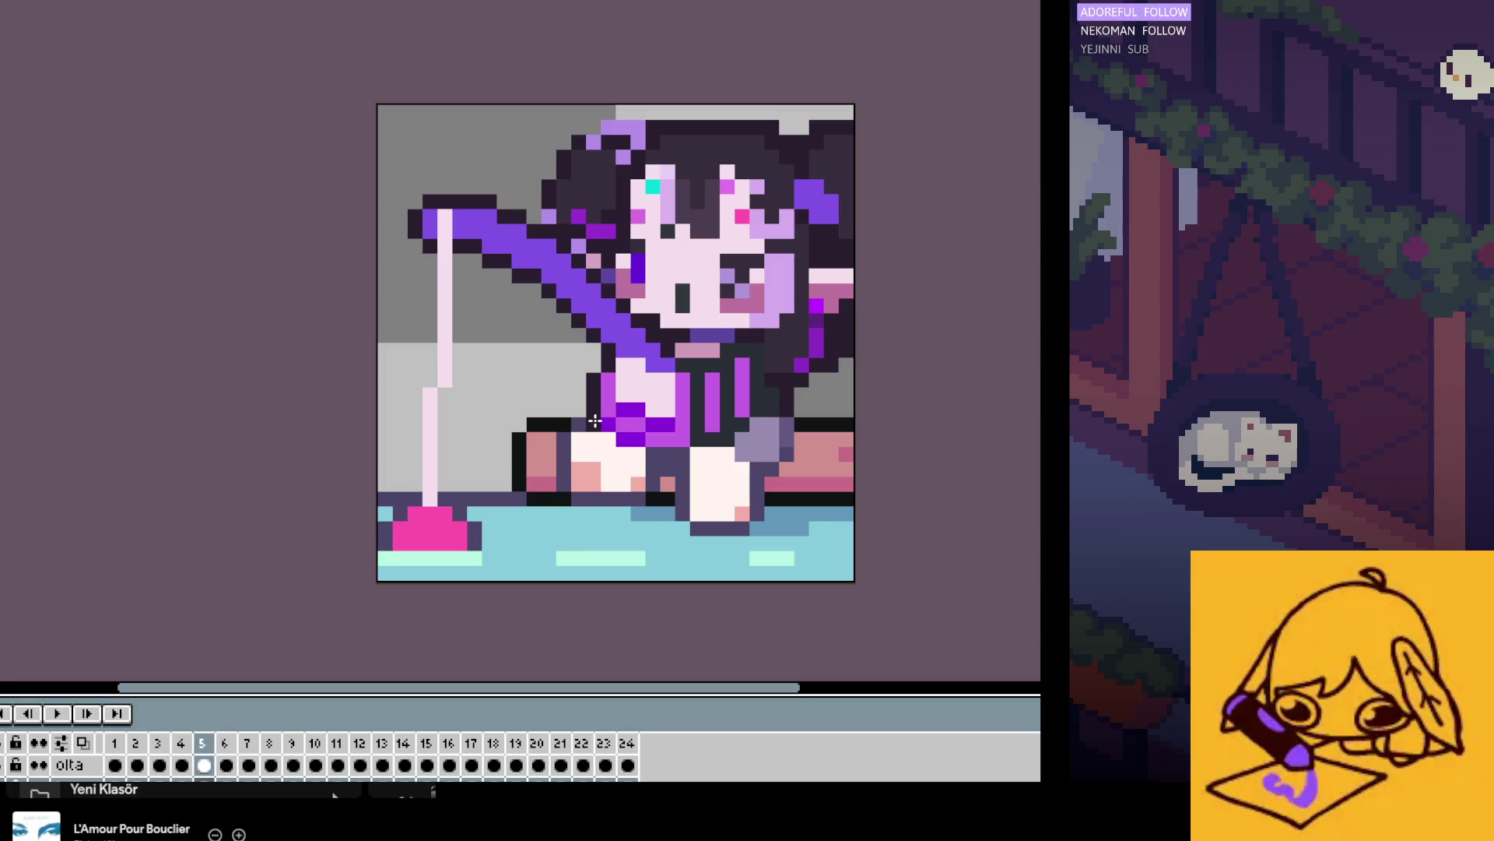
pyautogui.press('Right')
pyautogui.press('Right')
pyautogui.press('Right')
pyautogui.press('Right')
pyautogui.press('Right')
pyautogui.press('Right')
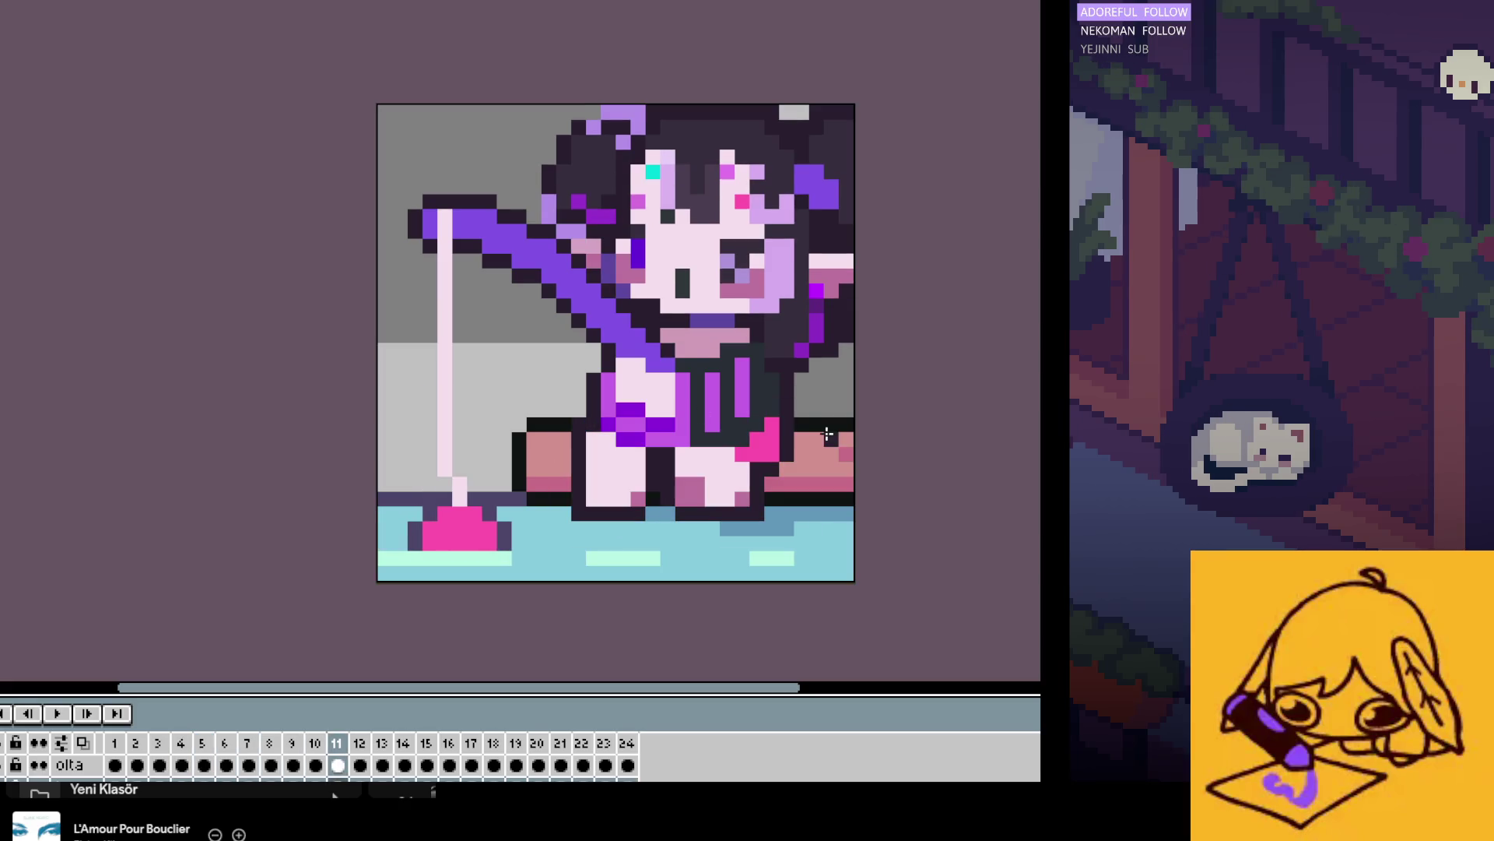
pyautogui.press('Left')
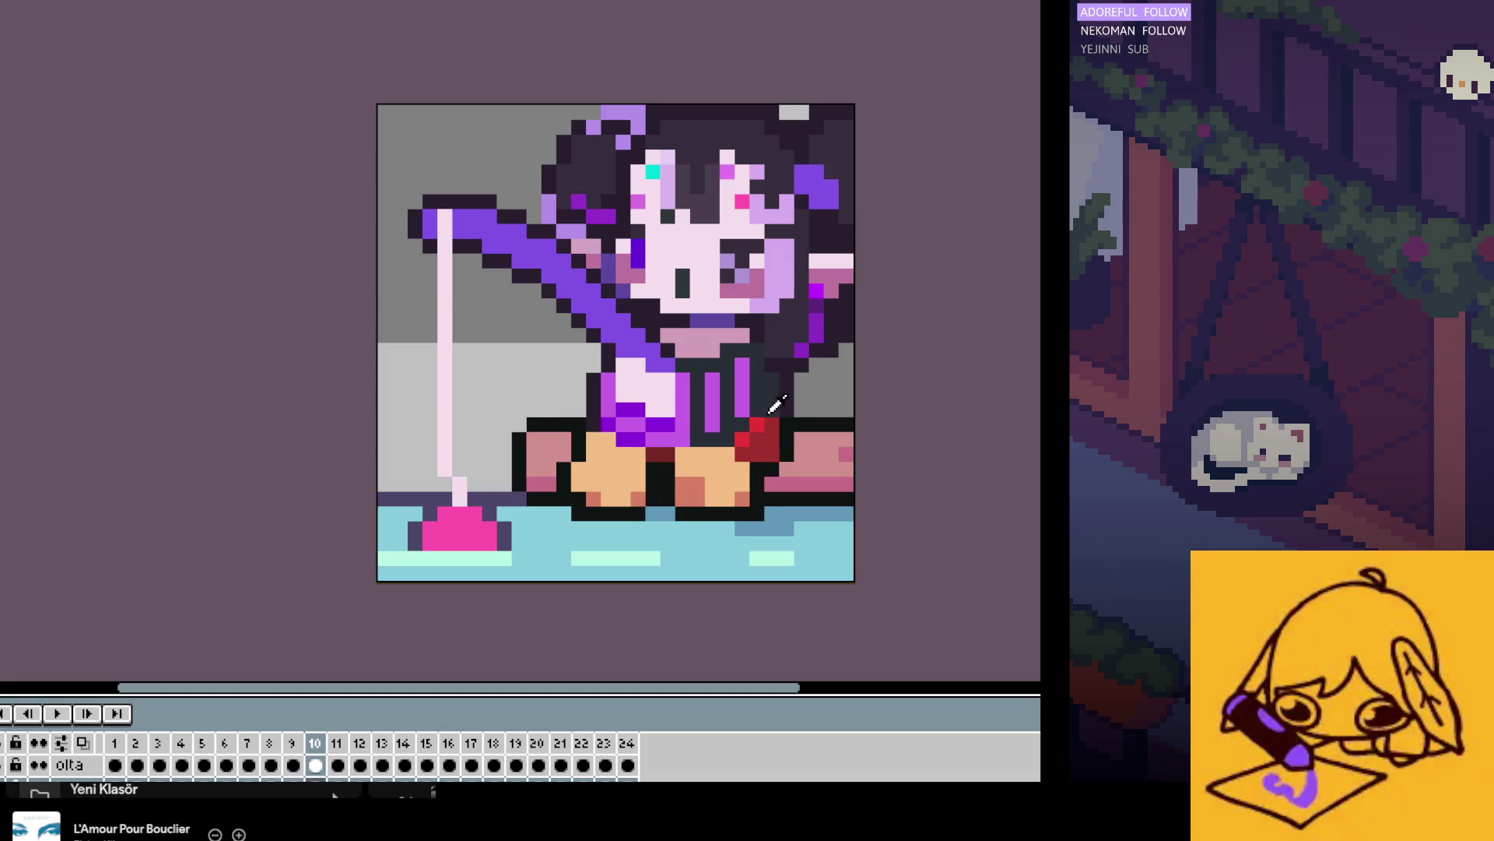
pyautogui.press('Right')
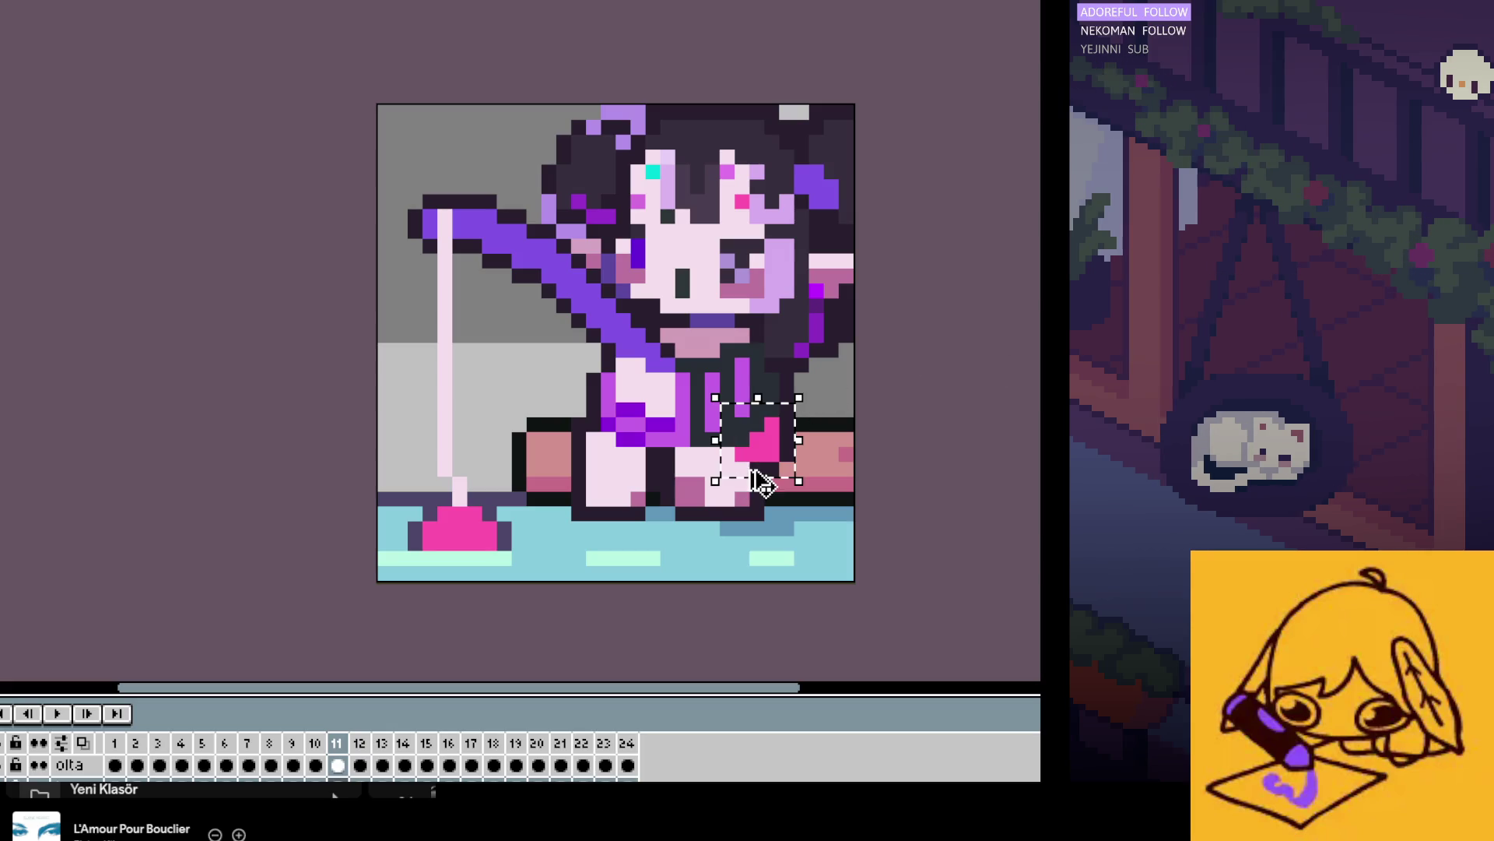
# Step: Add the magenta knee patch to frames 3, 6, 8, 10 and 24 while cycling through the loop
pyautogui.press('Right')
pyautogui.press('Right')
pyautogui.press('Right')
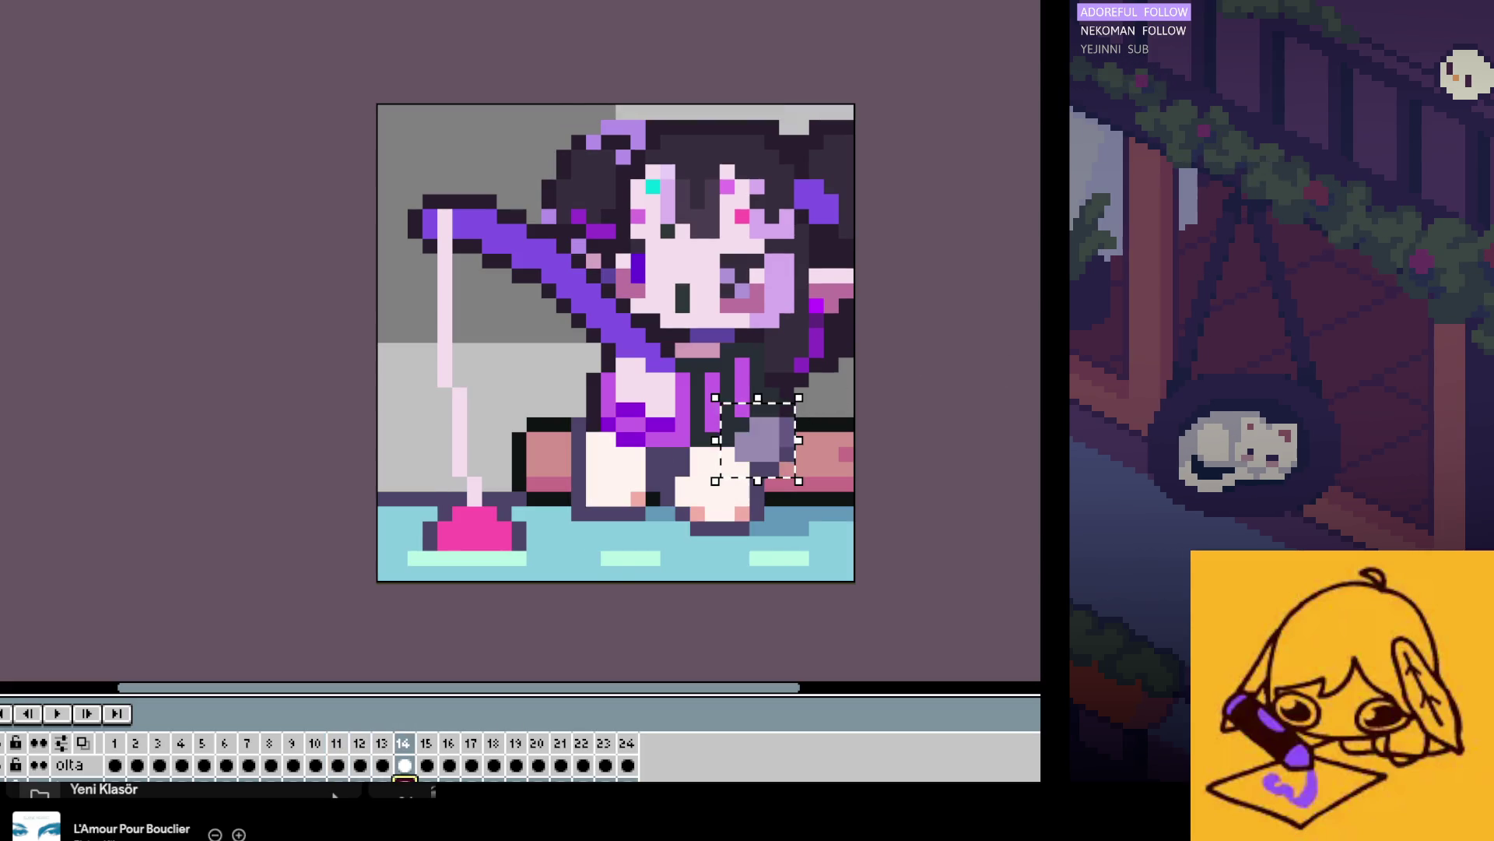
pyautogui.press('Right')
pyautogui.press('Right')
pyautogui.press('Right')
pyautogui.press('Right')
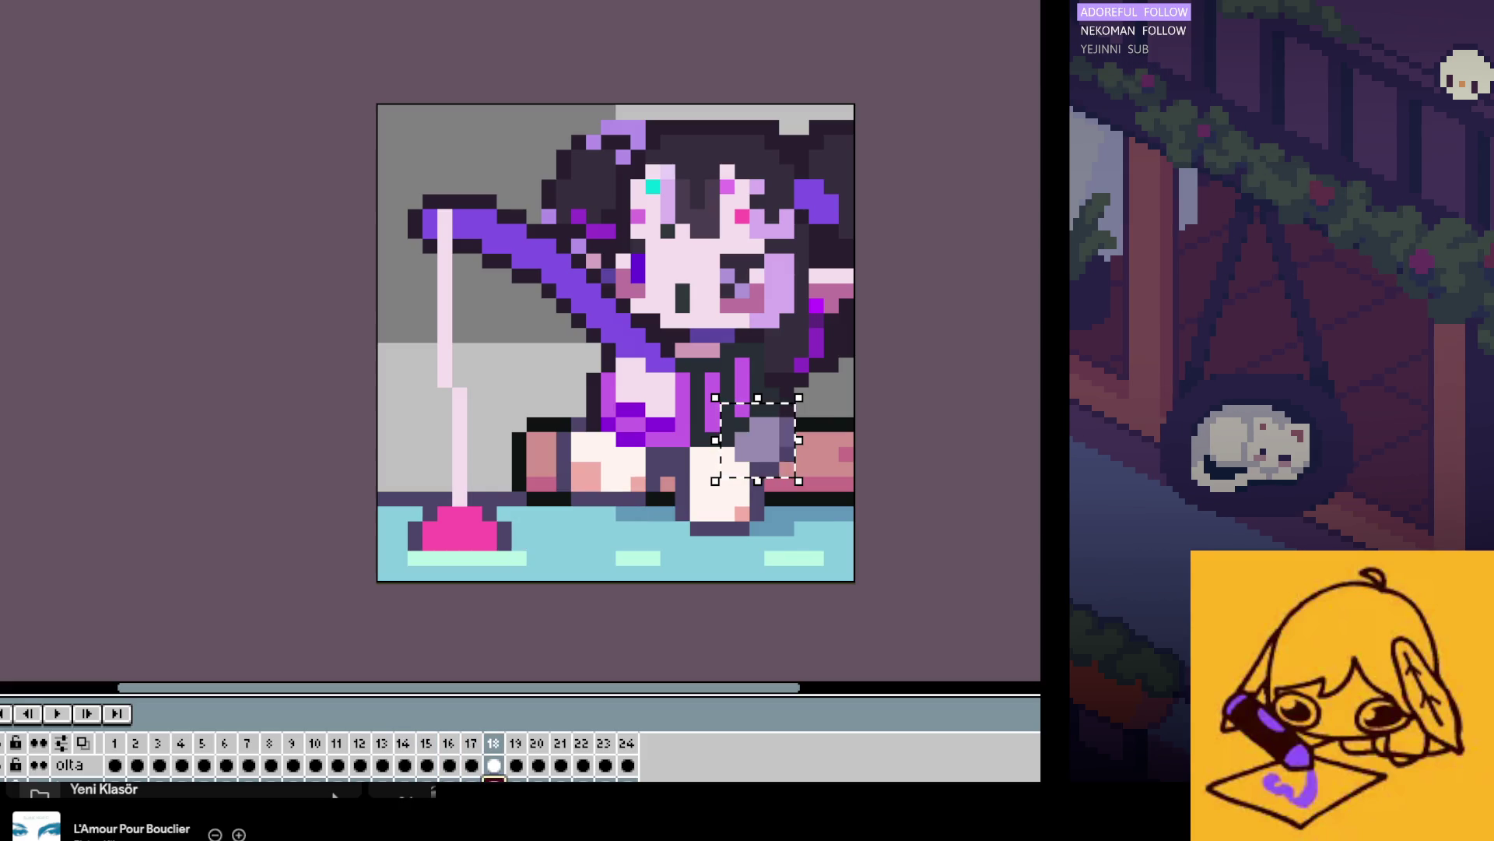
pyautogui.press('Right')
pyautogui.press('Right')
pyautogui.press('Right')
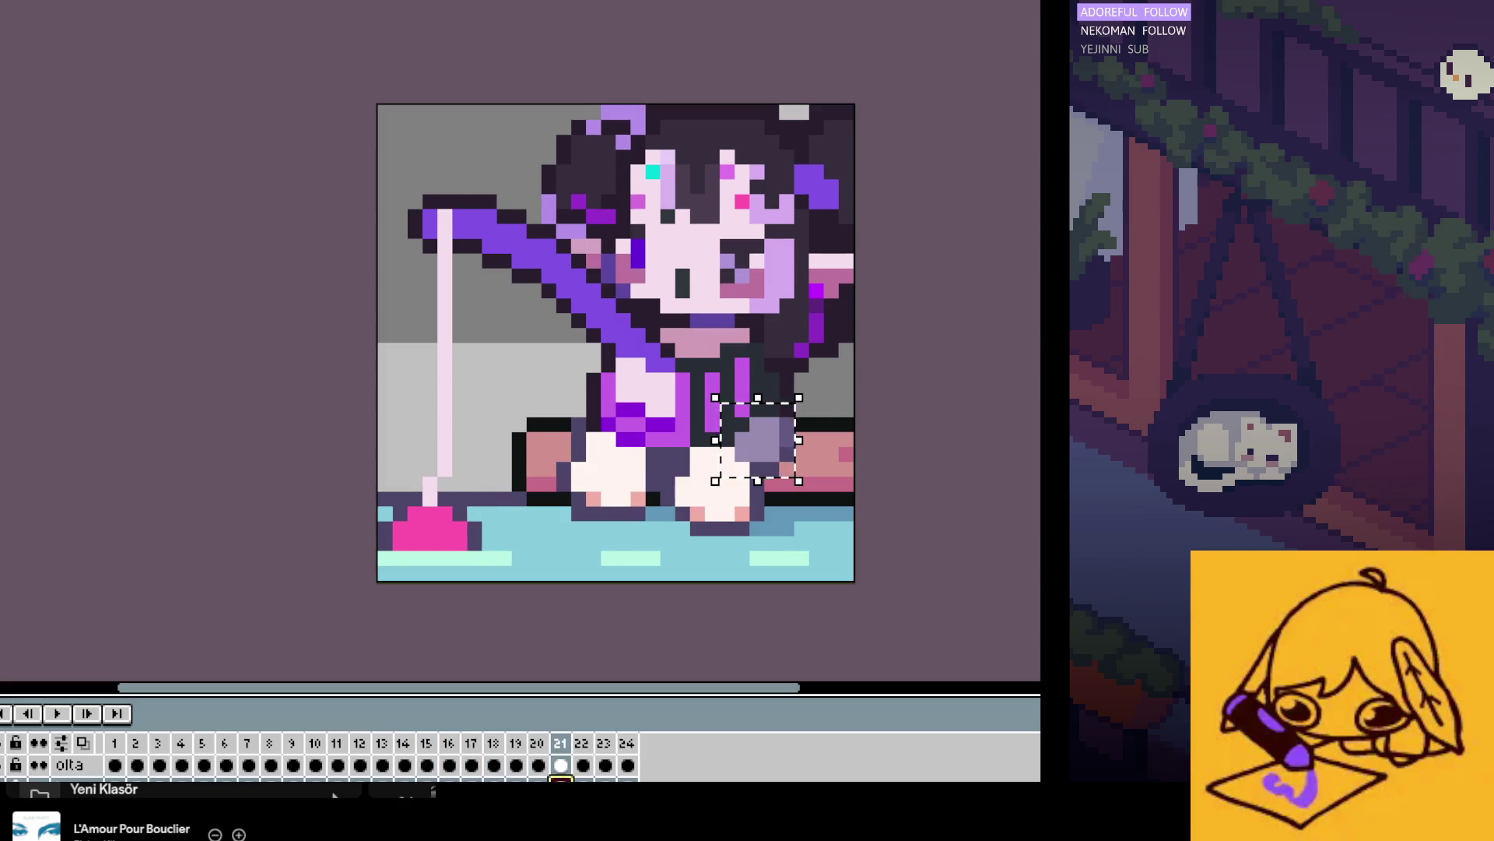
pyautogui.press('Right')
pyautogui.press('Right')
pyautogui.press('Right')
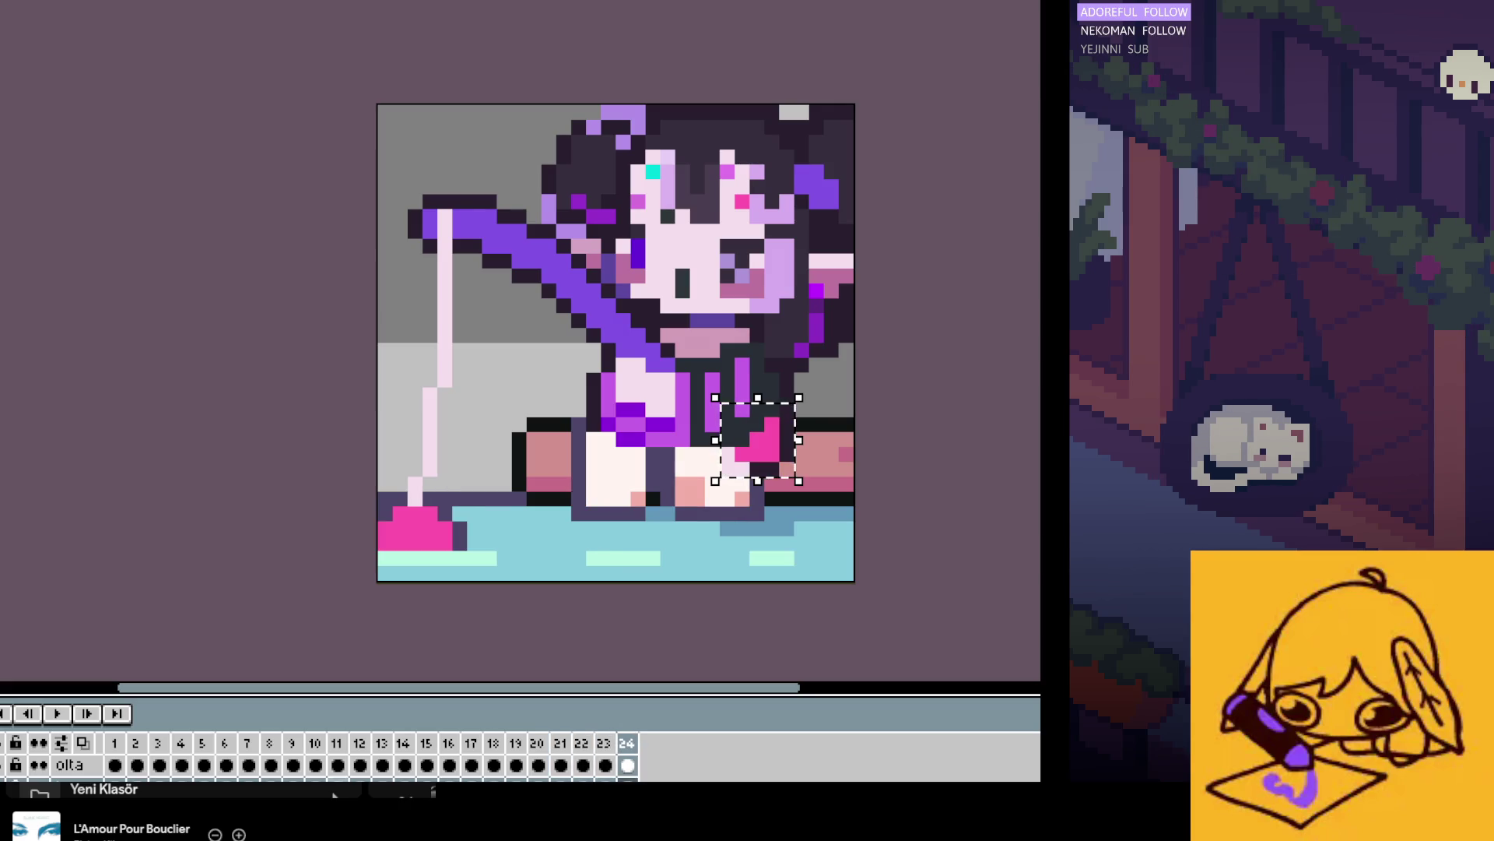
pyautogui.press('Right')
pyautogui.press('Right')
pyautogui.press('Right')
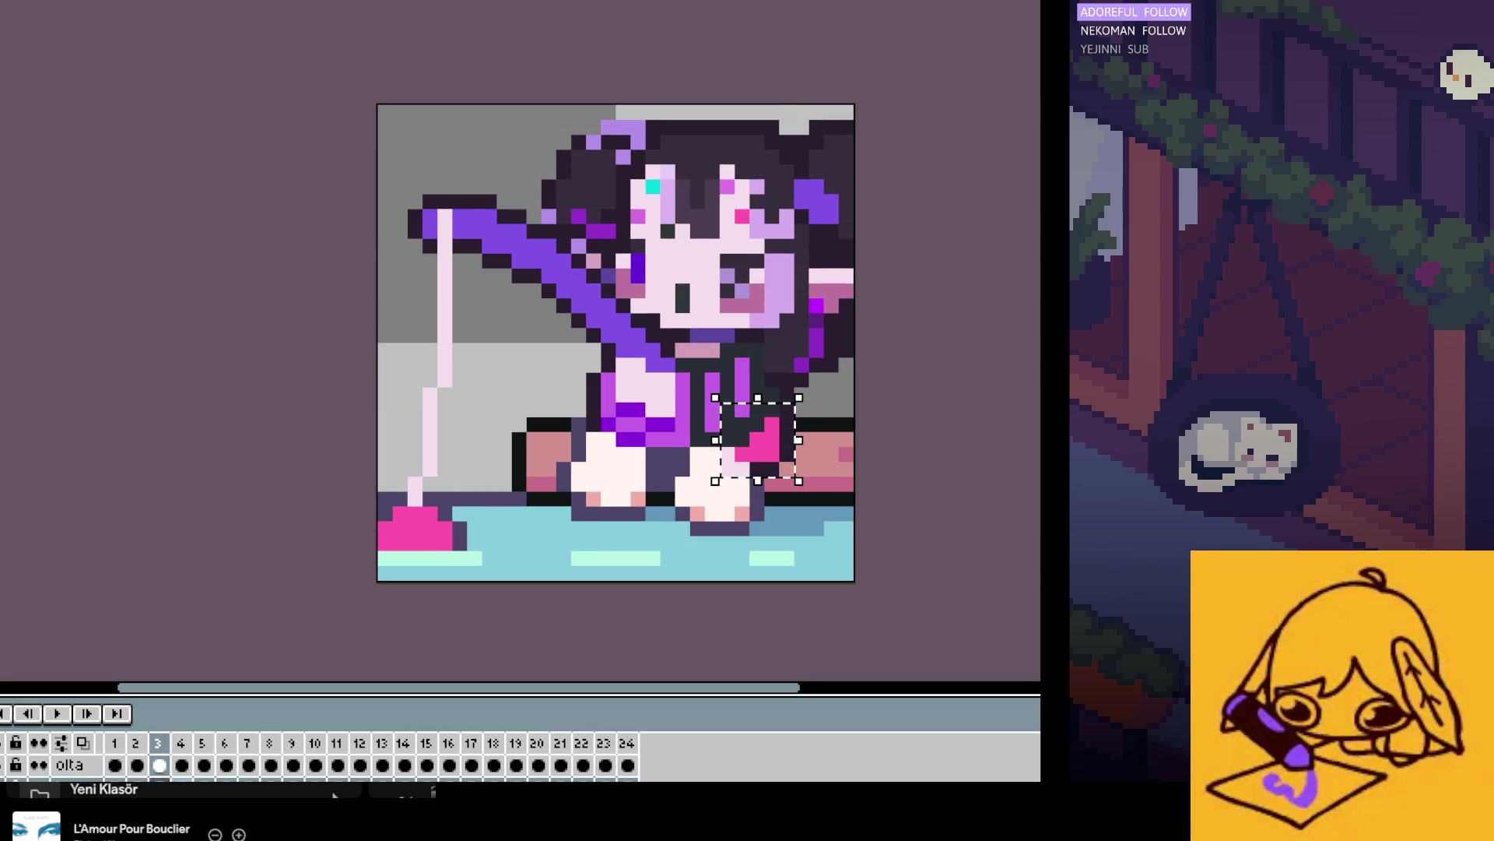
pyautogui.press('Right')
pyautogui.press('Right')
pyautogui.press('Right')
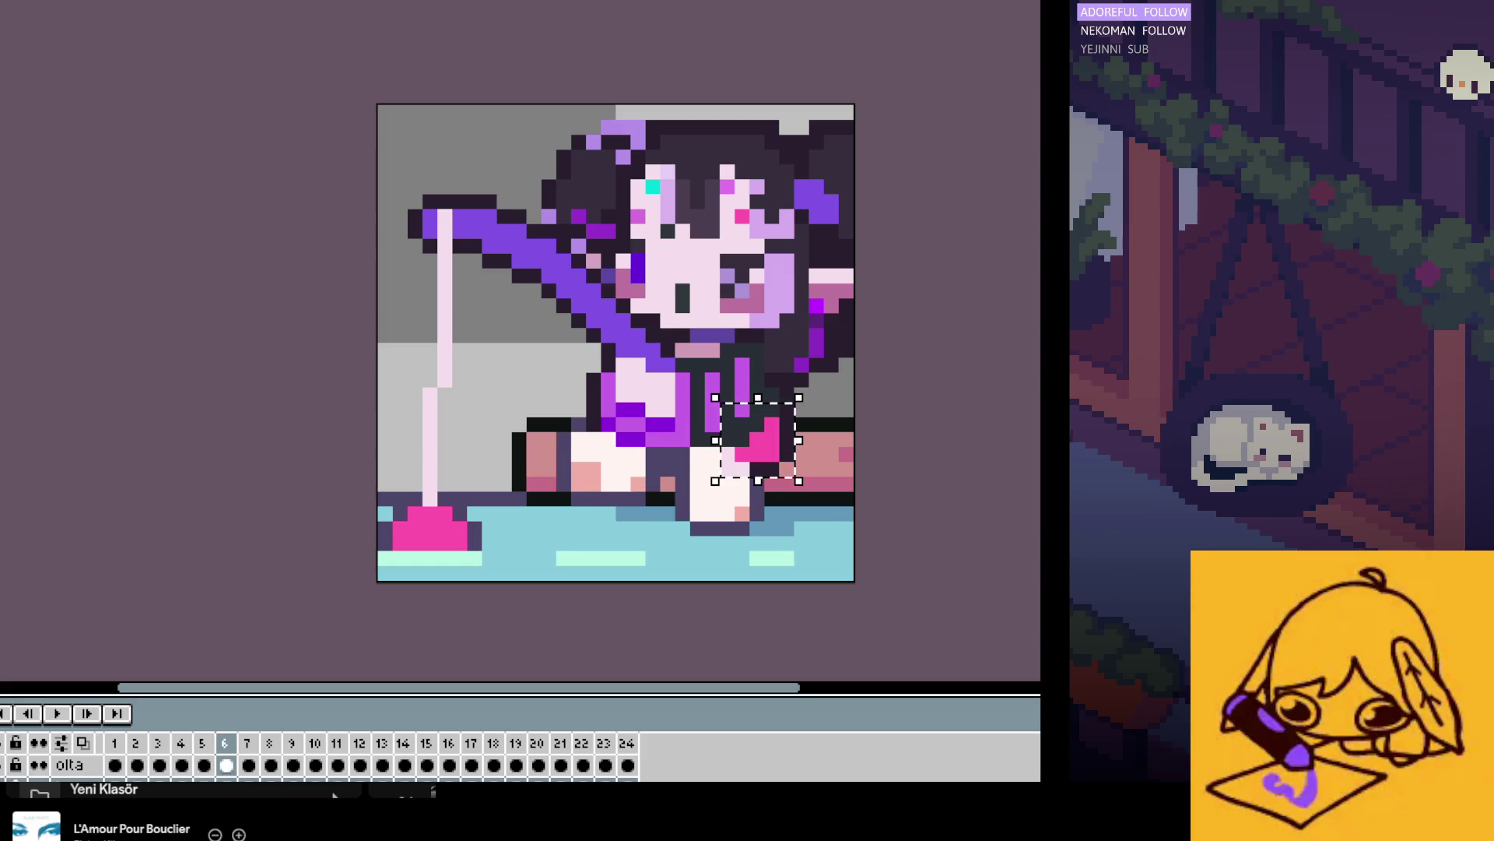
pyautogui.press('Right')
pyautogui.press('Right')
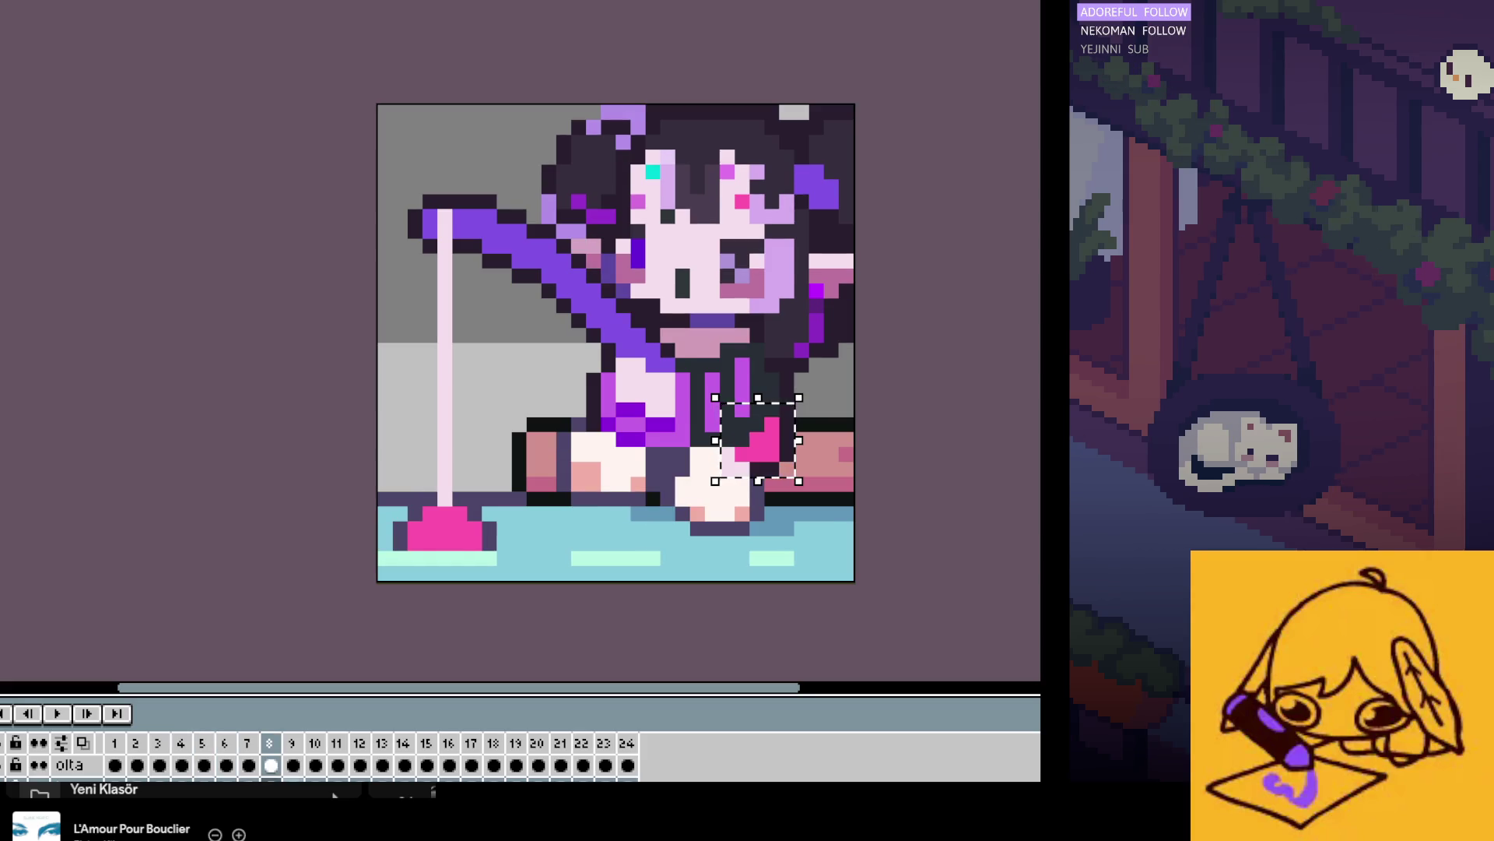
pyautogui.press('Right')
pyautogui.press('Right')
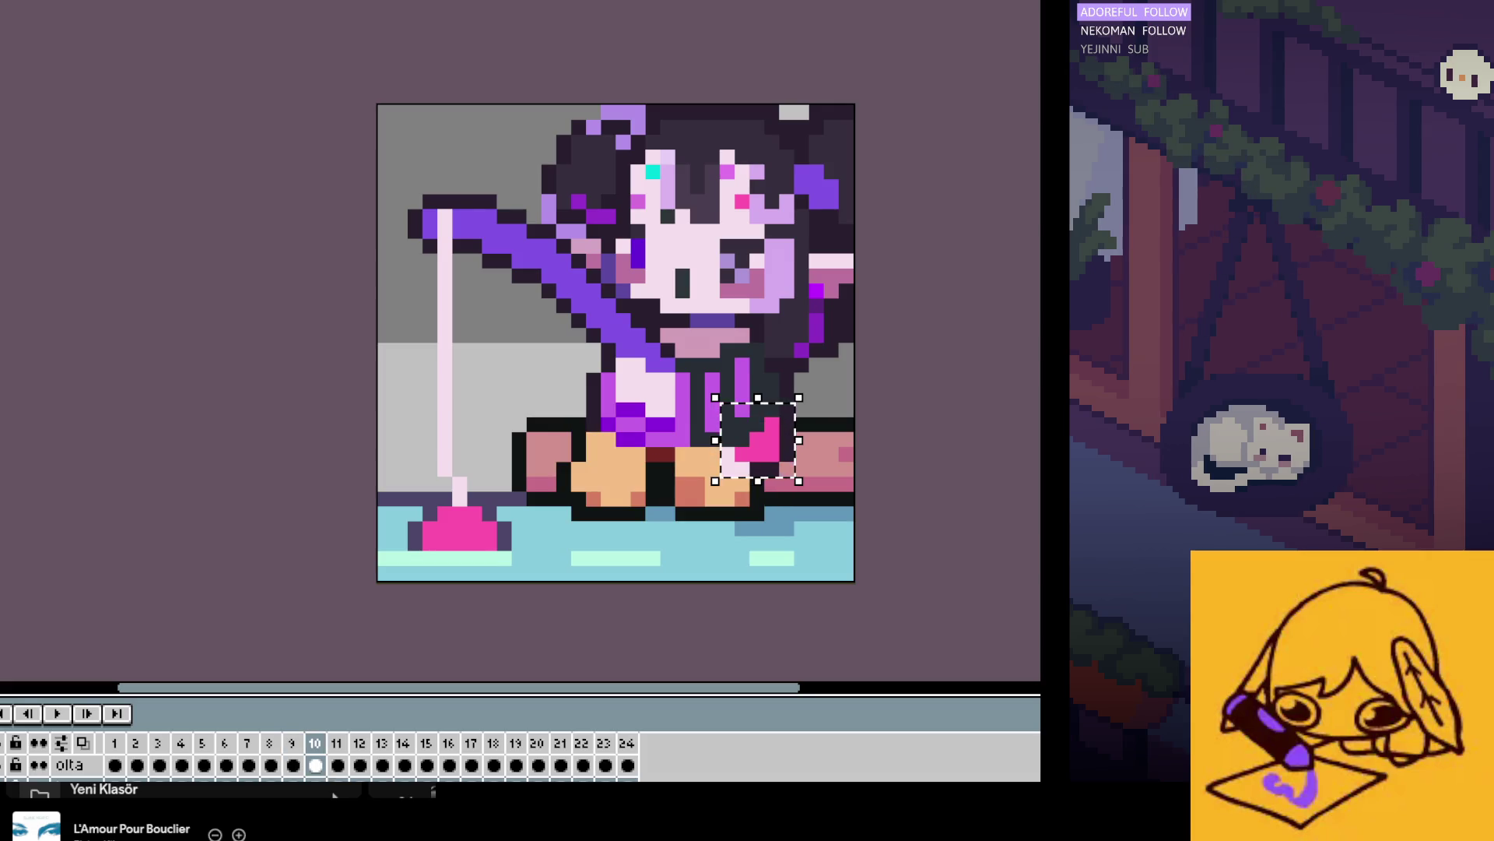
pyautogui.press('Right')
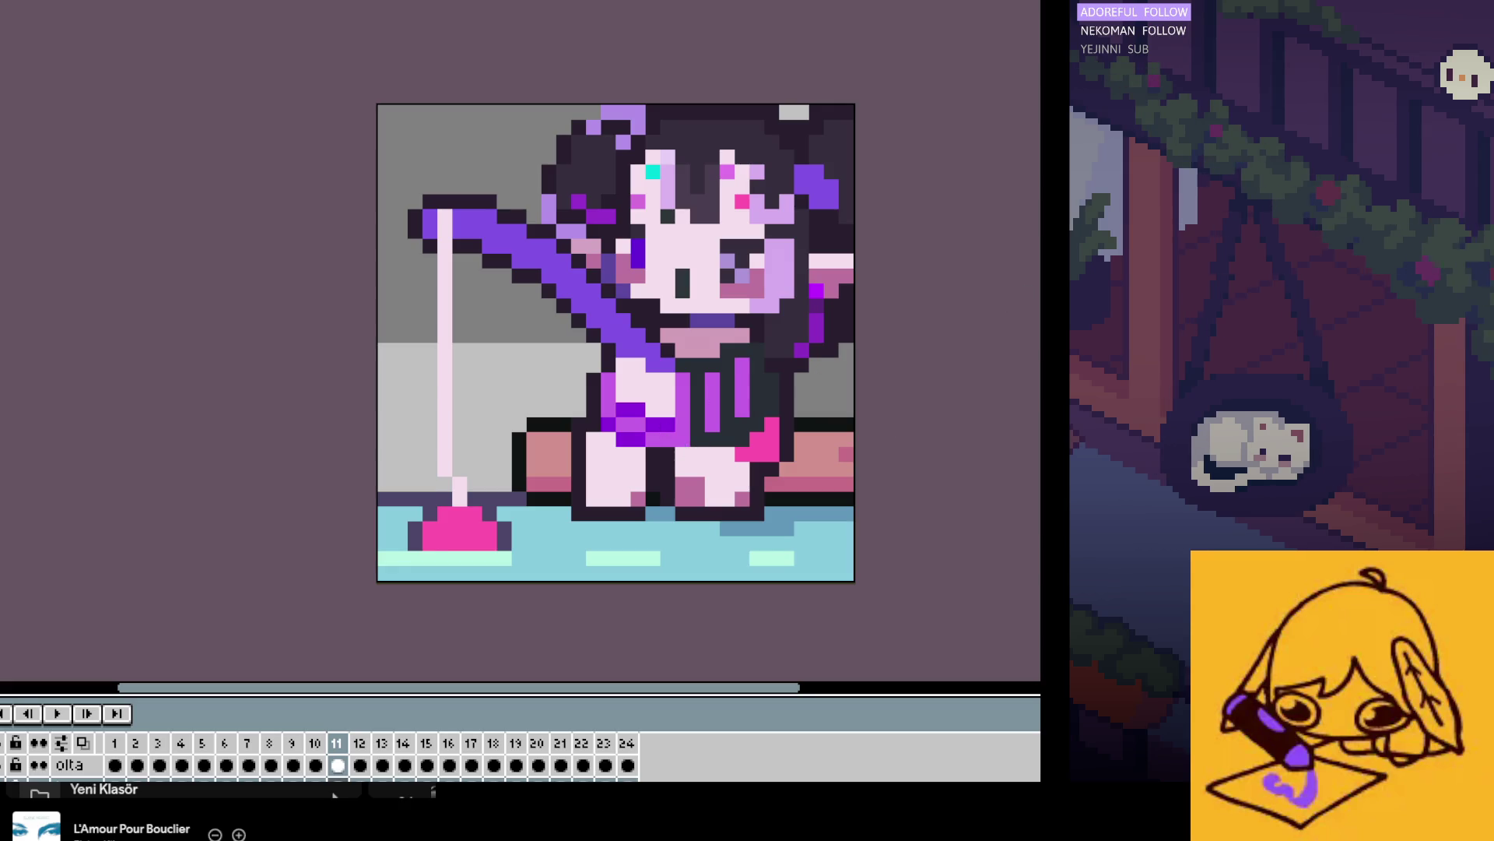
pyautogui.press('Right')
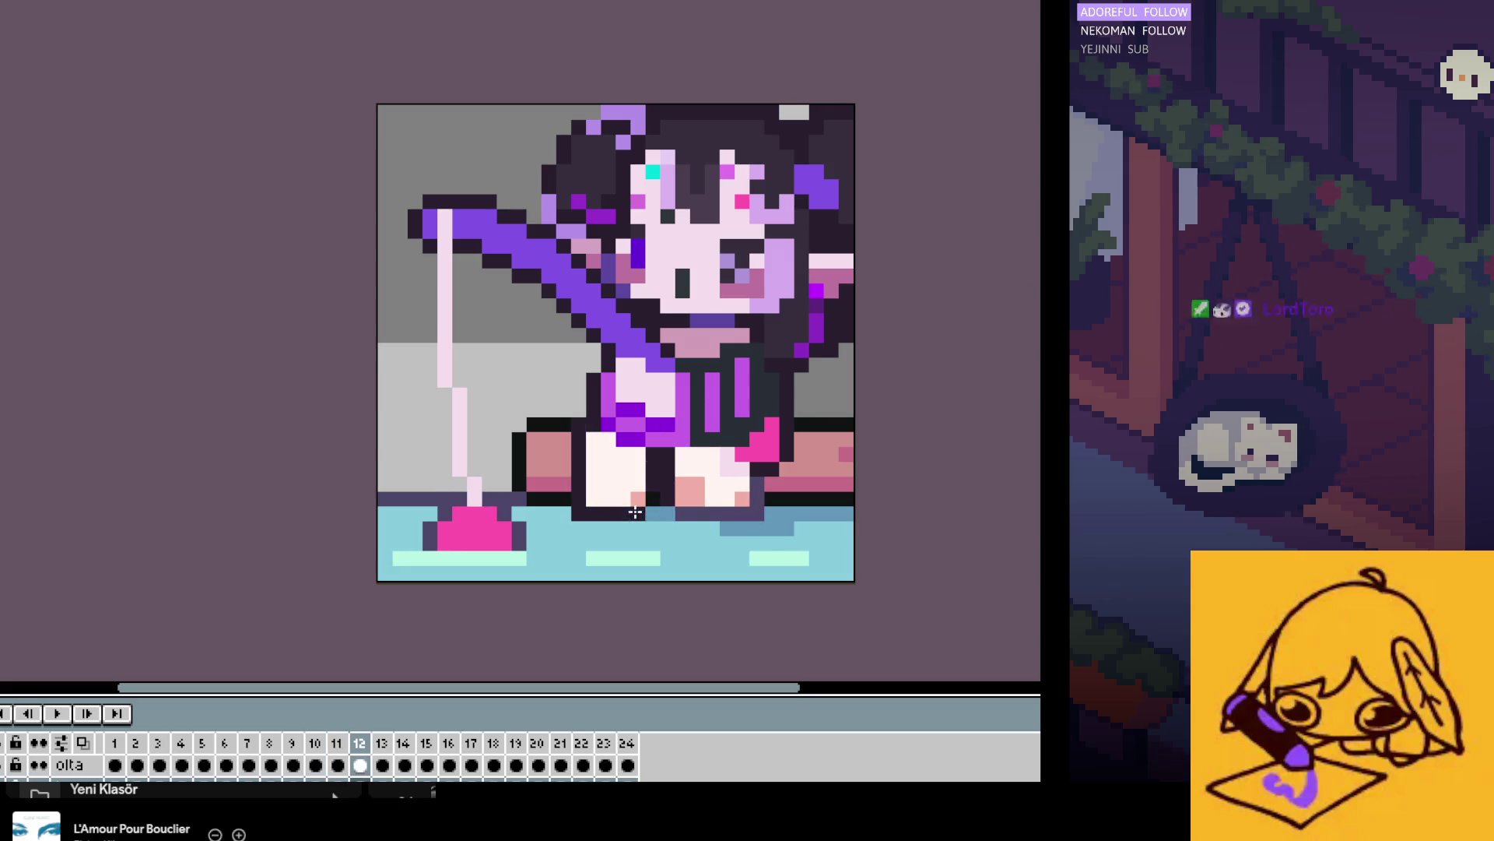
# Step: Pencil a pink toe pixel on frame 15 and dark pixels between the legs on frames 17 and 19
pyautogui.press('Right')
pyautogui.press('Right')
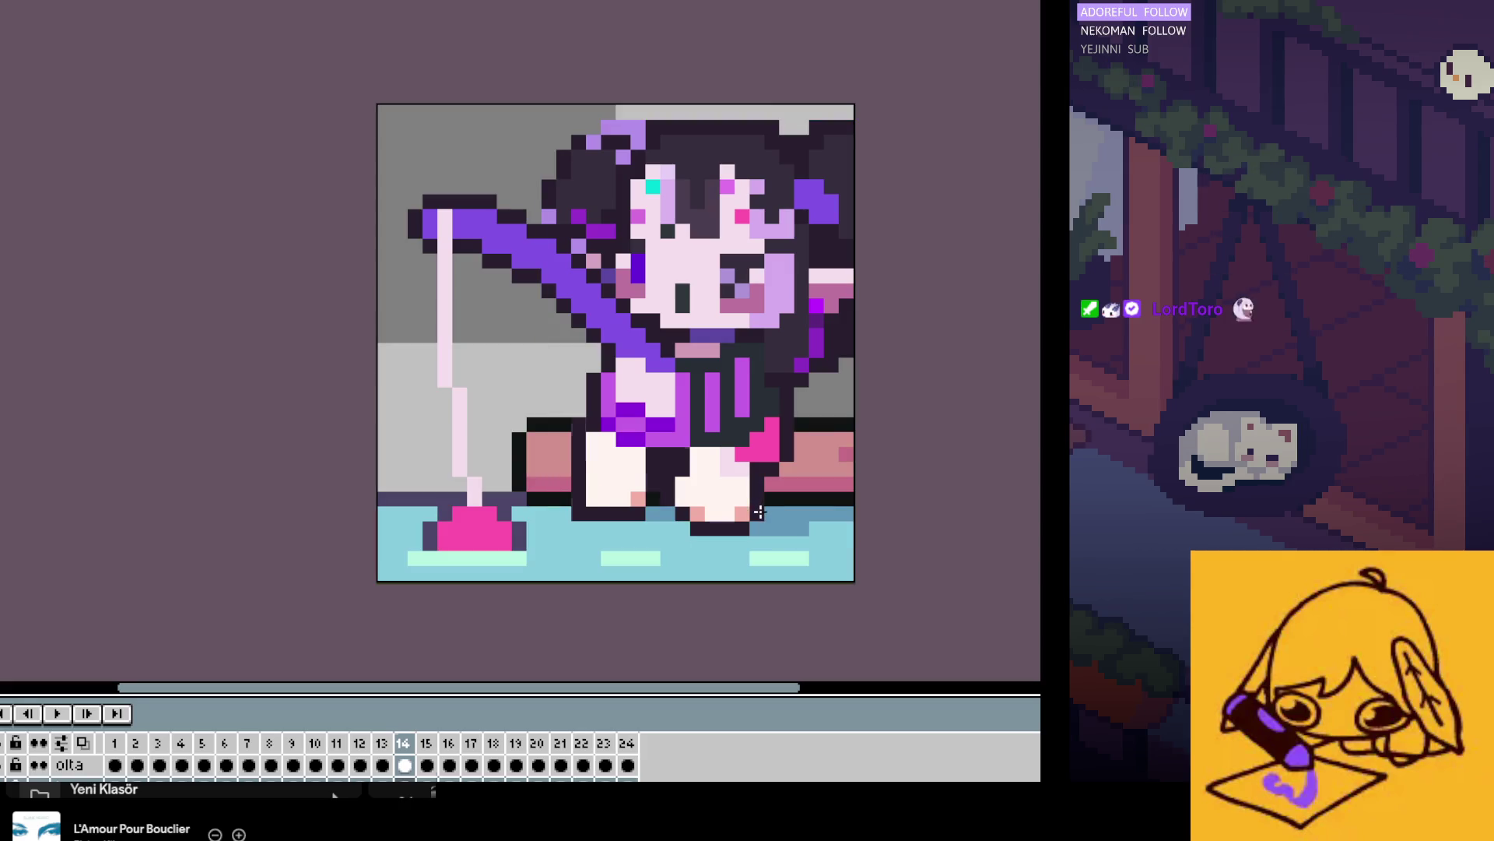
pyautogui.press('Right')
pyautogui.click(697, 514)
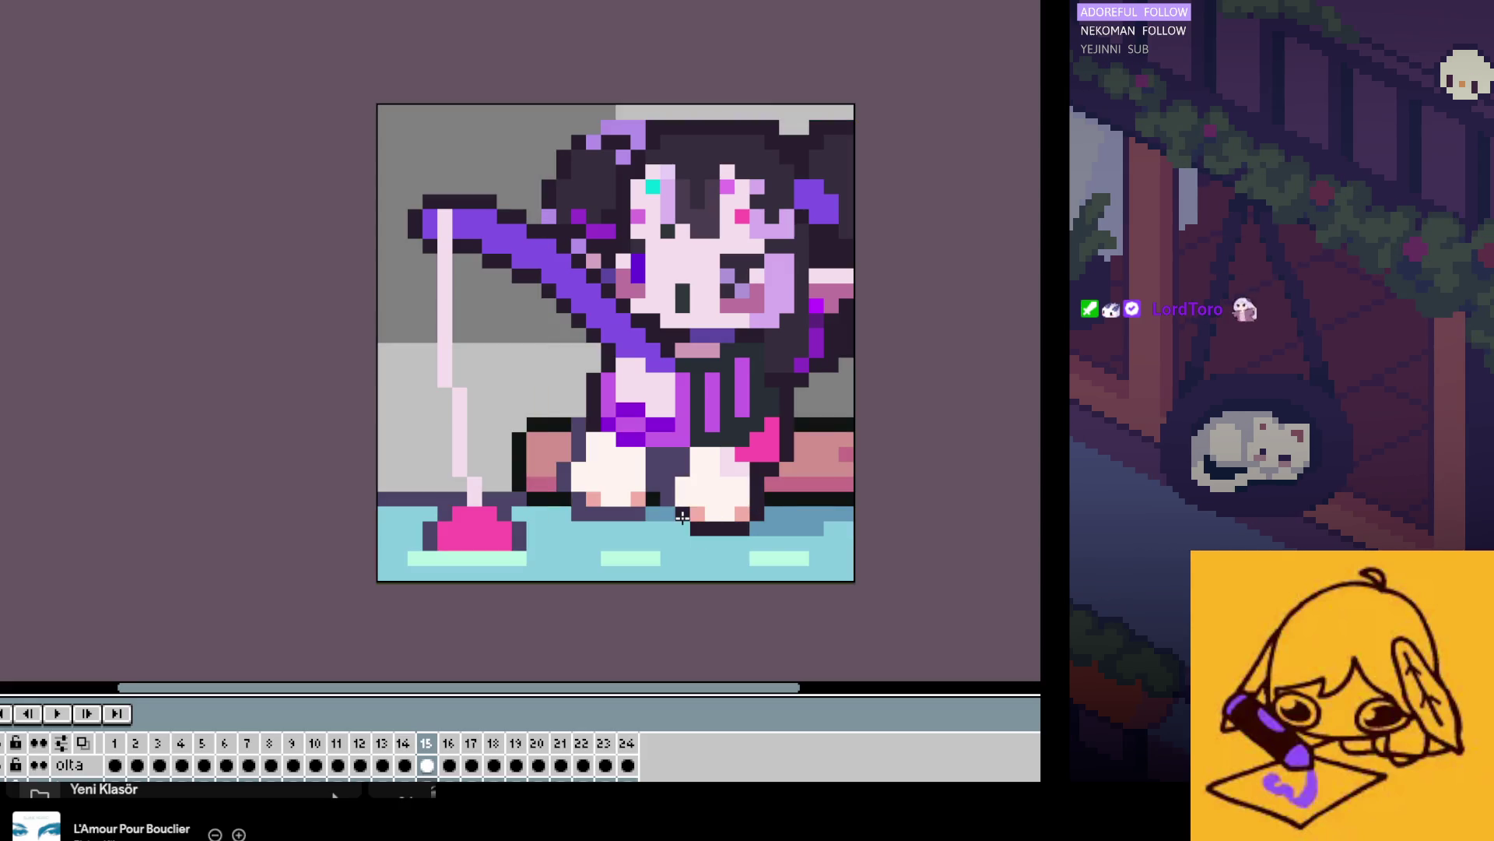
pyautogui.press('Right')
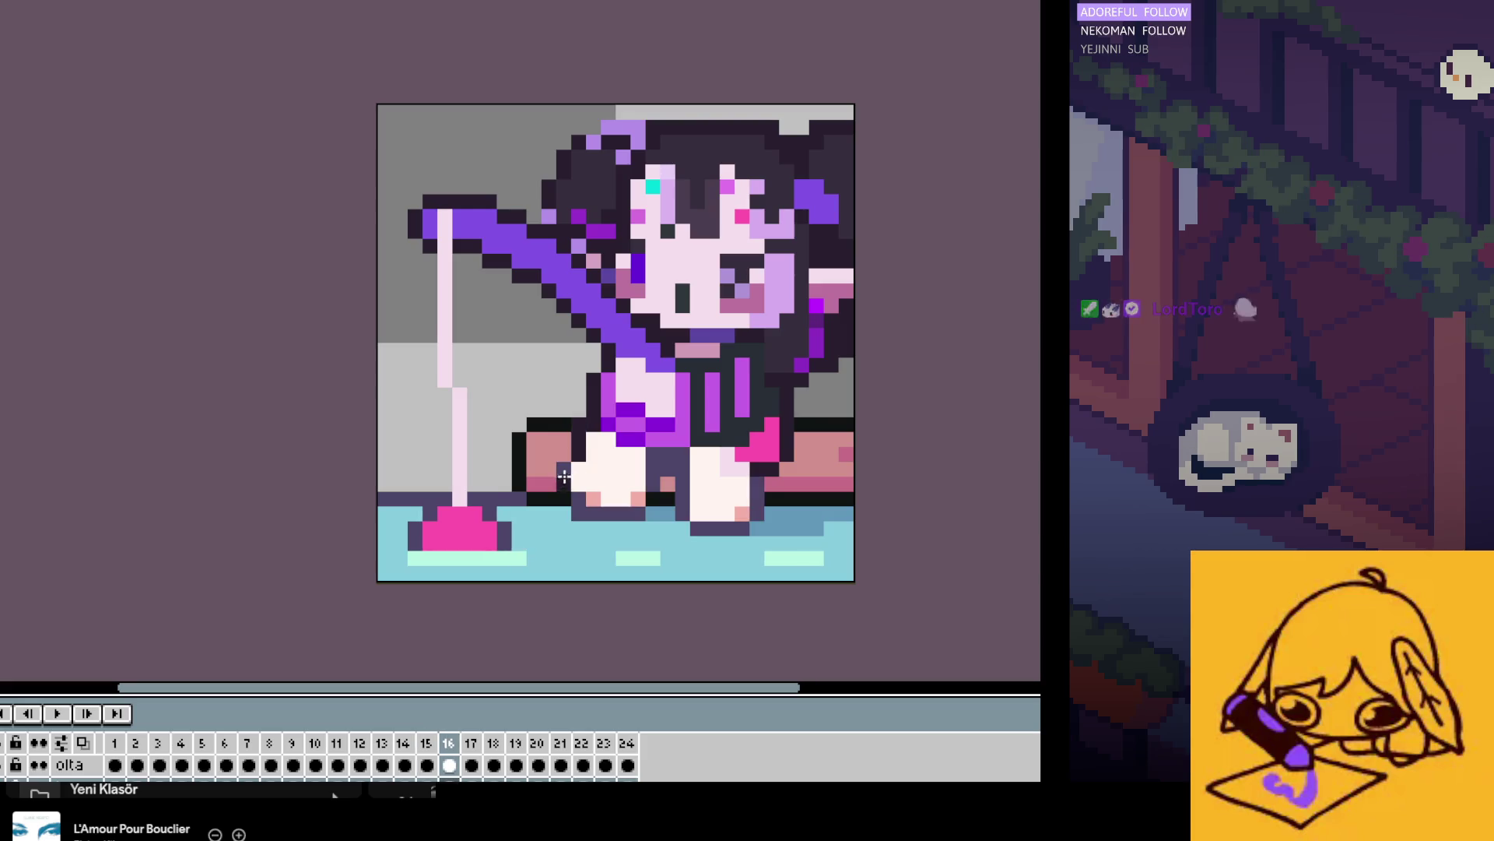
pyautogui.press('Right')
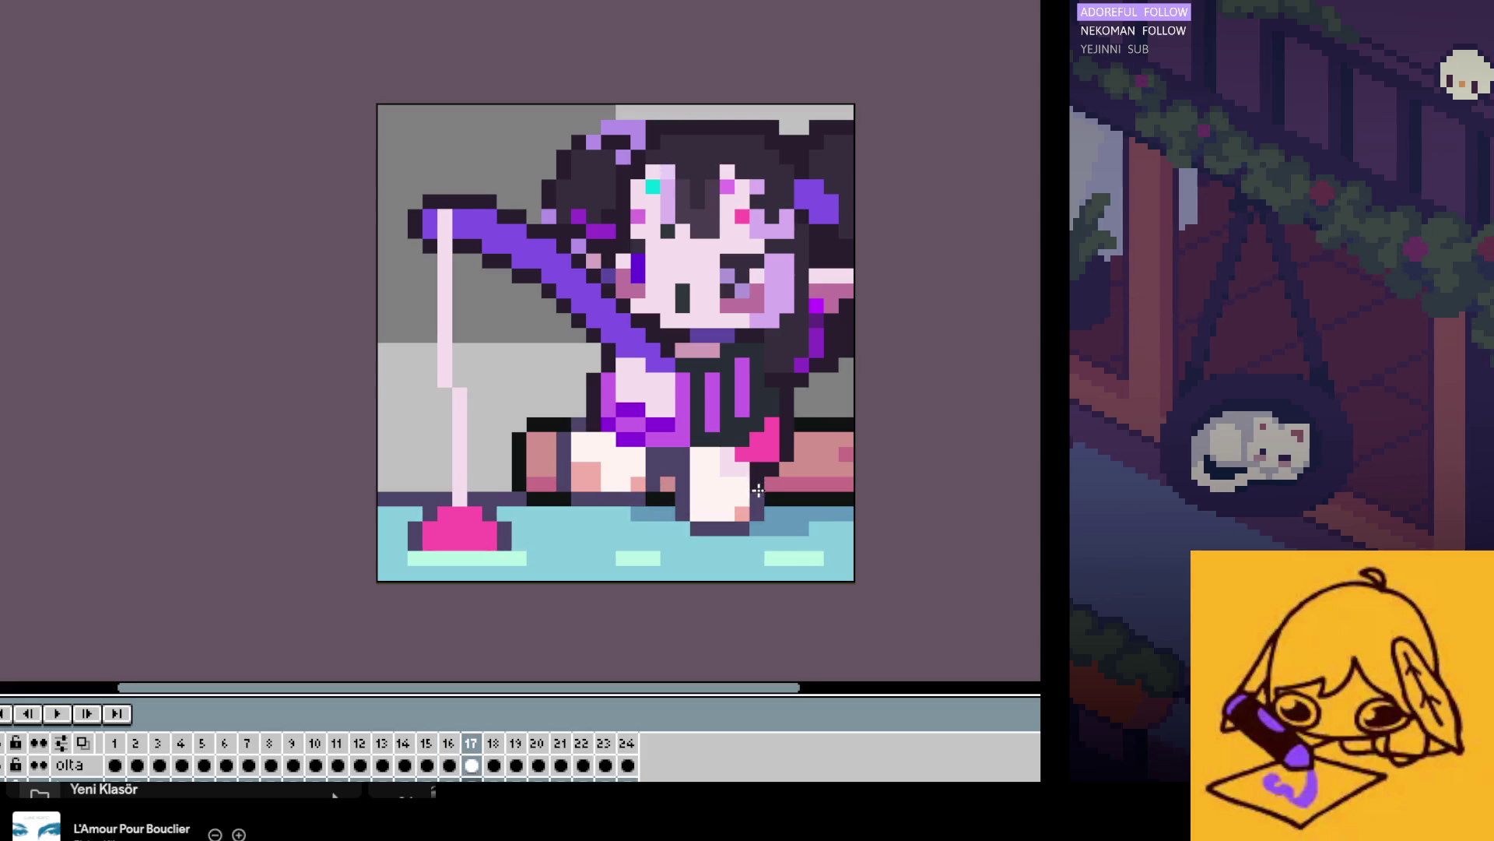
pyautogui.click(673, 457)
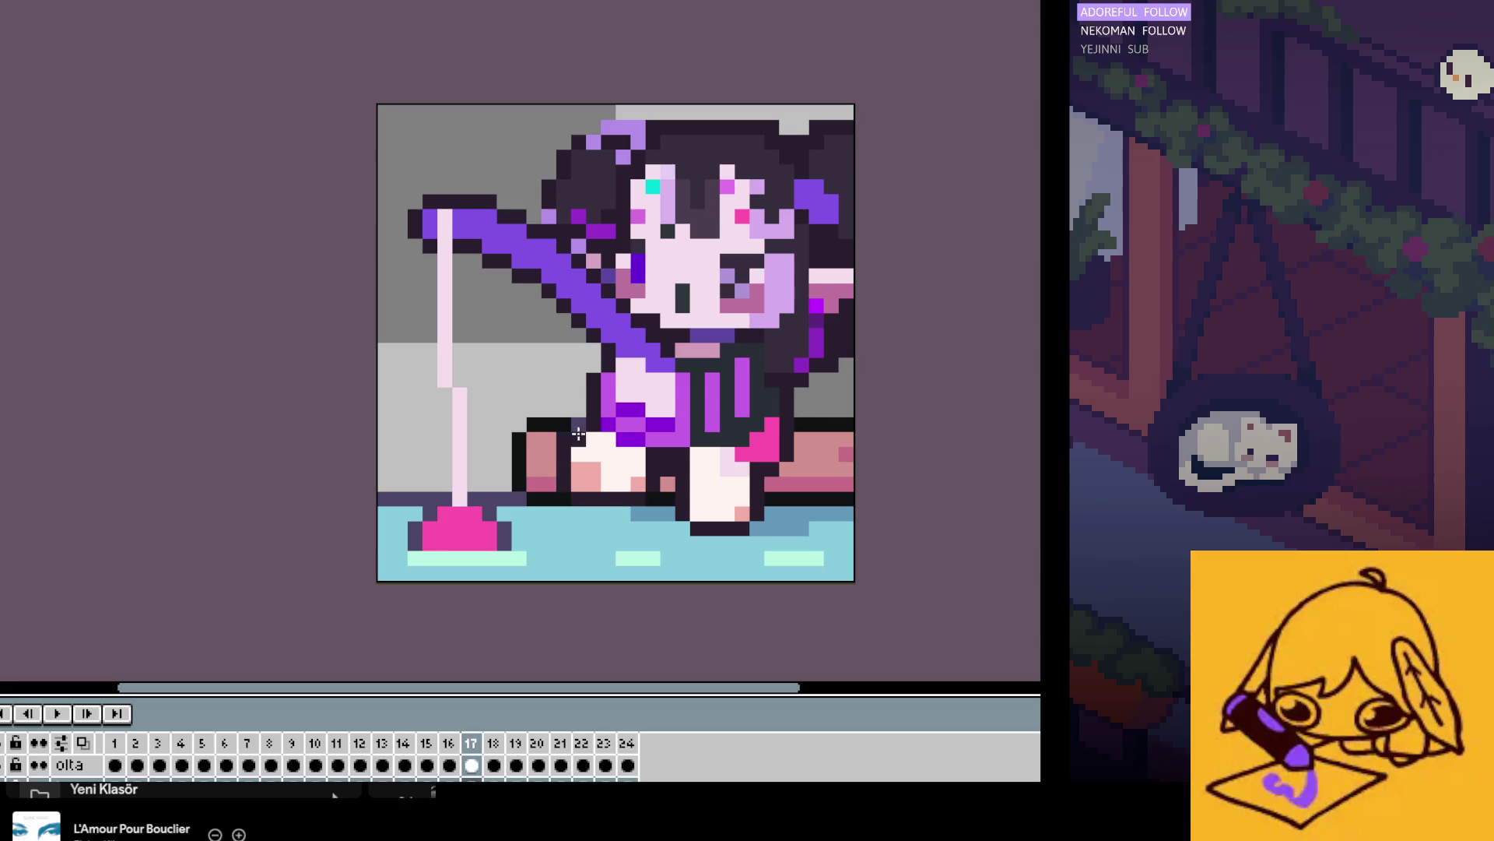
pyautogui.press('Right')
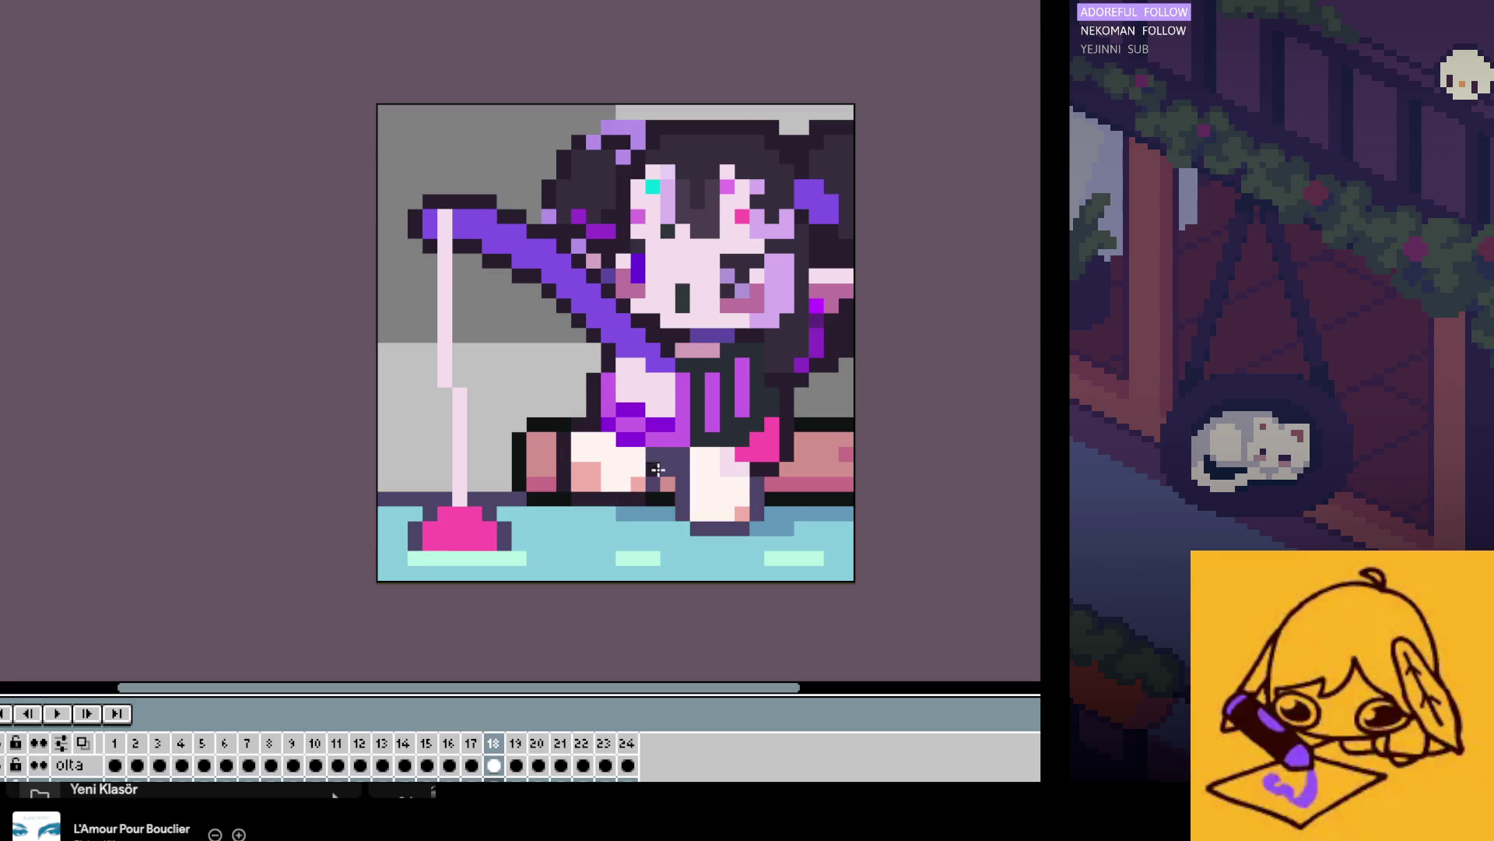
pyautogui.press('Right')
pyautogui.click(745, 516)
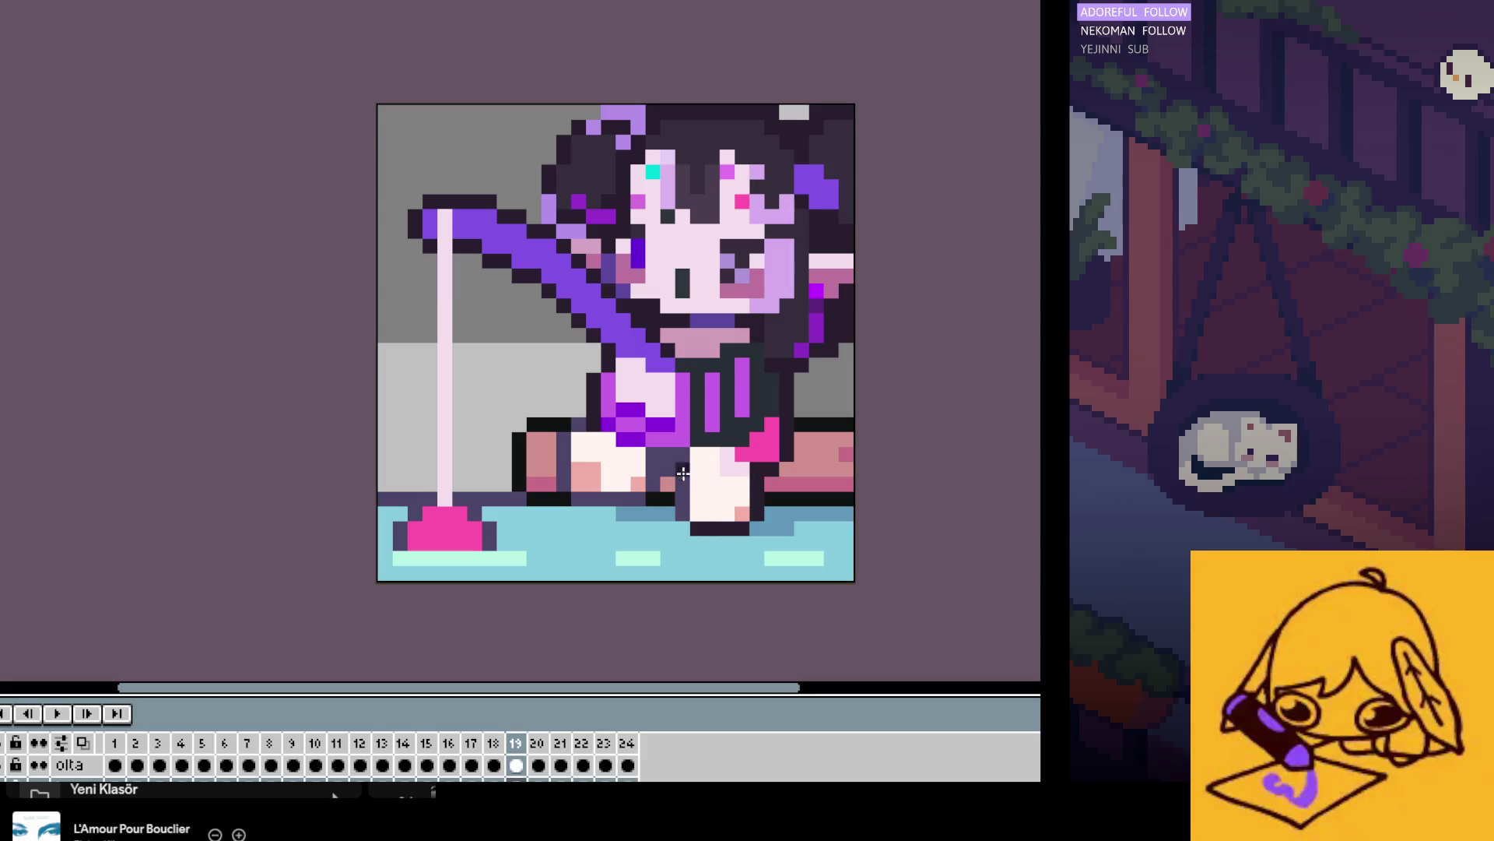
pyautogui.press('Right')
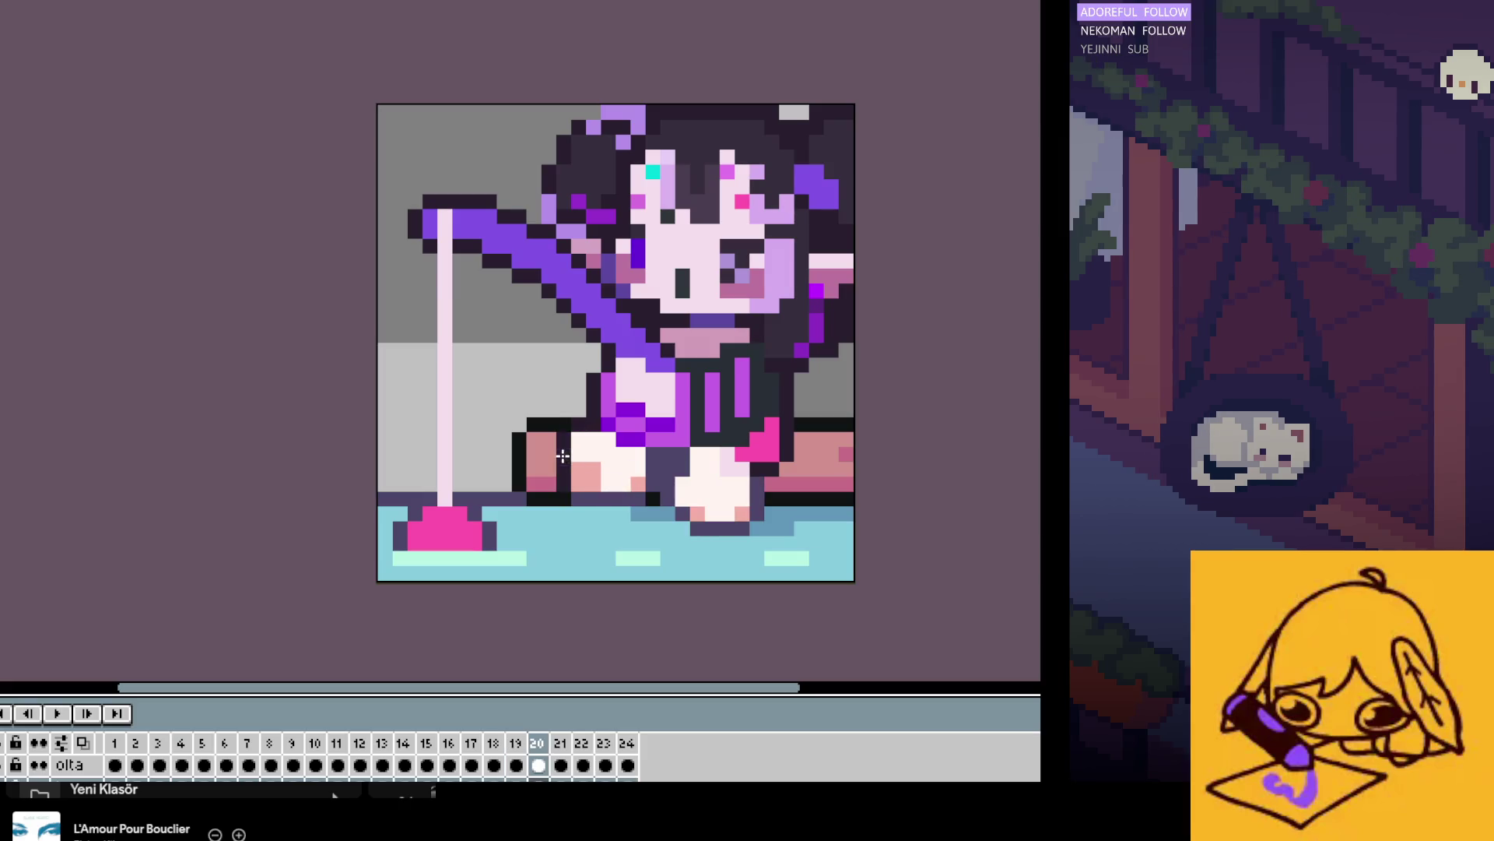
# Step: Inspect the sprite with the background hidden and add a pixel beside the right foot on frame 21
pyautogui.press('Delete')
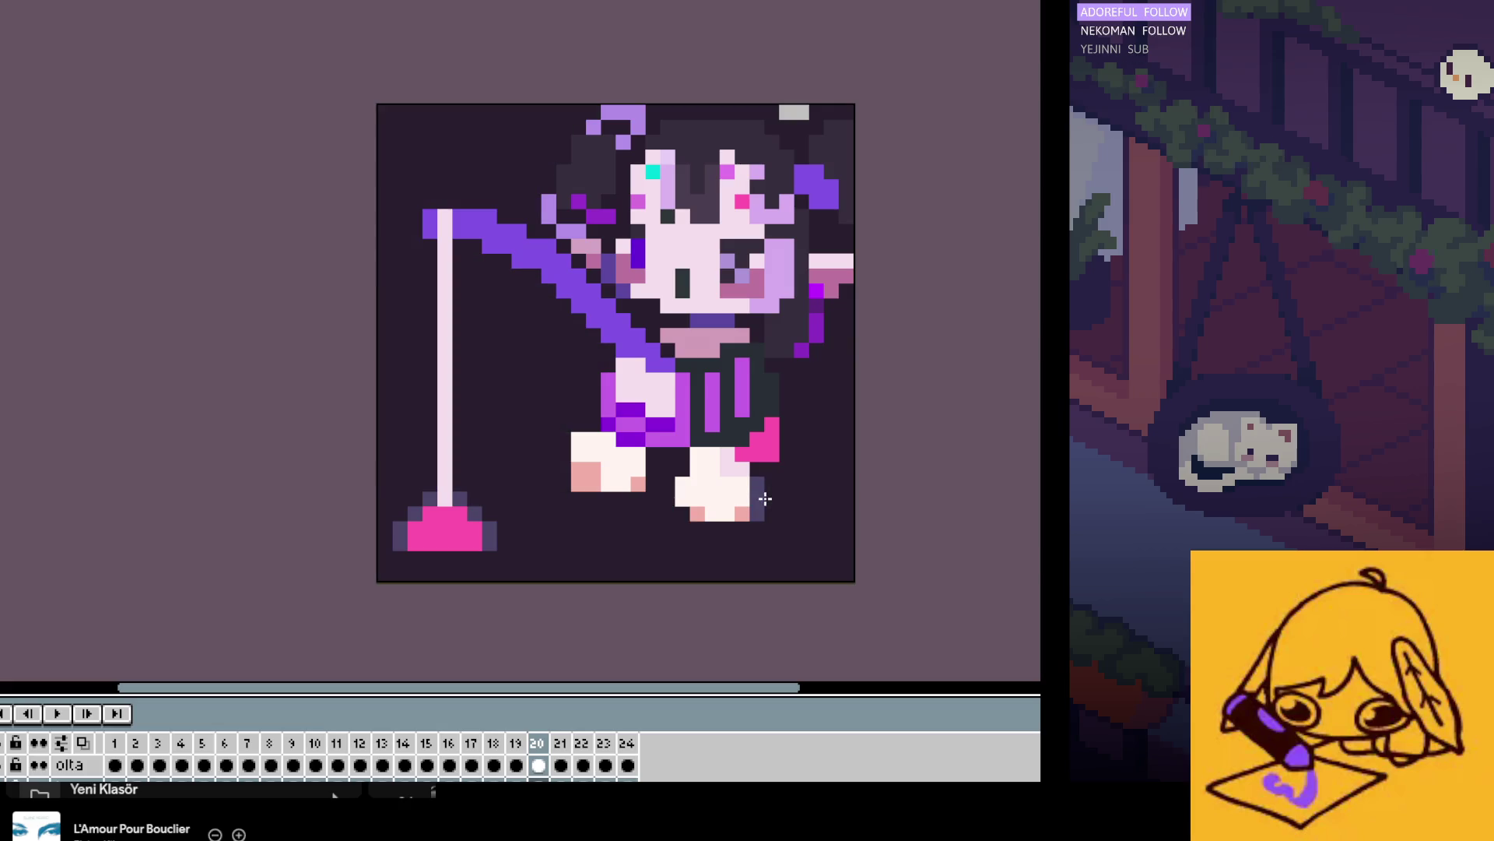
pyautogui.hotkey('ctrl', 'z')
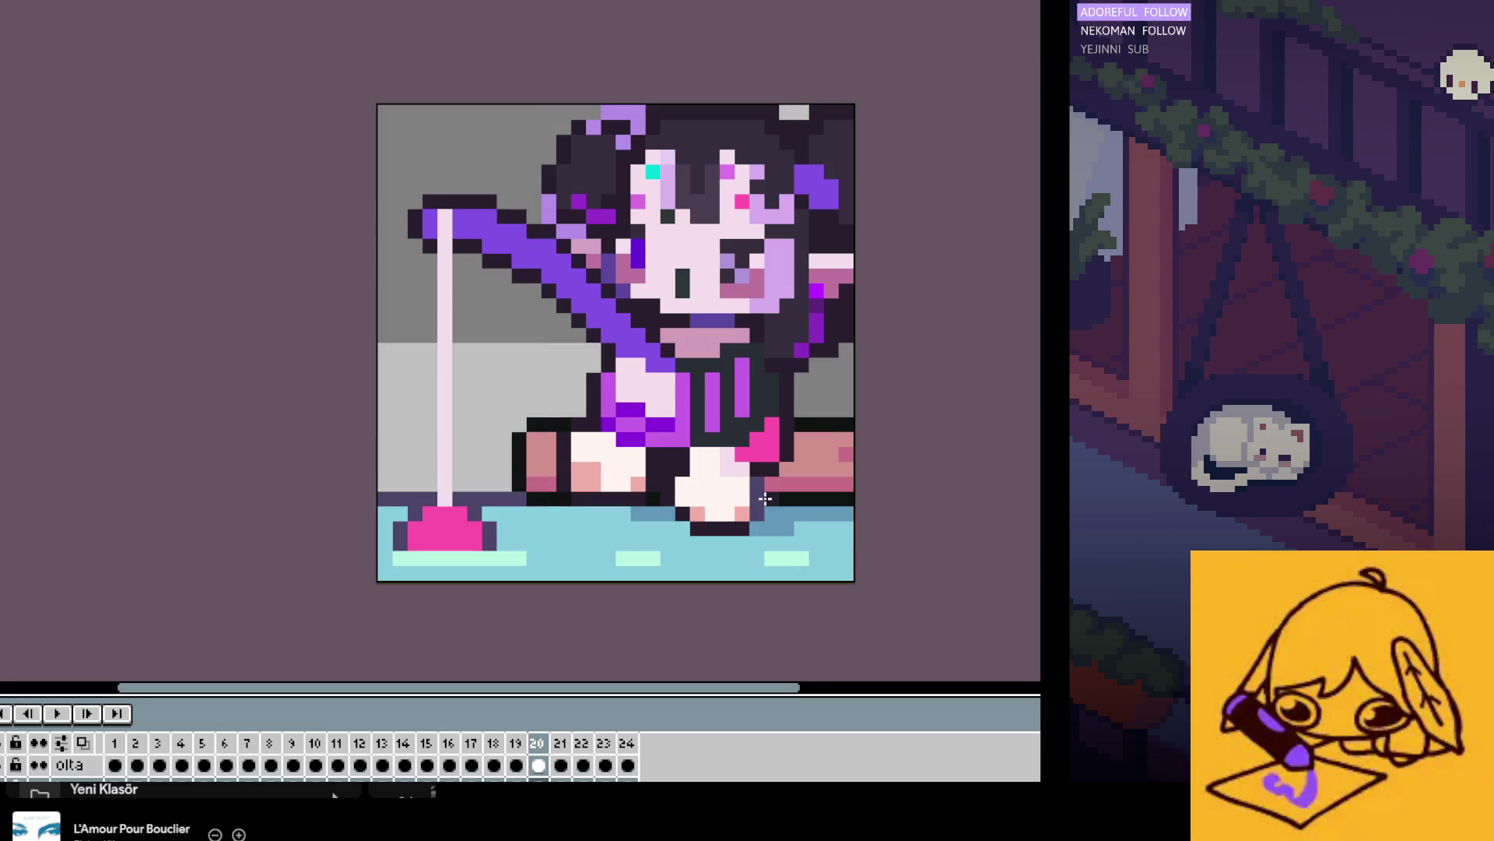
pyautogui.press('Delete')
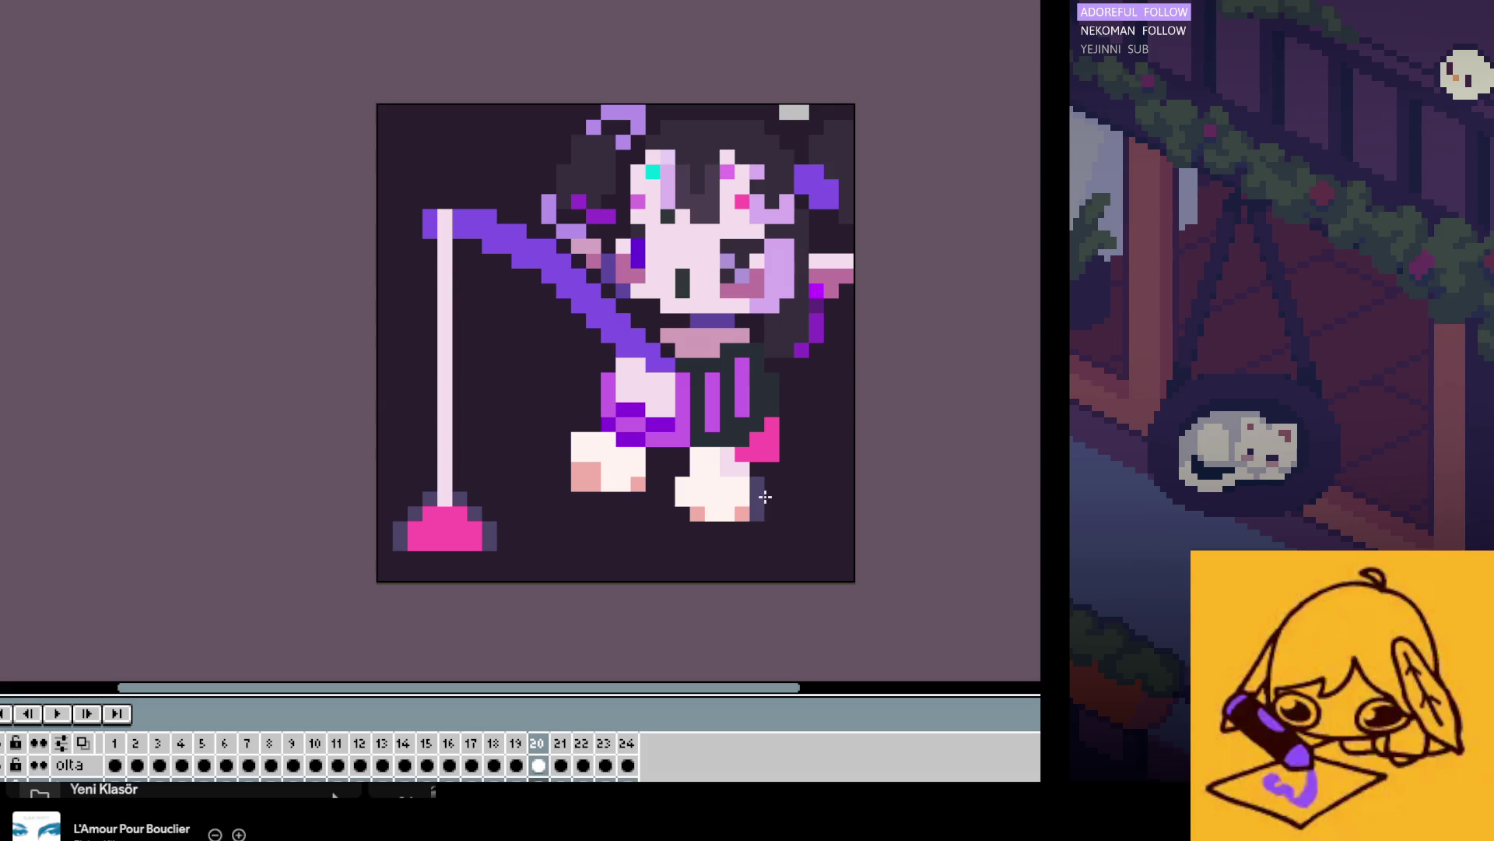
pyautogui.press('Right')
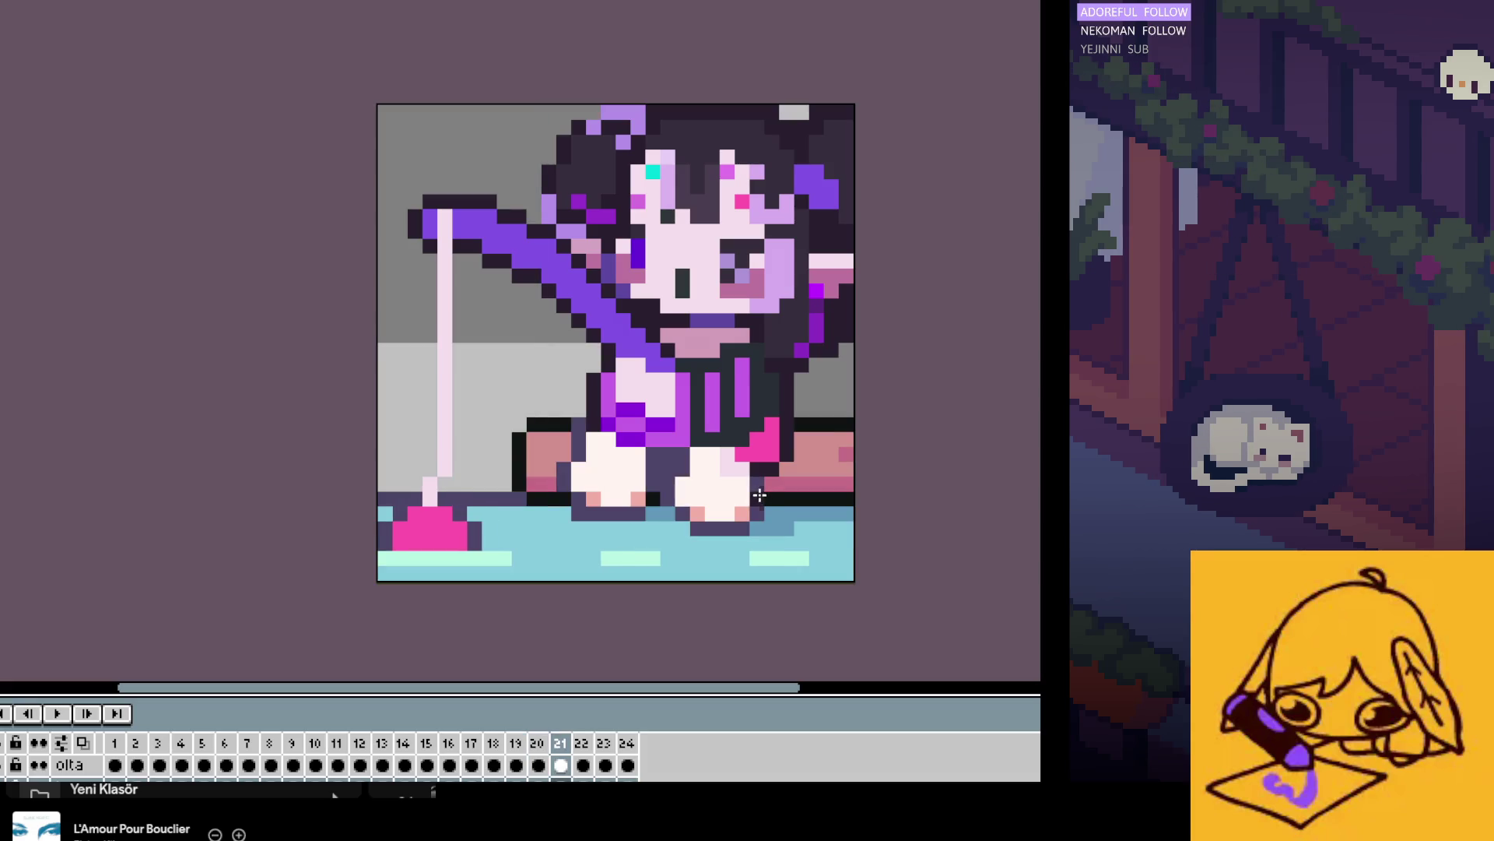
pyautogui.click(682, 516)
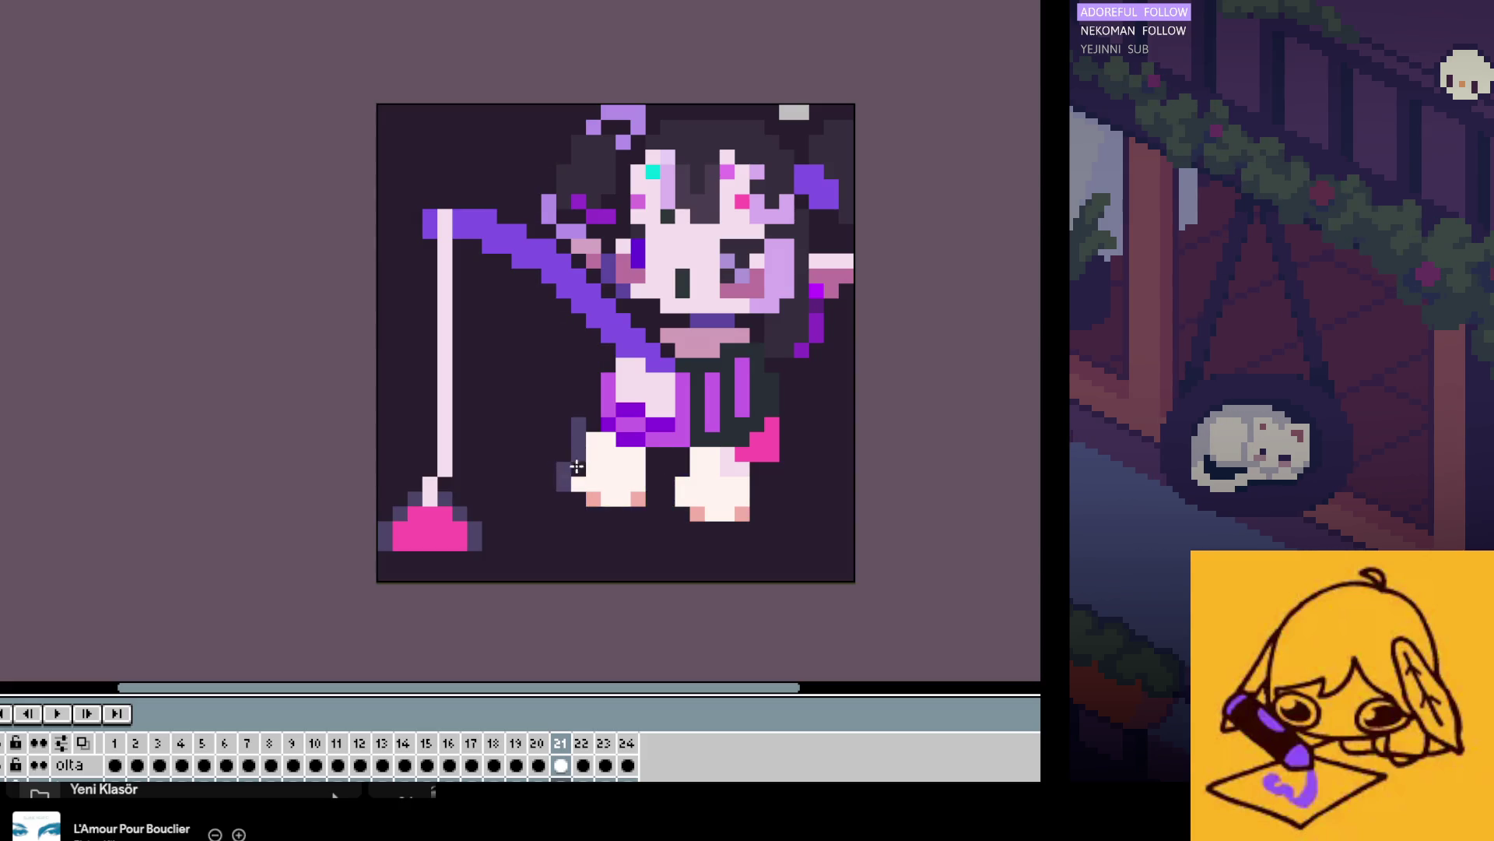
pyautogui.press('Right')
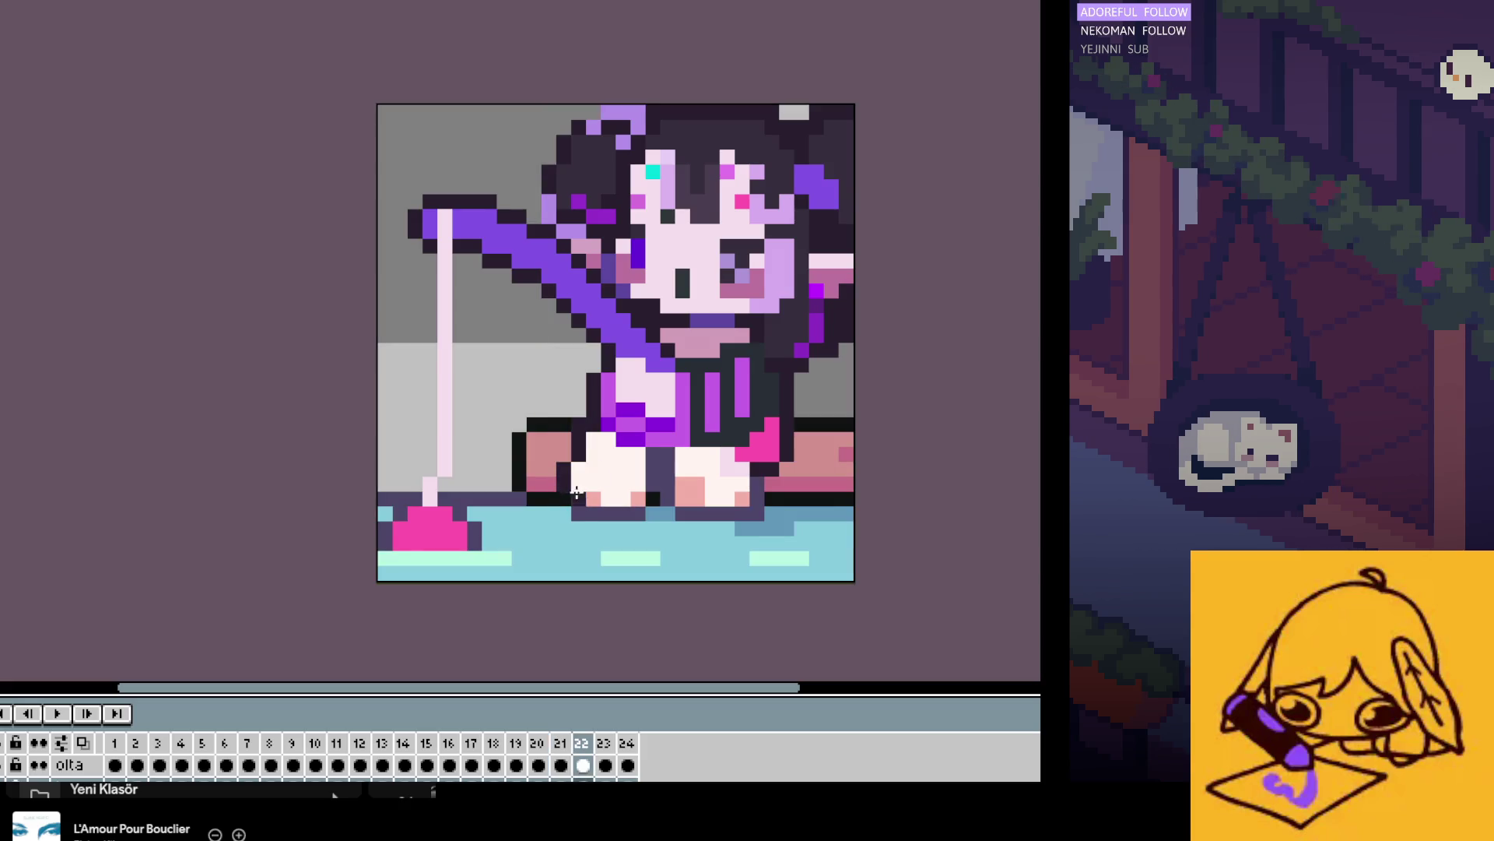
pyautogui.press('Right')
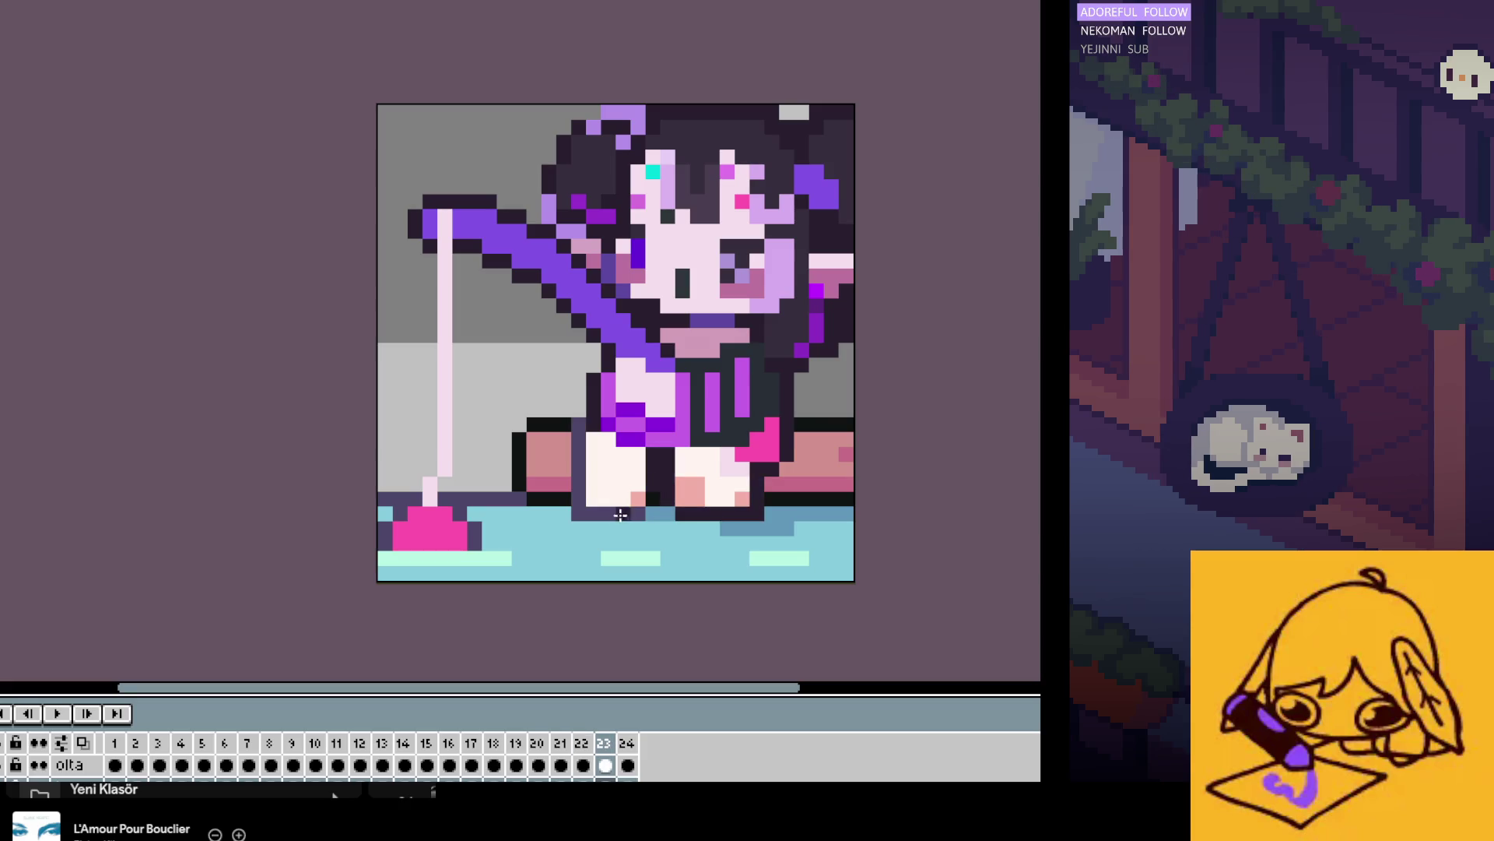
pyautogui.press('Right')
pyautogui.press('Right')
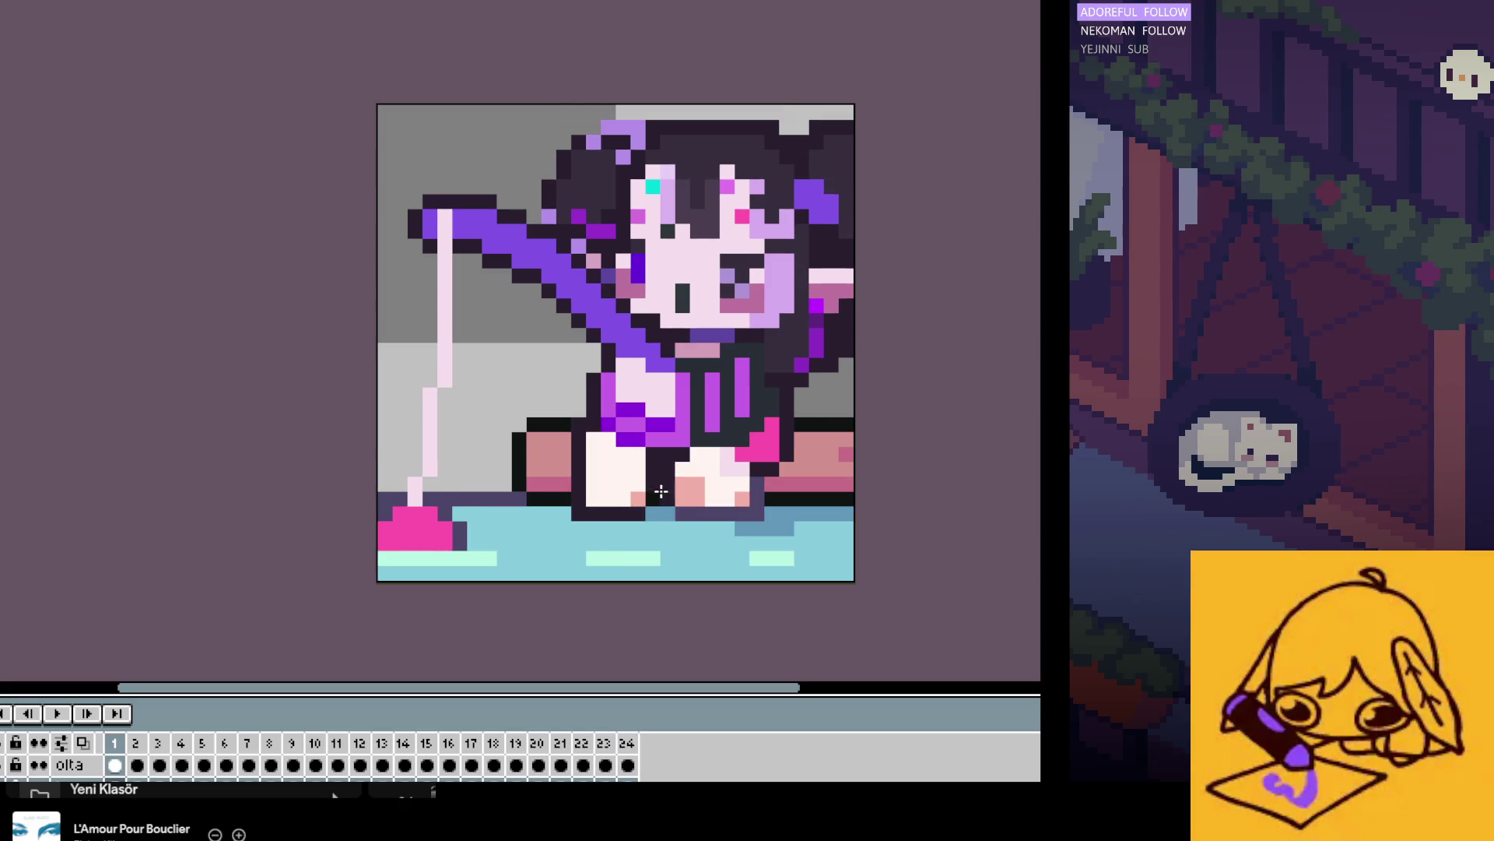
pyautogui.press('Right')
# Step: Paste the white foot block onto frame 2
pyautogui.hotkey('ctrl', 'v')
pyautogui.press('Return')
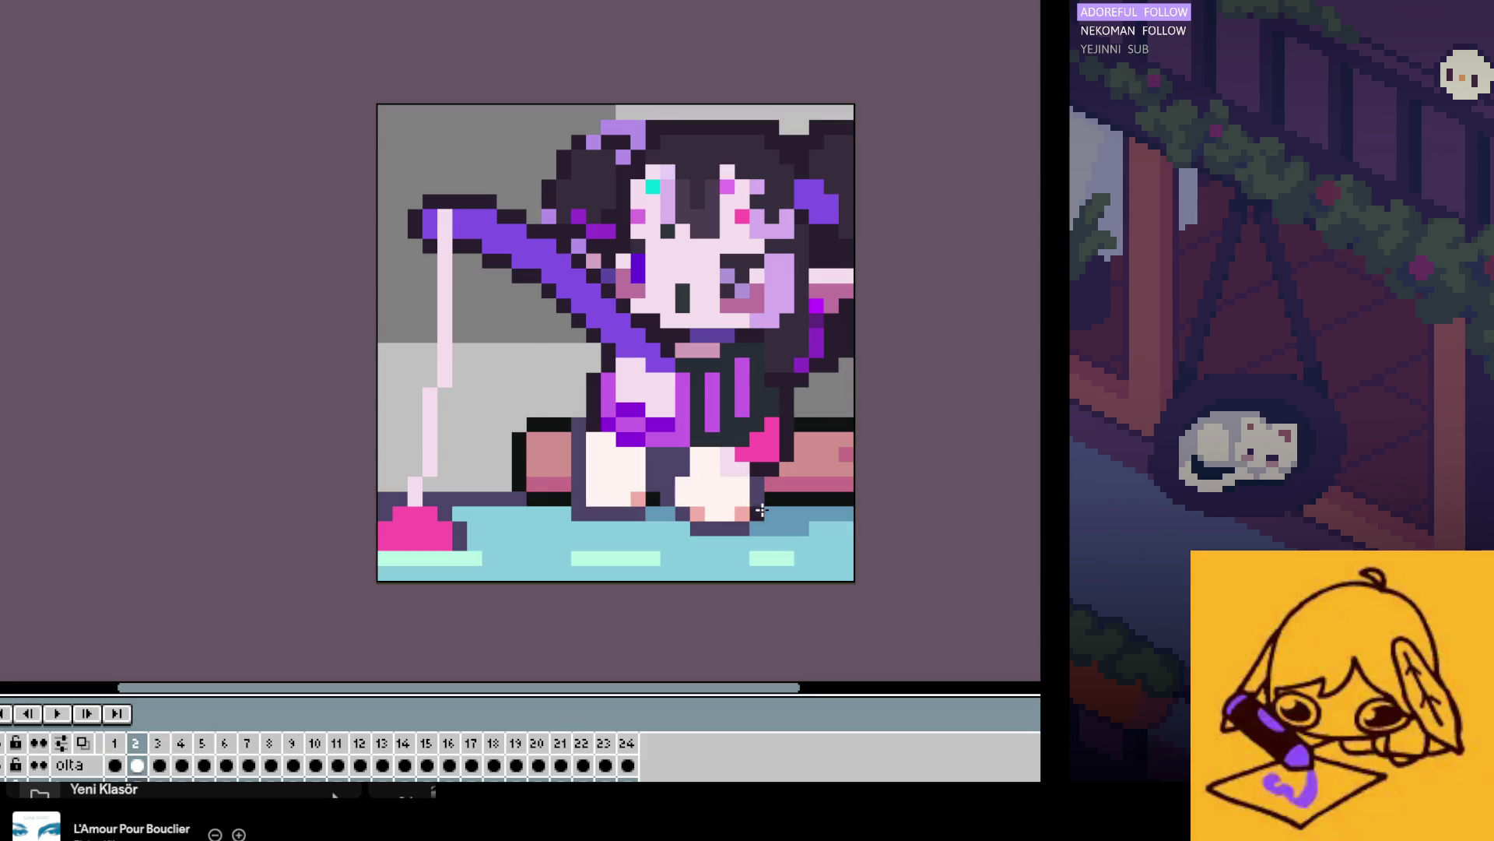
pyautogui.press('Right')
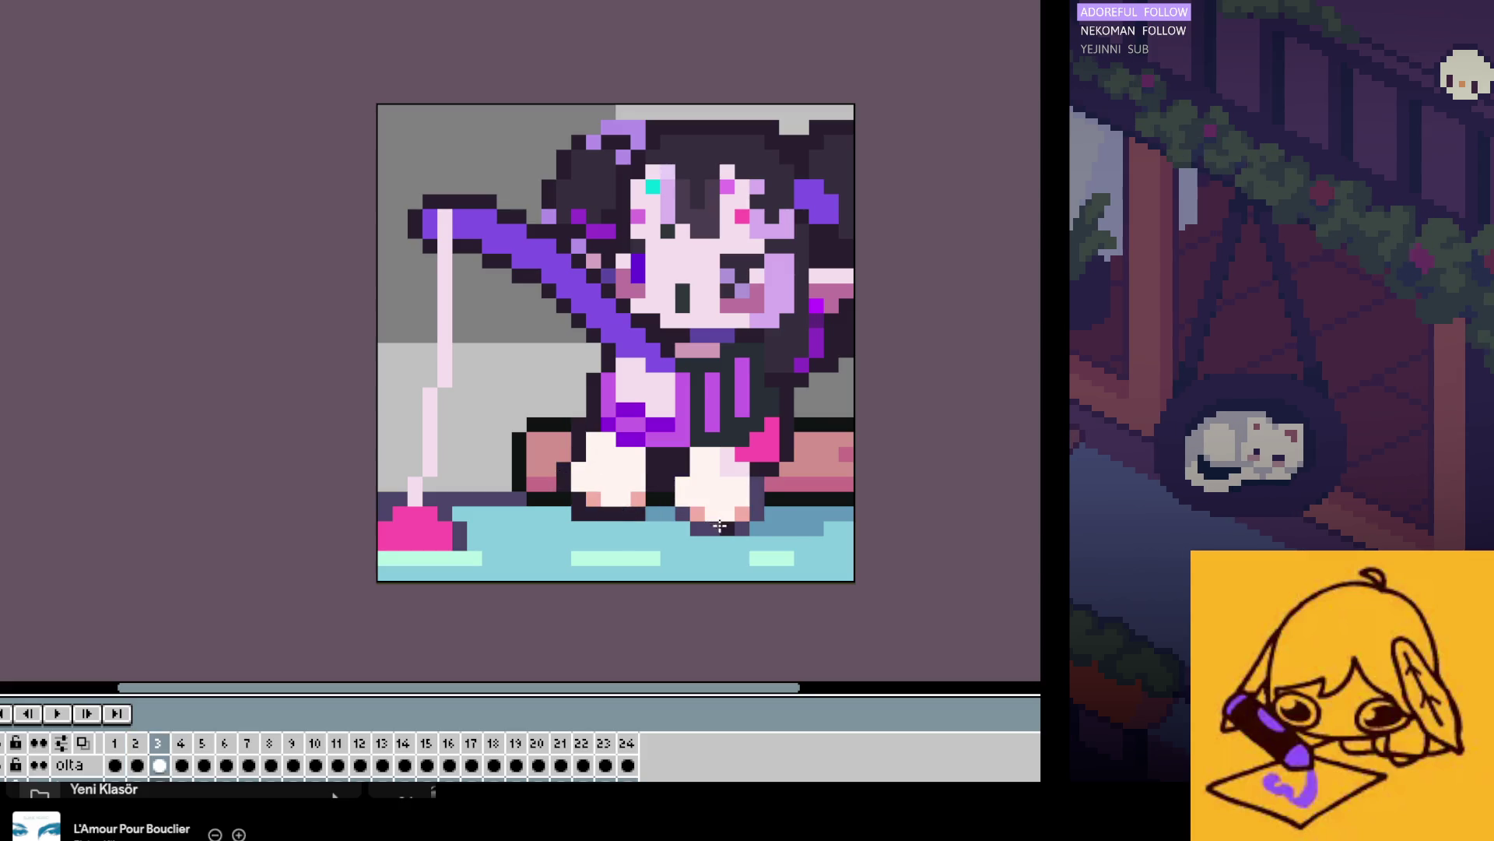
pyautogui.press('Right')
# Step: Try repainting the feet darker on frame 4, then undo it
pyautogui.moveTo(685, 514); pyautogui.dragTo(658, 455)
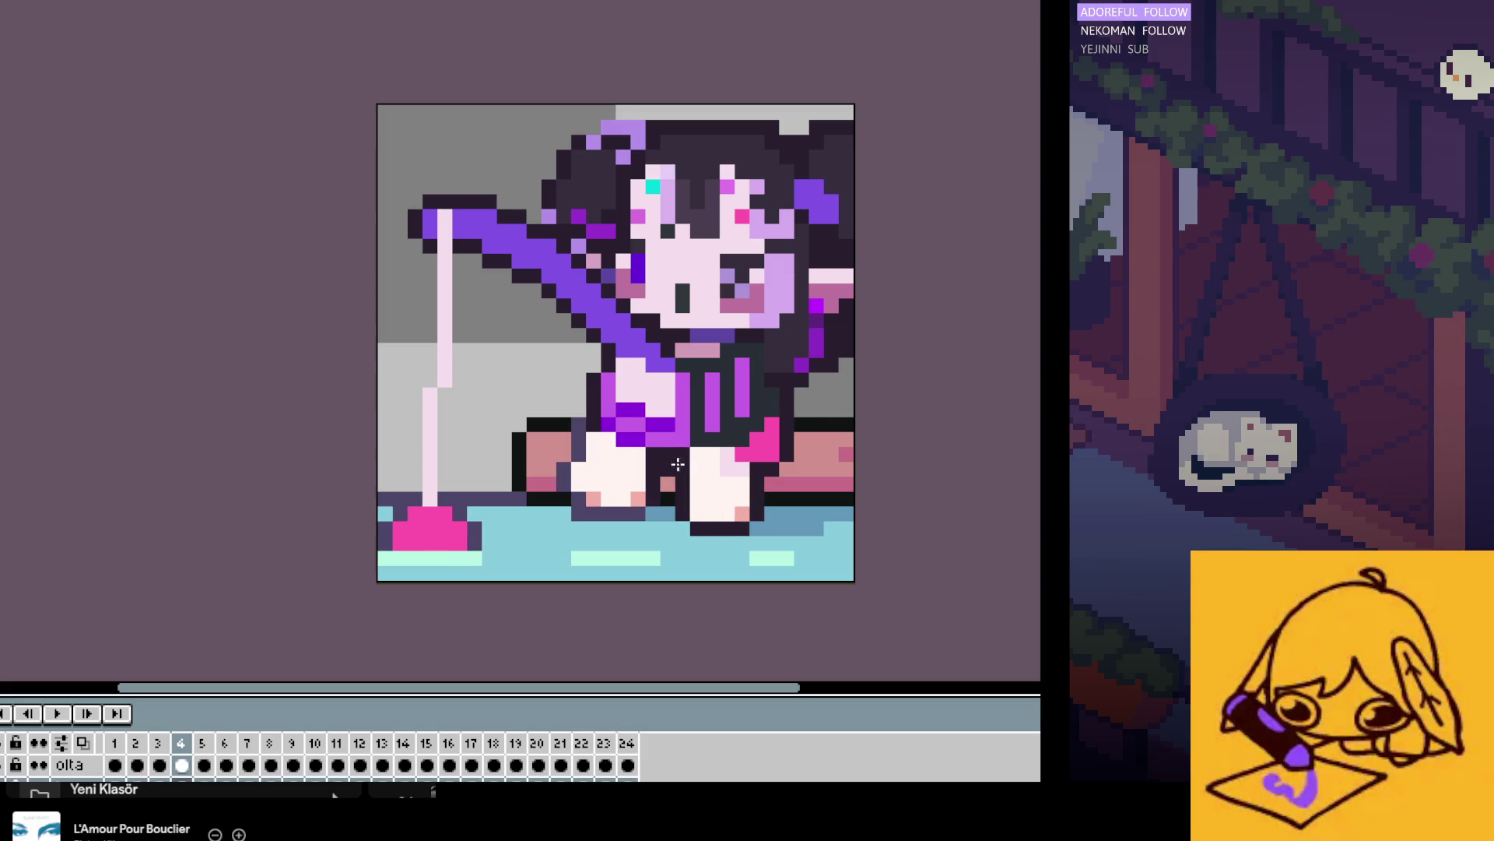
pyautogui.moveTo(623, 514); pyautogui.dragTo(594, 492)
pyautogui.press('Right')
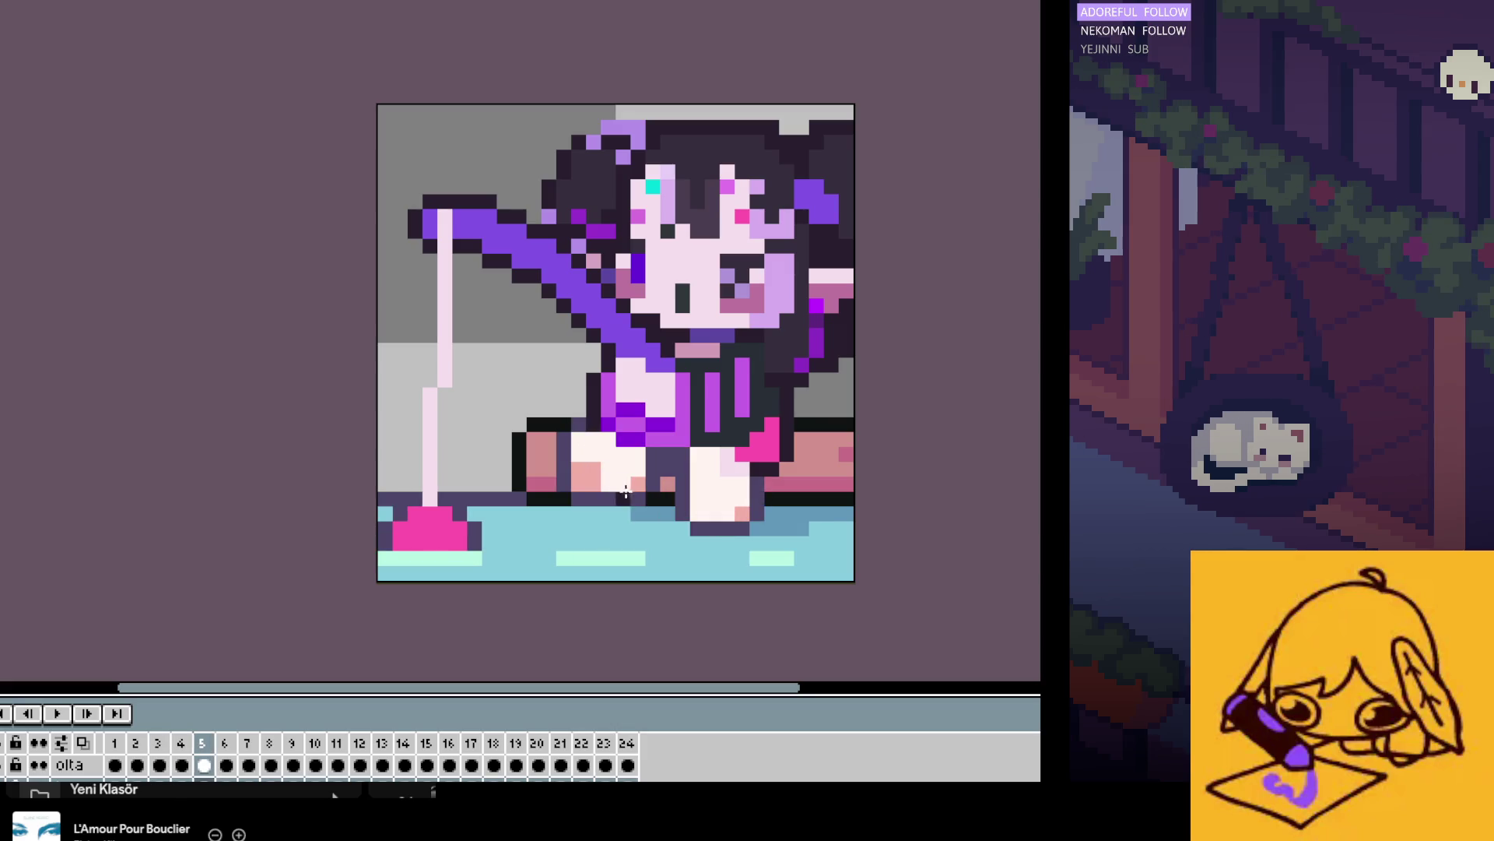
pyautogui.press('Left')
pyautogui.hotkey('ctrl', 'z')
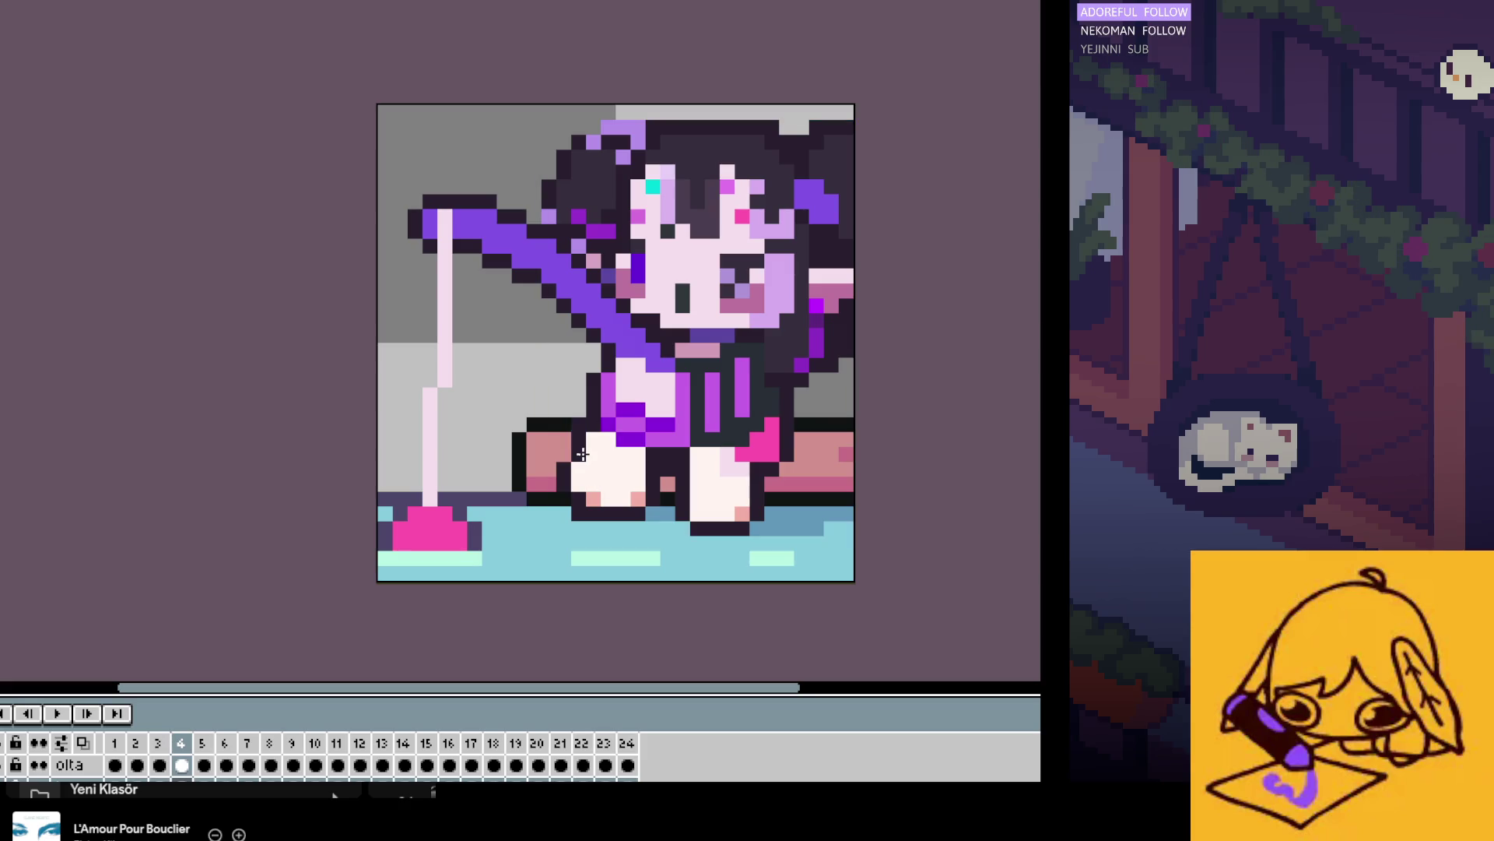
# Step: Fill the leg gap dark on frame 8 and darken the strip under the left foot on frame 9
pyautogui.press('Right')
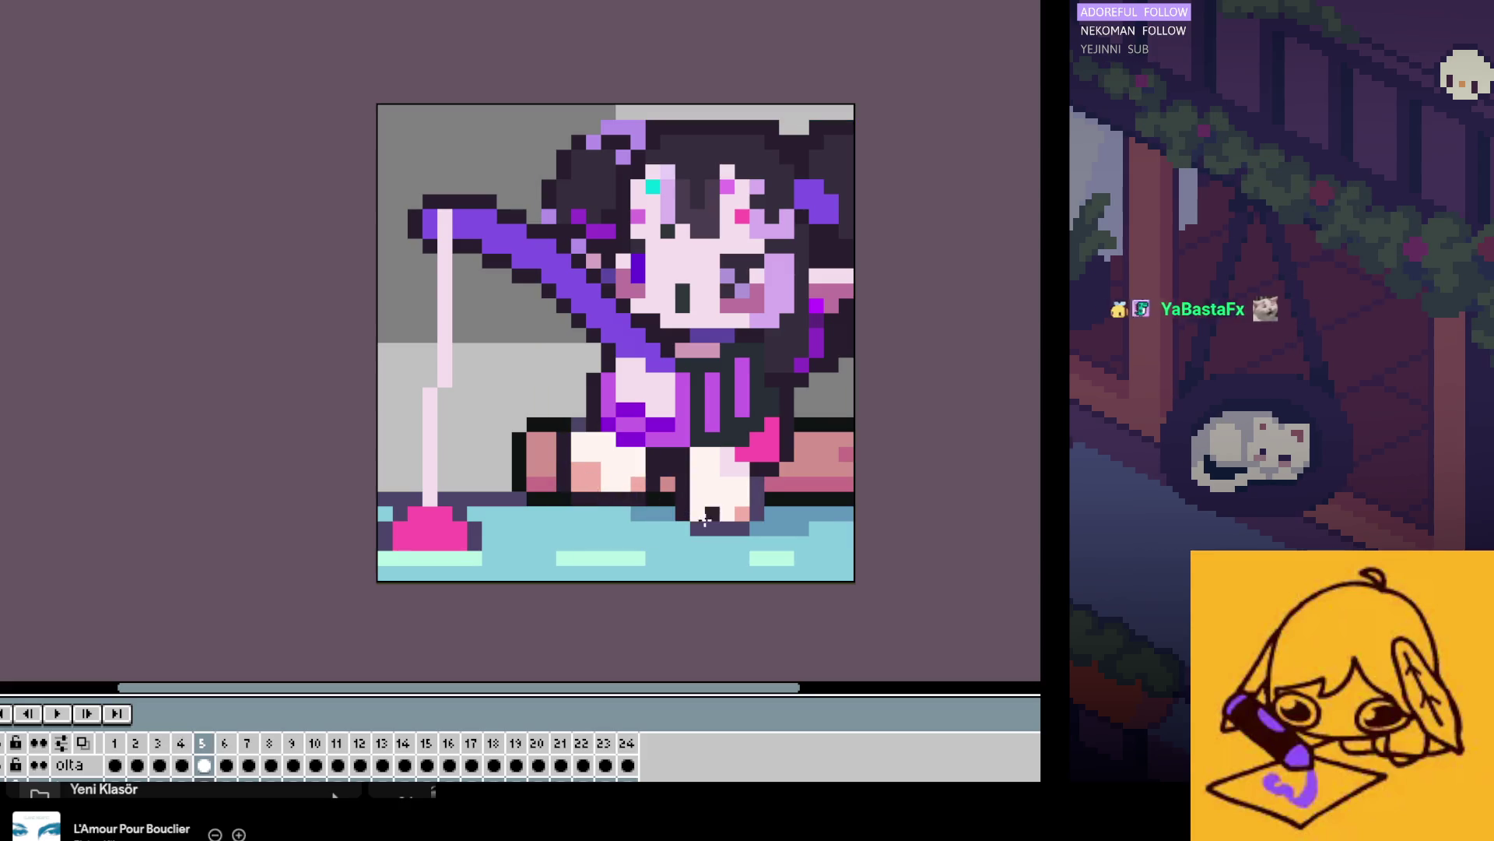
pyautogui.press('Right')
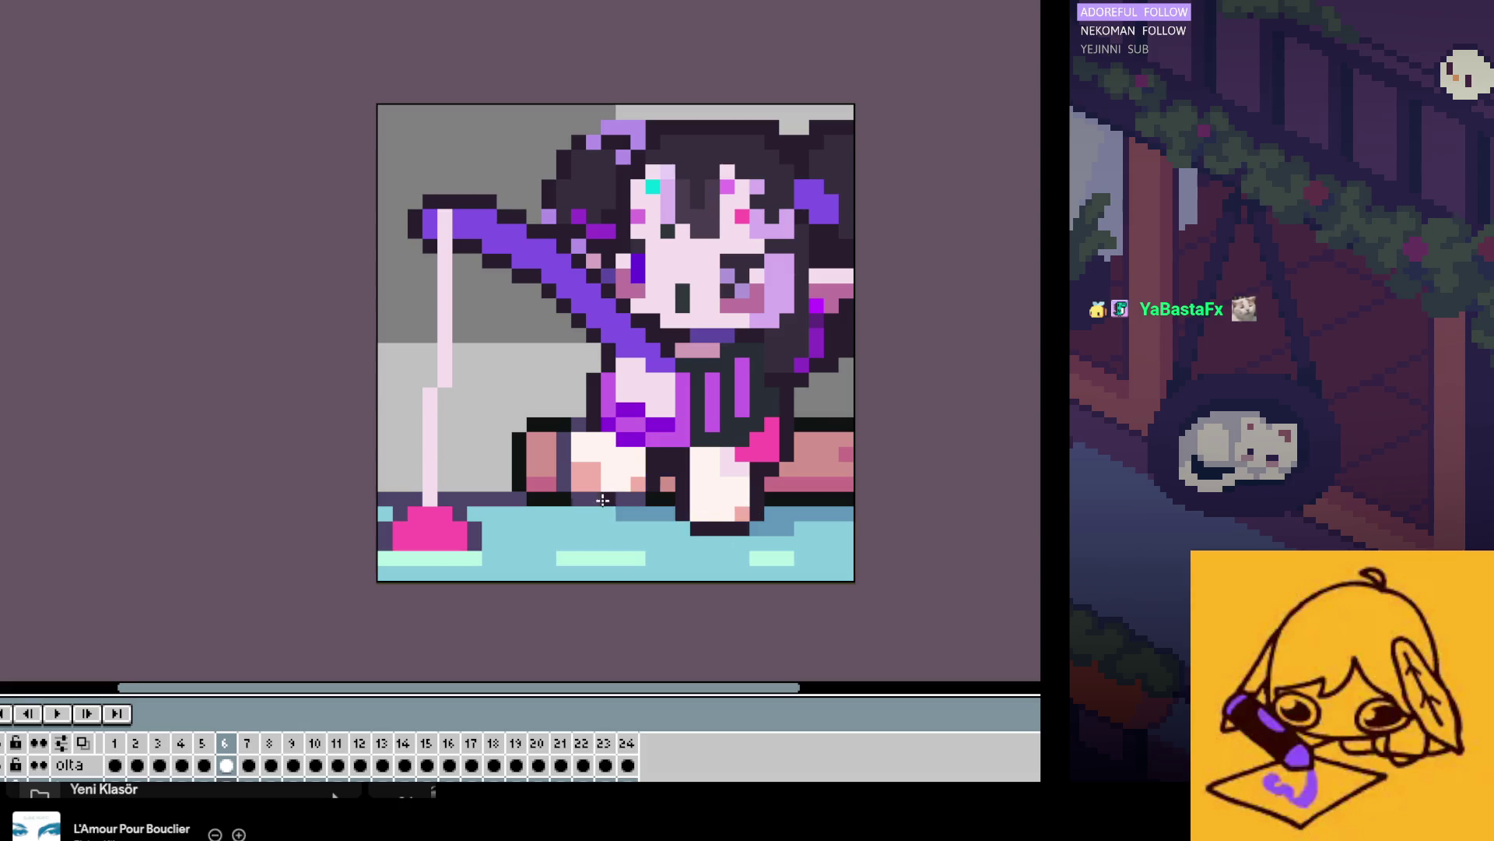
pyautogui.press('Right')
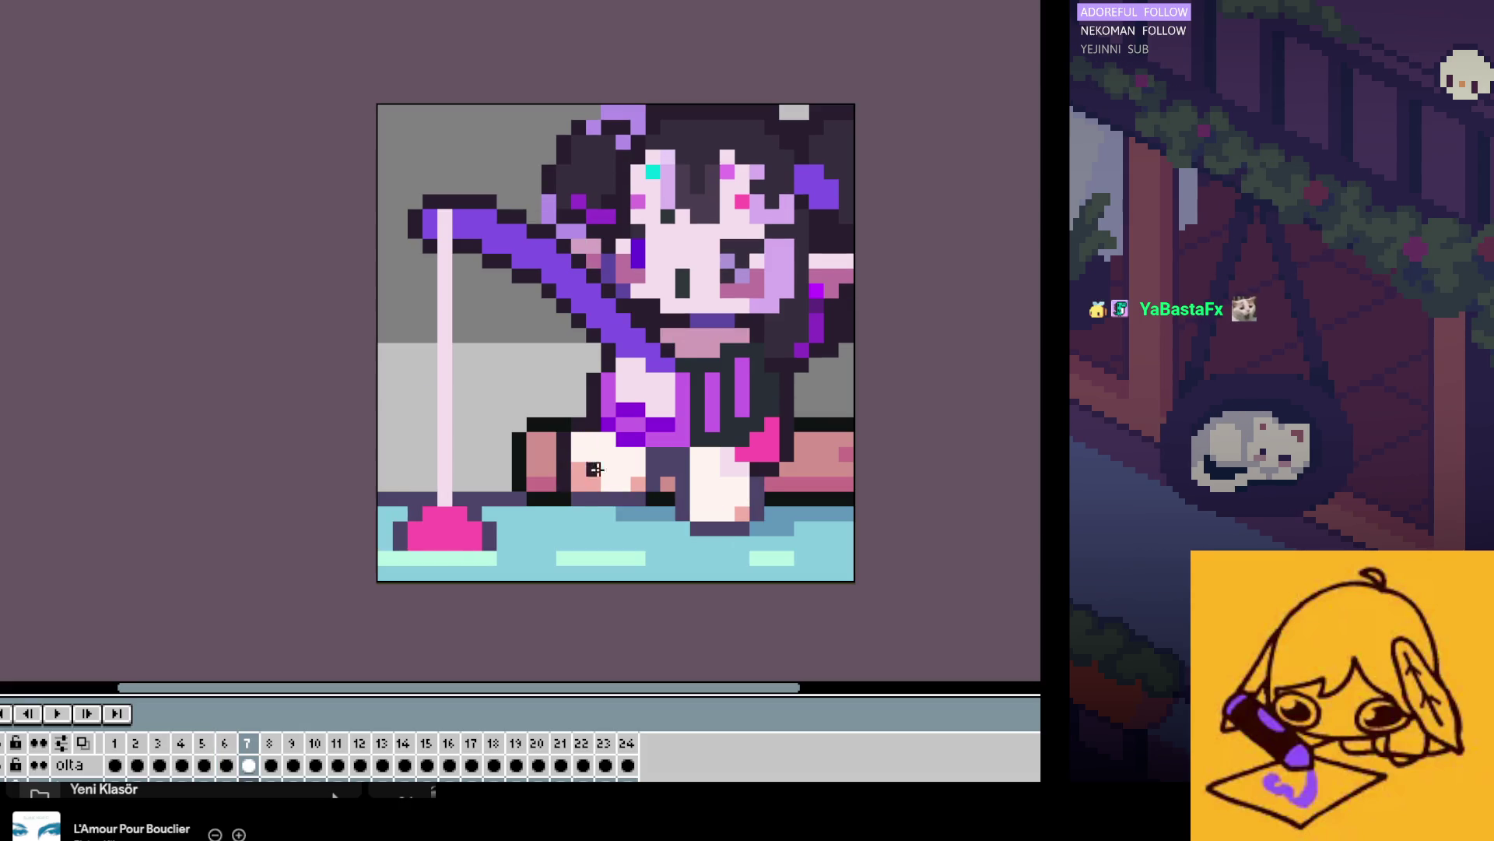
pyautogui.press('Right')
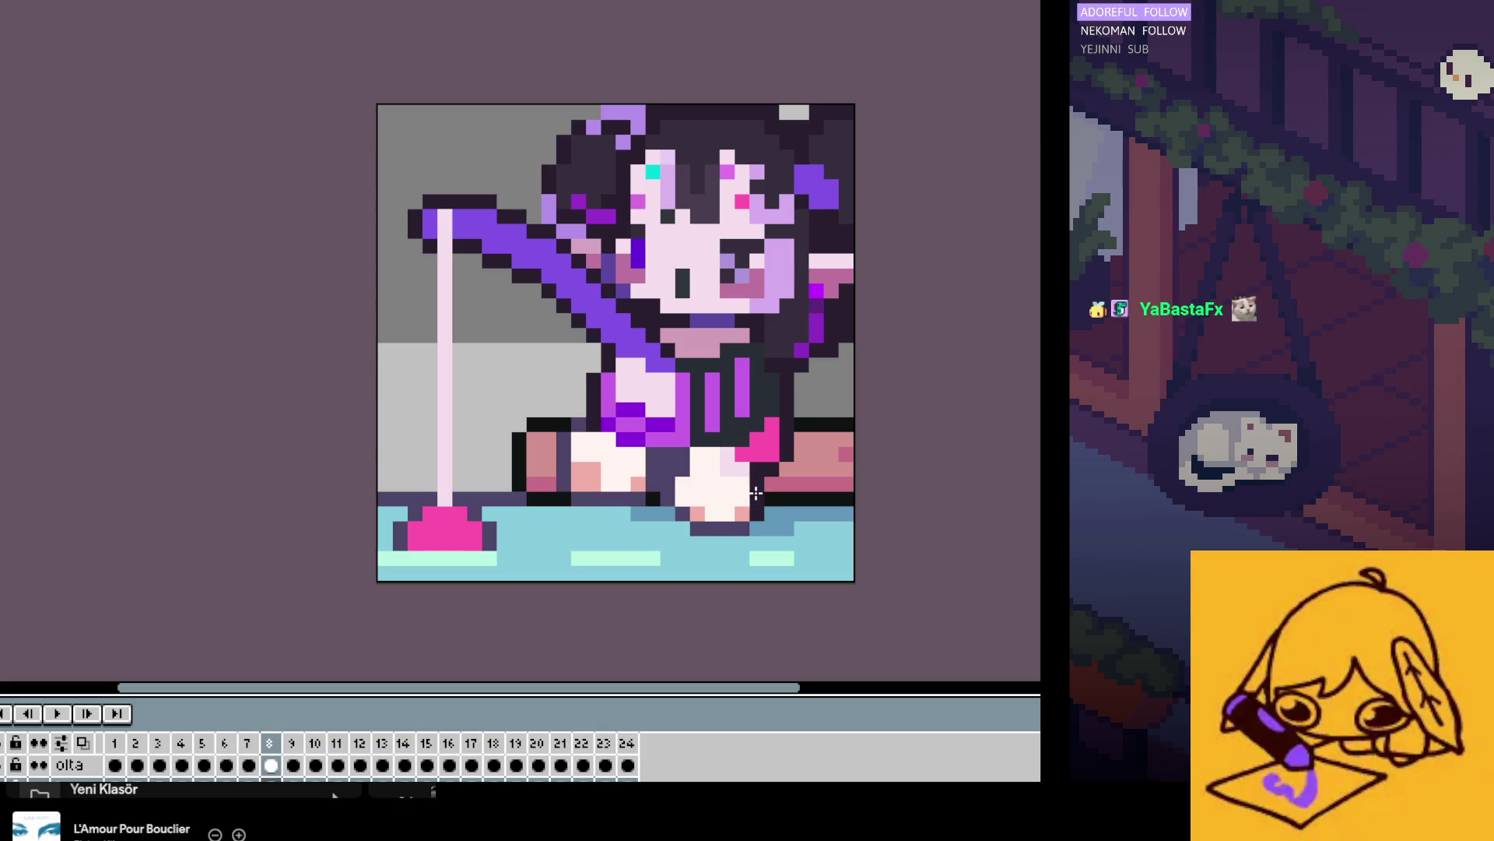
pyautogui.click(664, 469)
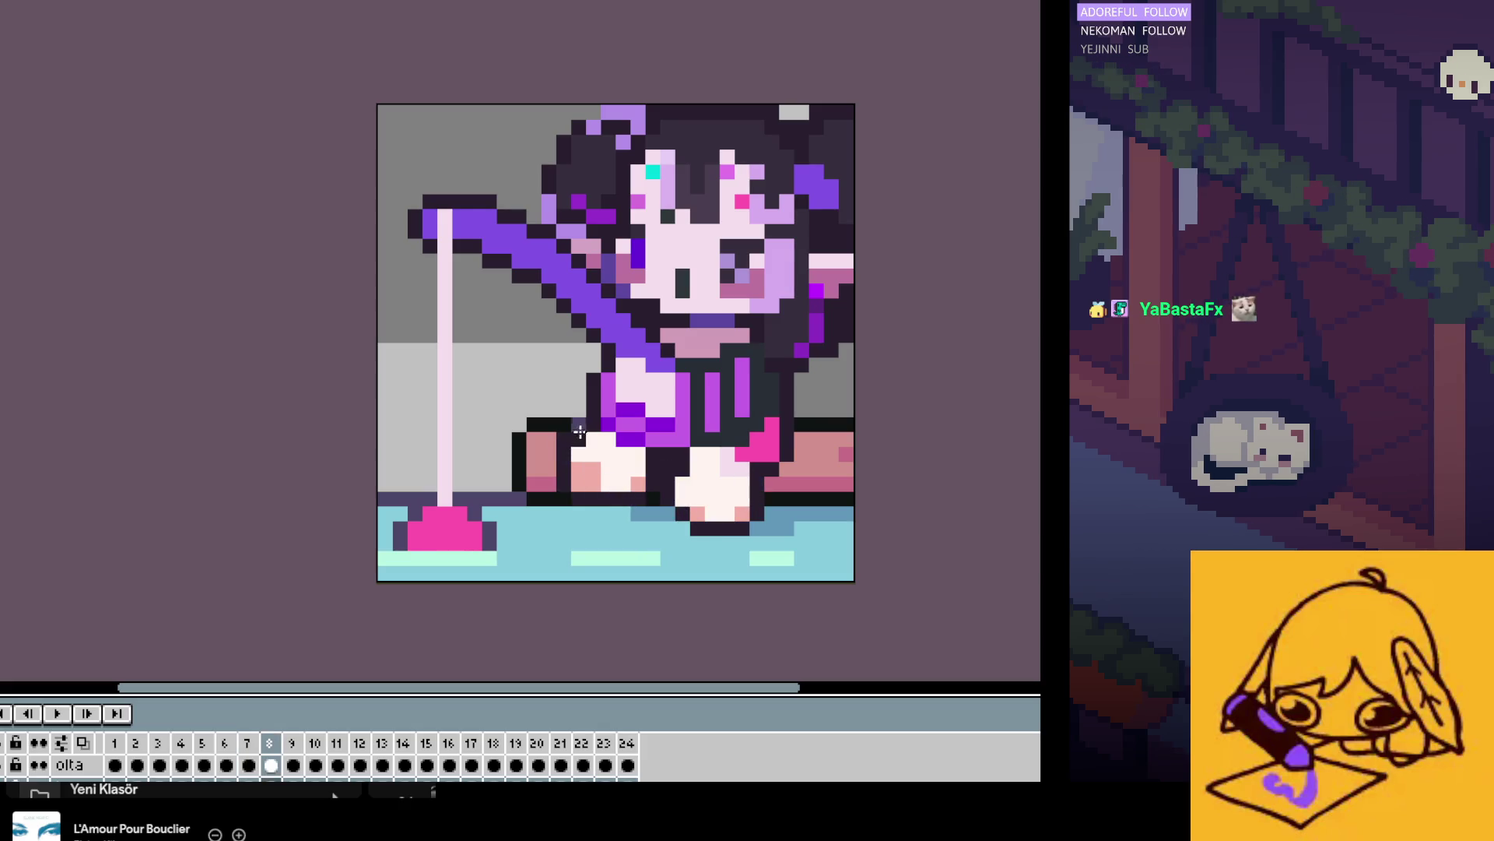
pyautogui.press('Right')
pyautogui.click(584, 510)
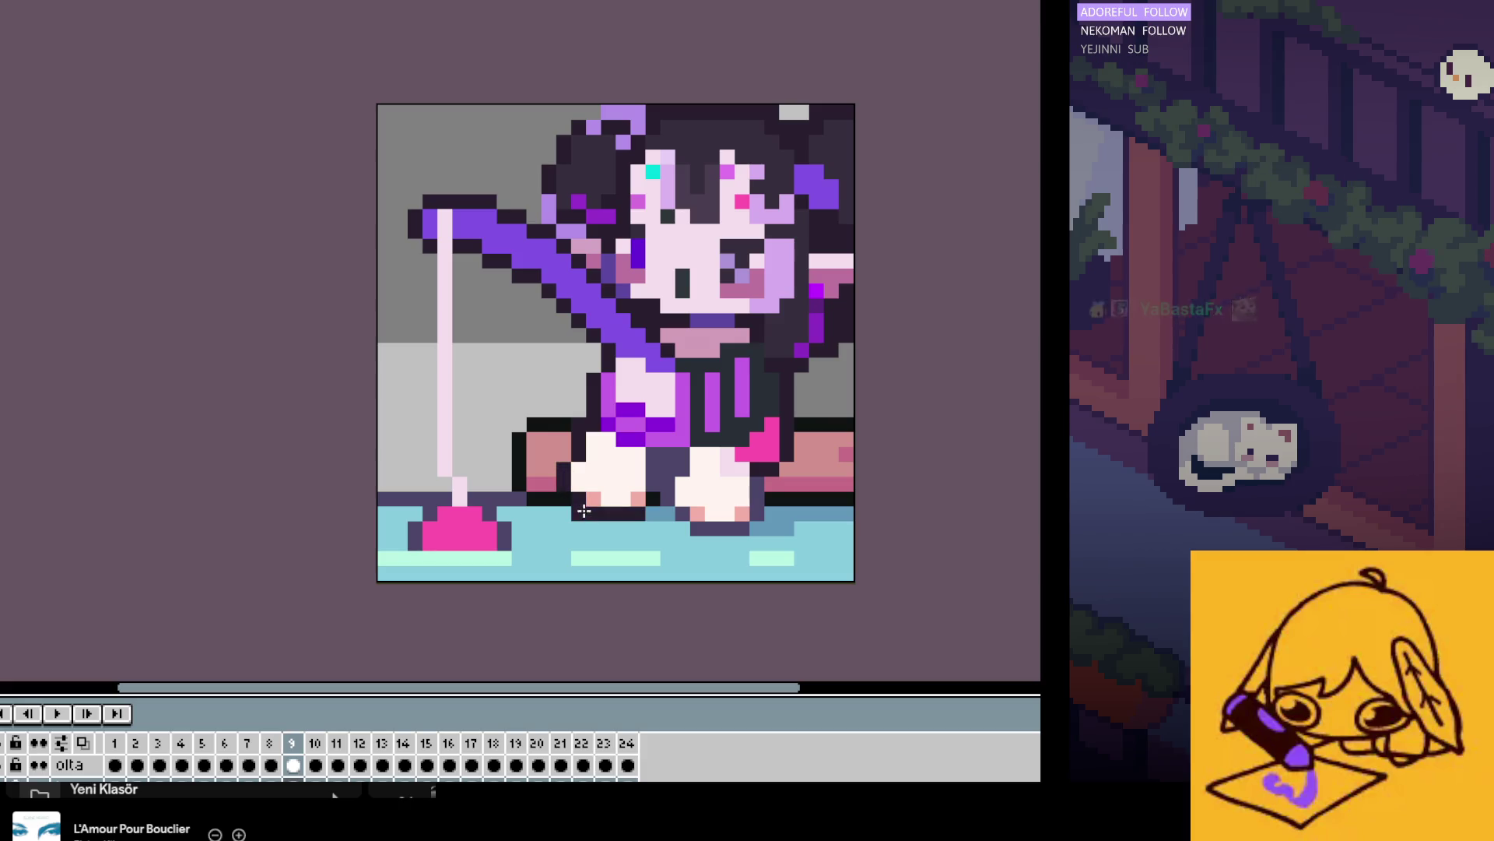
pyautogui.press('Right')
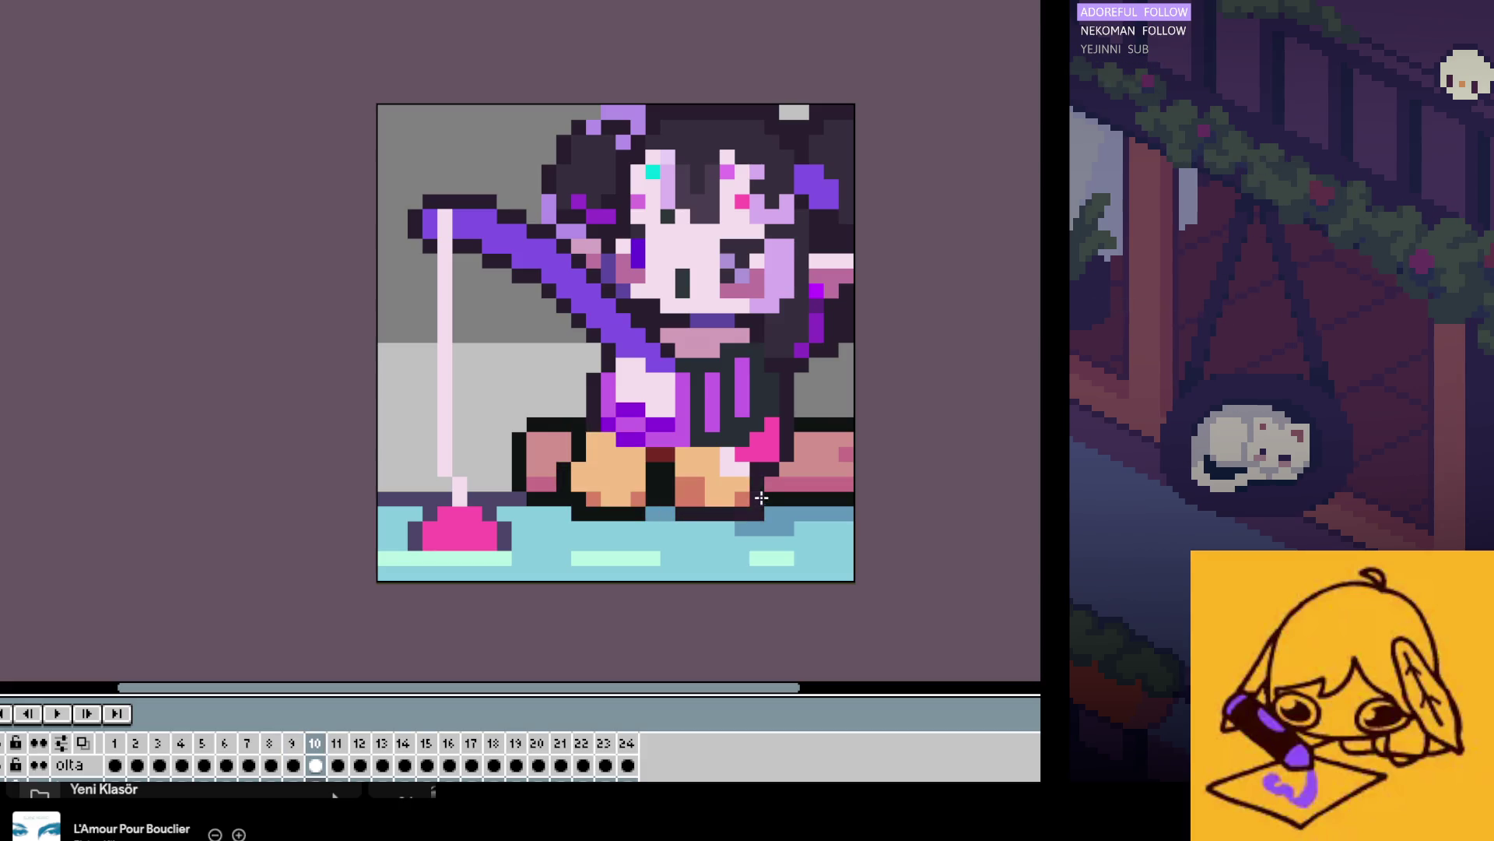
pyautogui.press('Right')
pyautogui.press('Right')
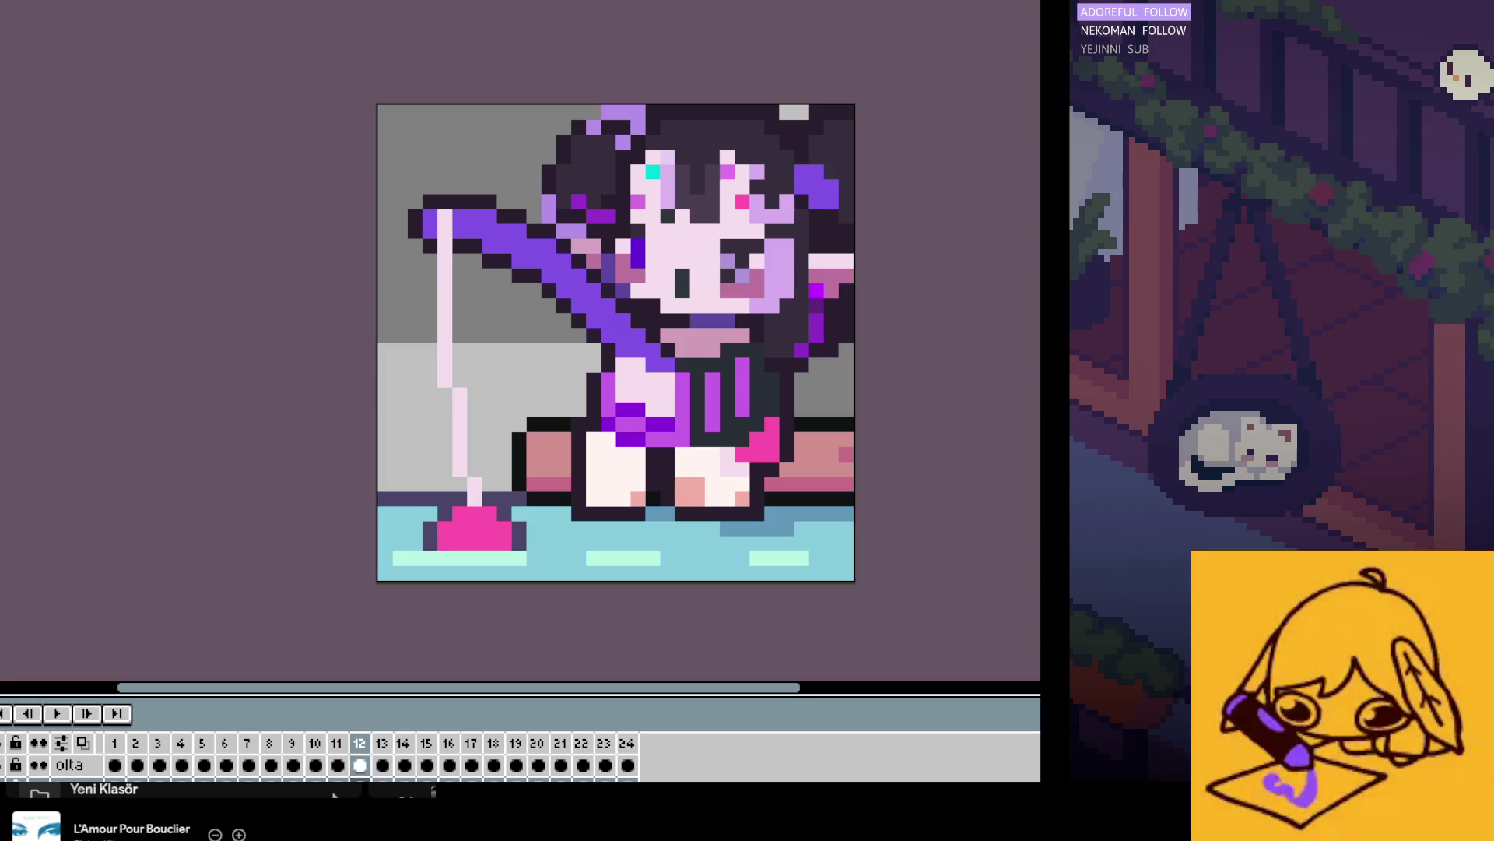
pyautogui.press('Left')
pyautogui.press('Left')
pyautogui.press('Right')
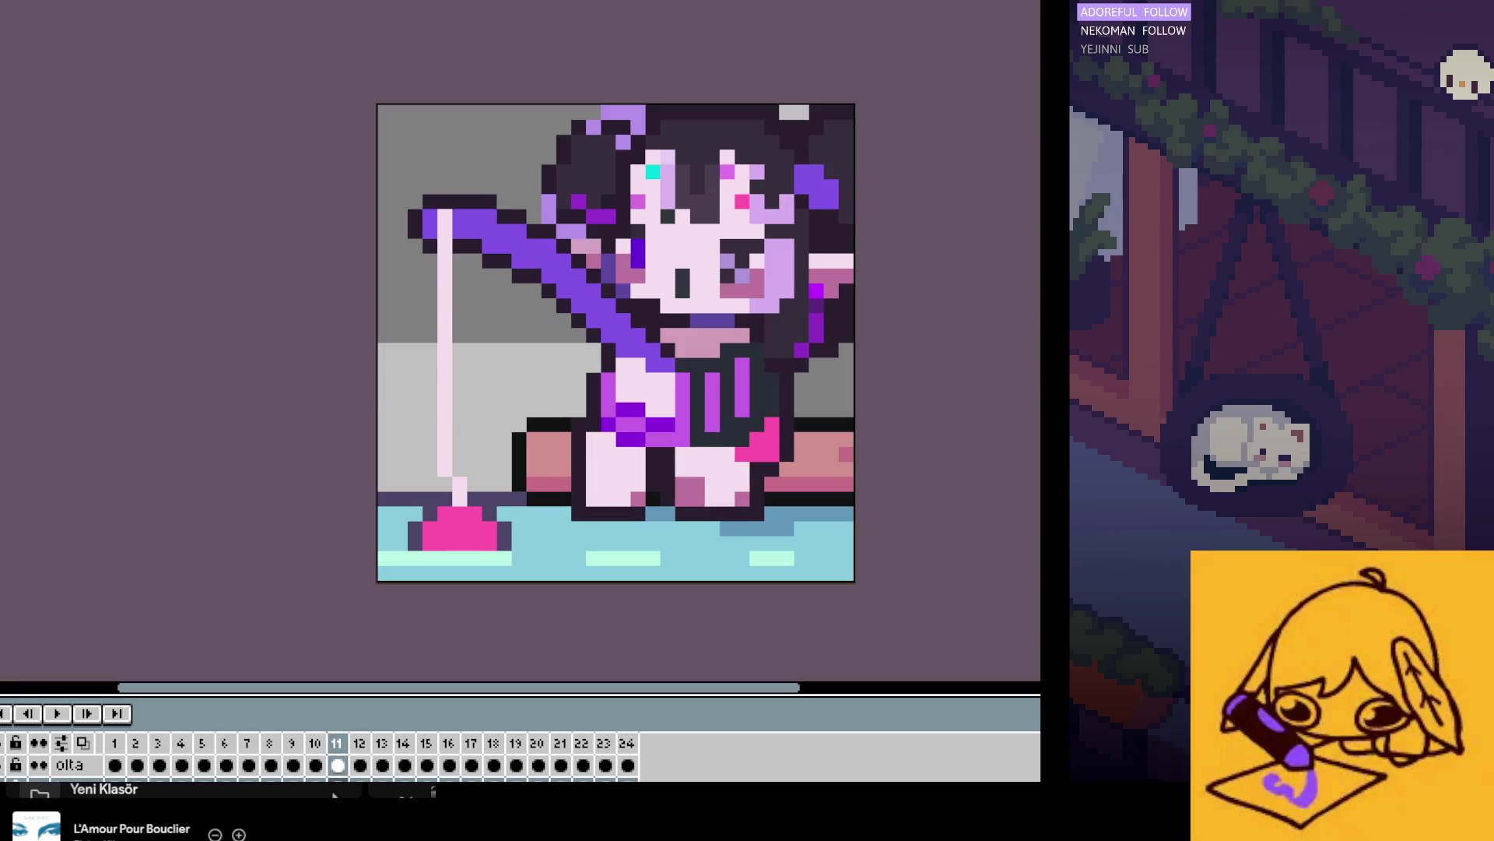
pyautogui.press('Right')
pyautogui.press('Right')
pyautogui.press('Right')
pyautogui.press('Right')
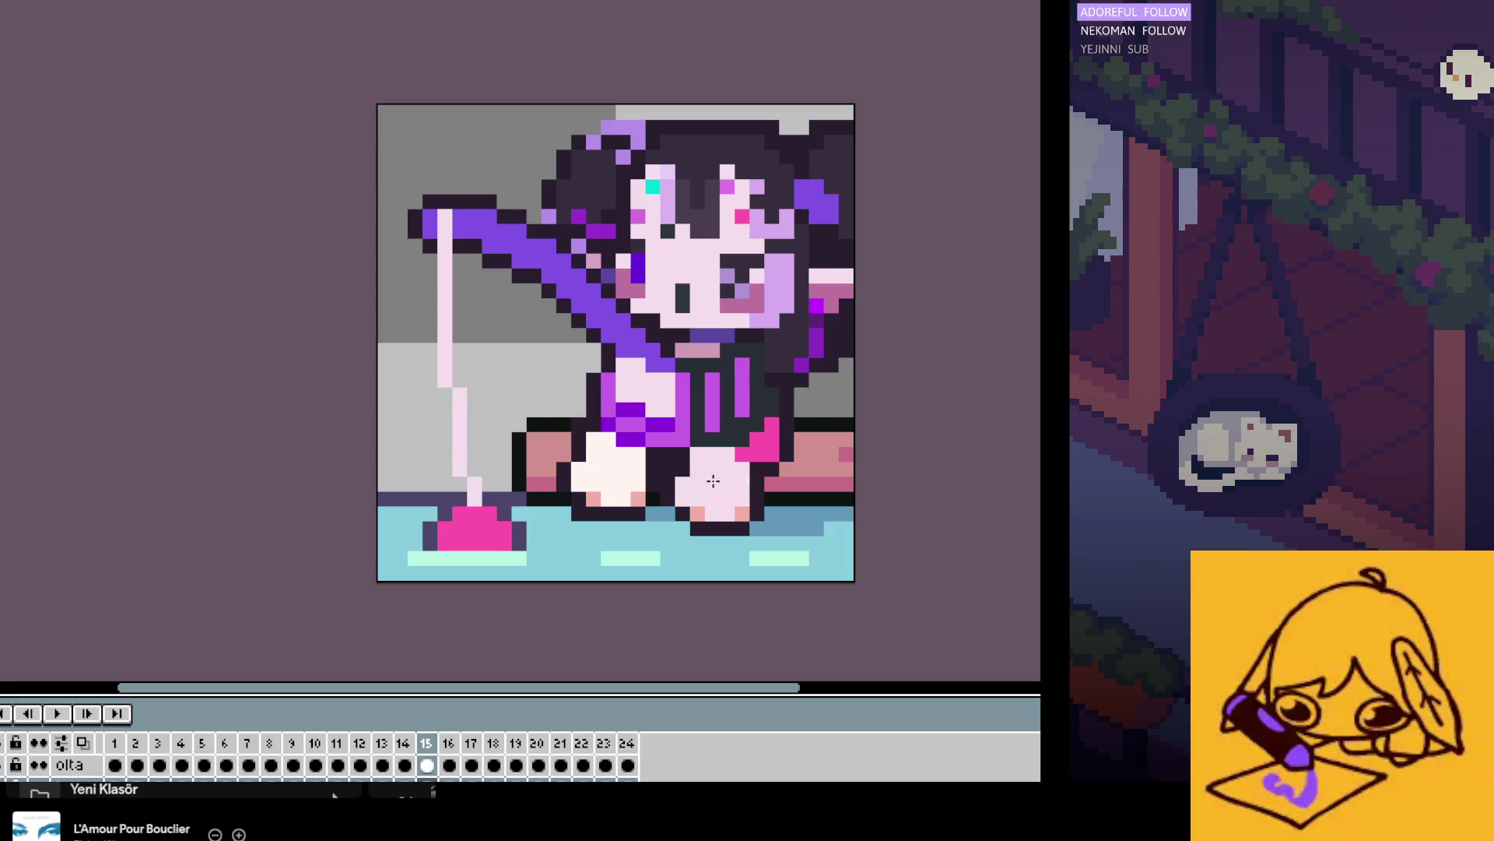
pyautogui.press('Right')
pyautogui.press('Right')
pyautogui.press('Right')
pyautogui.press('Right')
pyautogui.press('Right')
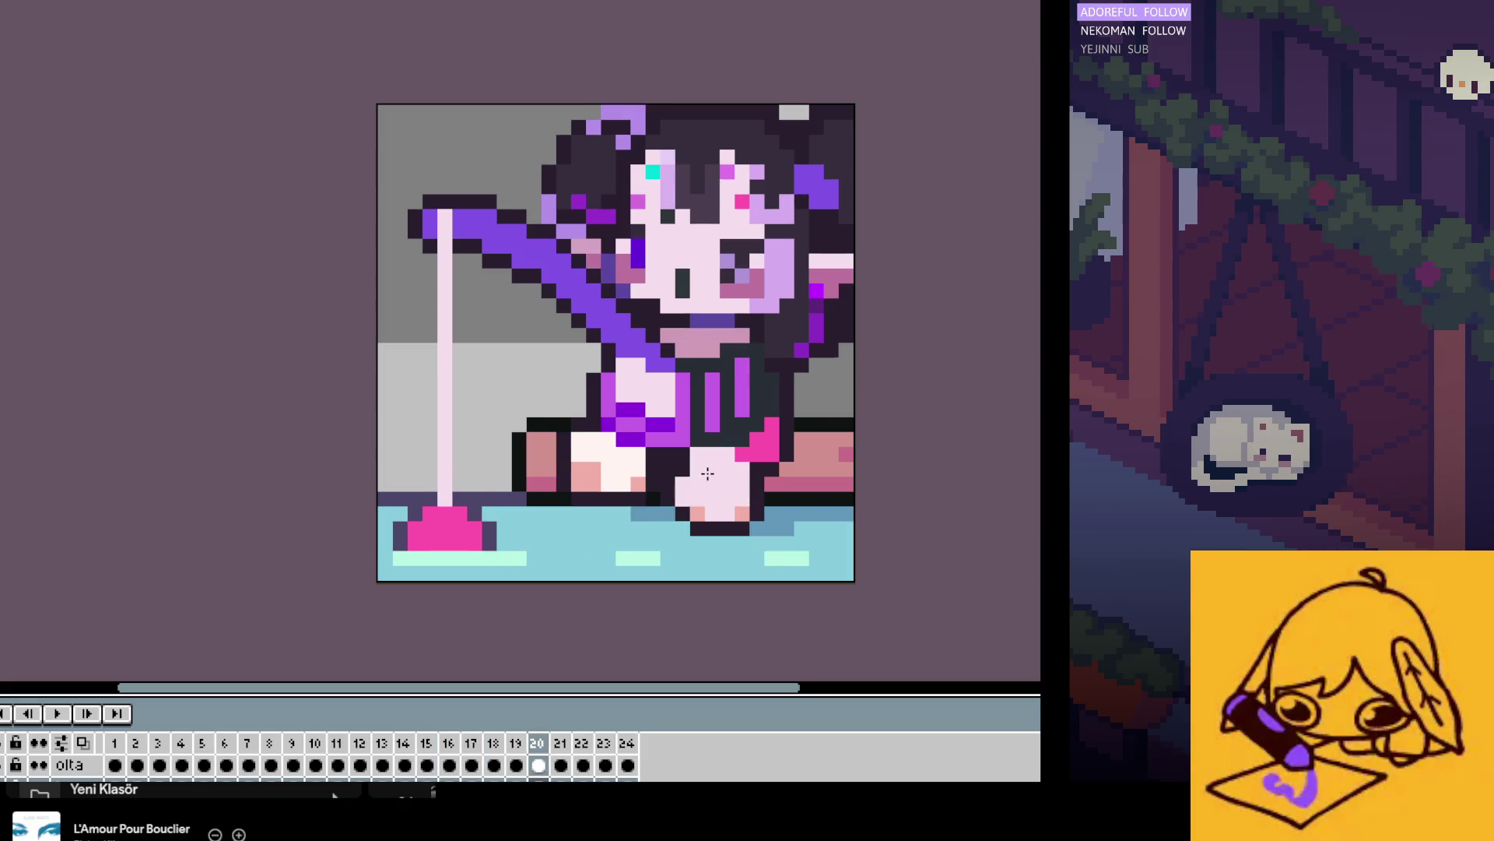
pyautogui.press('Right')
pyautogui.press('Right')
pyautogui.press('Right')
pyautogui.press('Right')
pyautogui.press('Right')
pyautogui.press('Right')
pyautogui.press('Right')
pyautogui.press('Right')
pyautogui.press('Right')
pyautogui.press('Right')
pyautogui.press('Right')
pyautogui.press('Right')
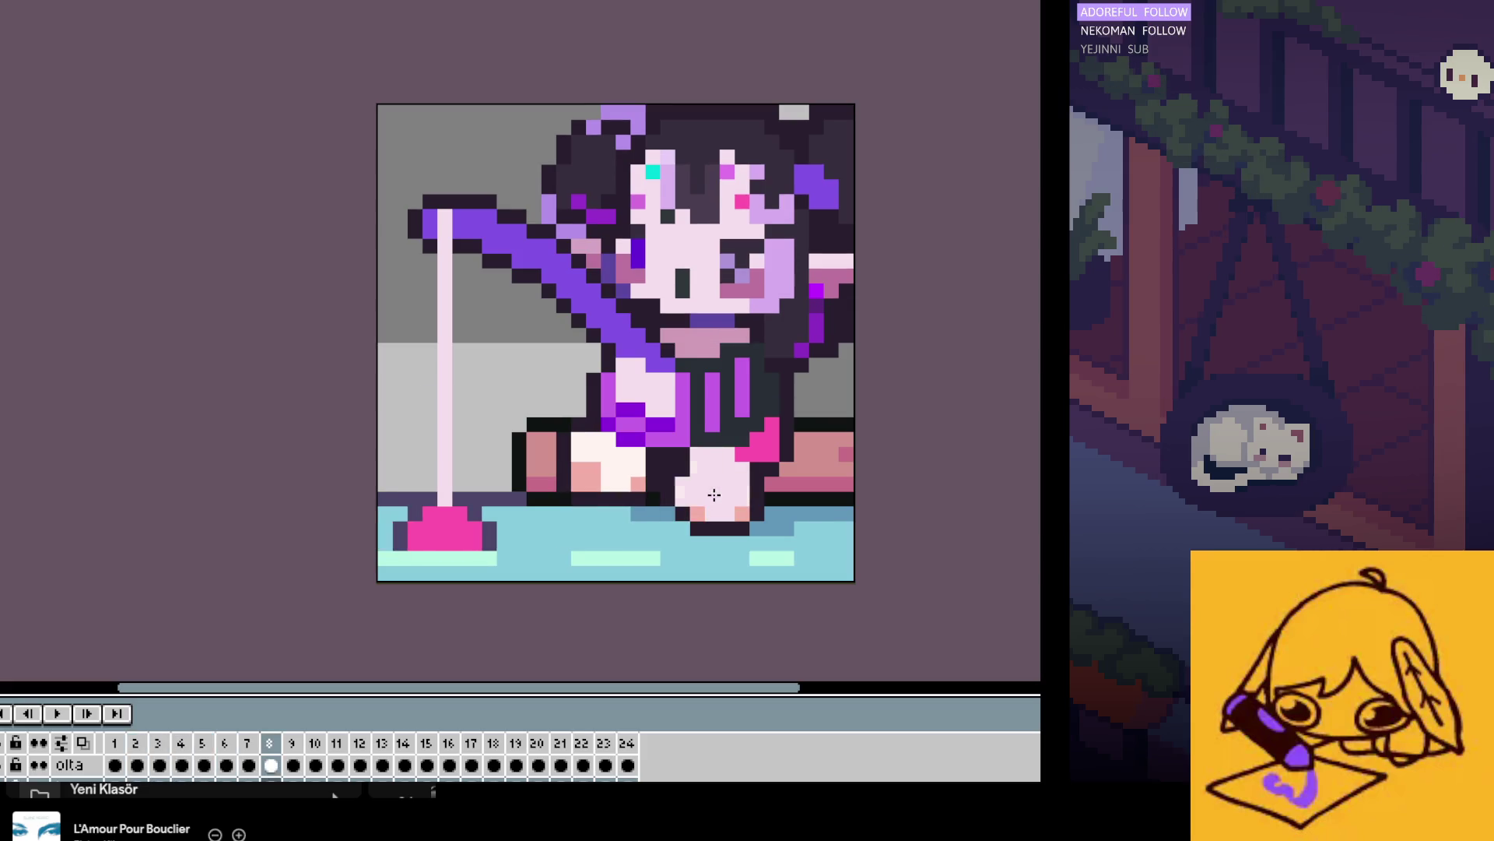
pyautogui.press('Right')
pyautogui.press('Right')
pyautogui.press('Right')
pyautogui.press('Right')
pyautogui.press('Right')
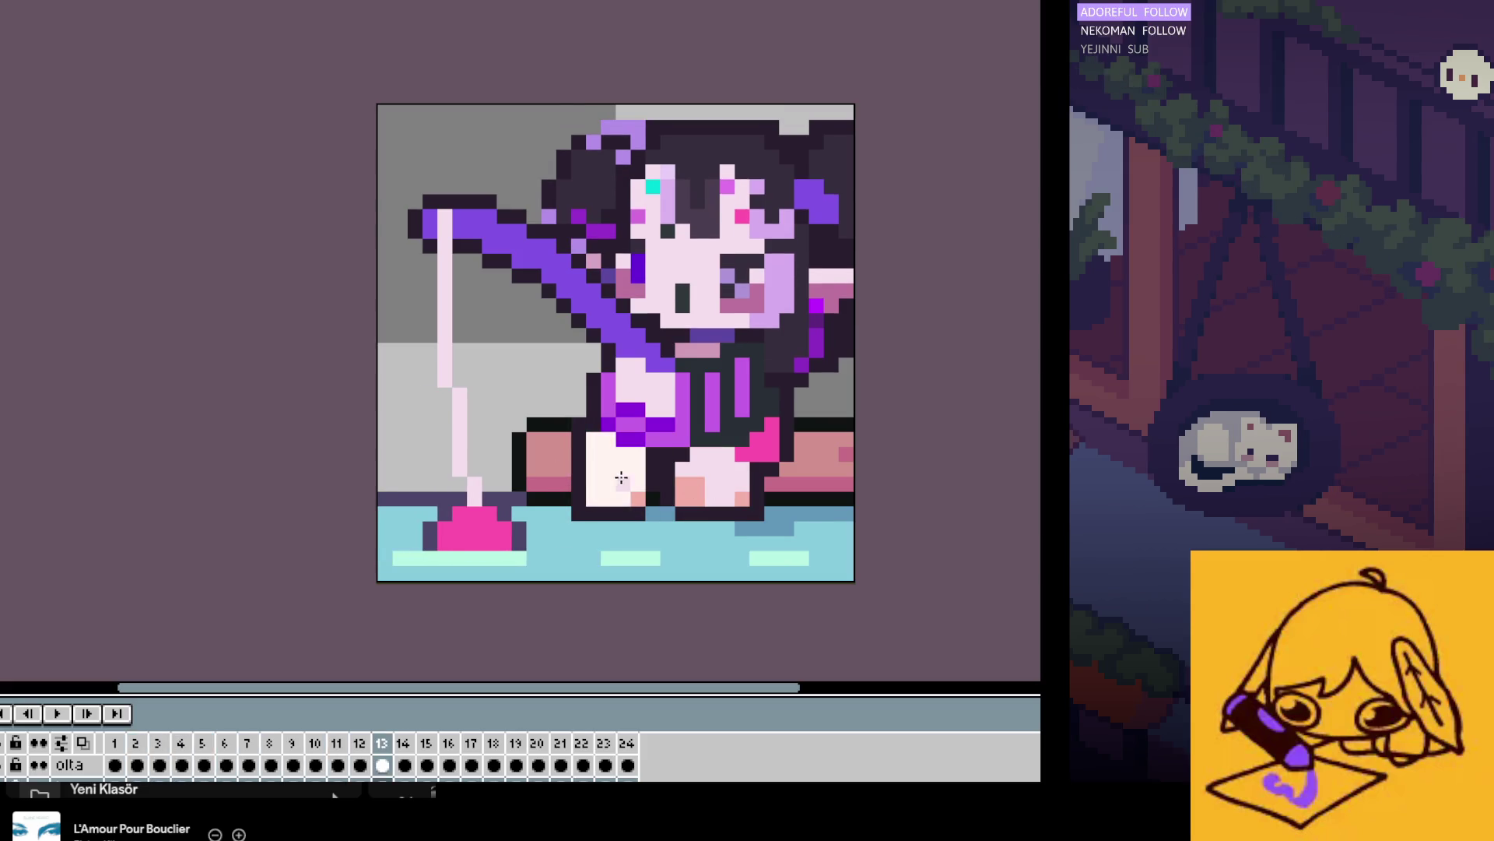
pyautogui.press('Right')
pyautogui.press('Right')
pyautogui.press('Right')
pyautogui.press('Right')
pyautogui.press('Right')
pyautogui.press('Right')
pyautogui.press('Right')
pyautogui.press('Right')
pyautogui.press('Right')
pyautogui.press('Right')
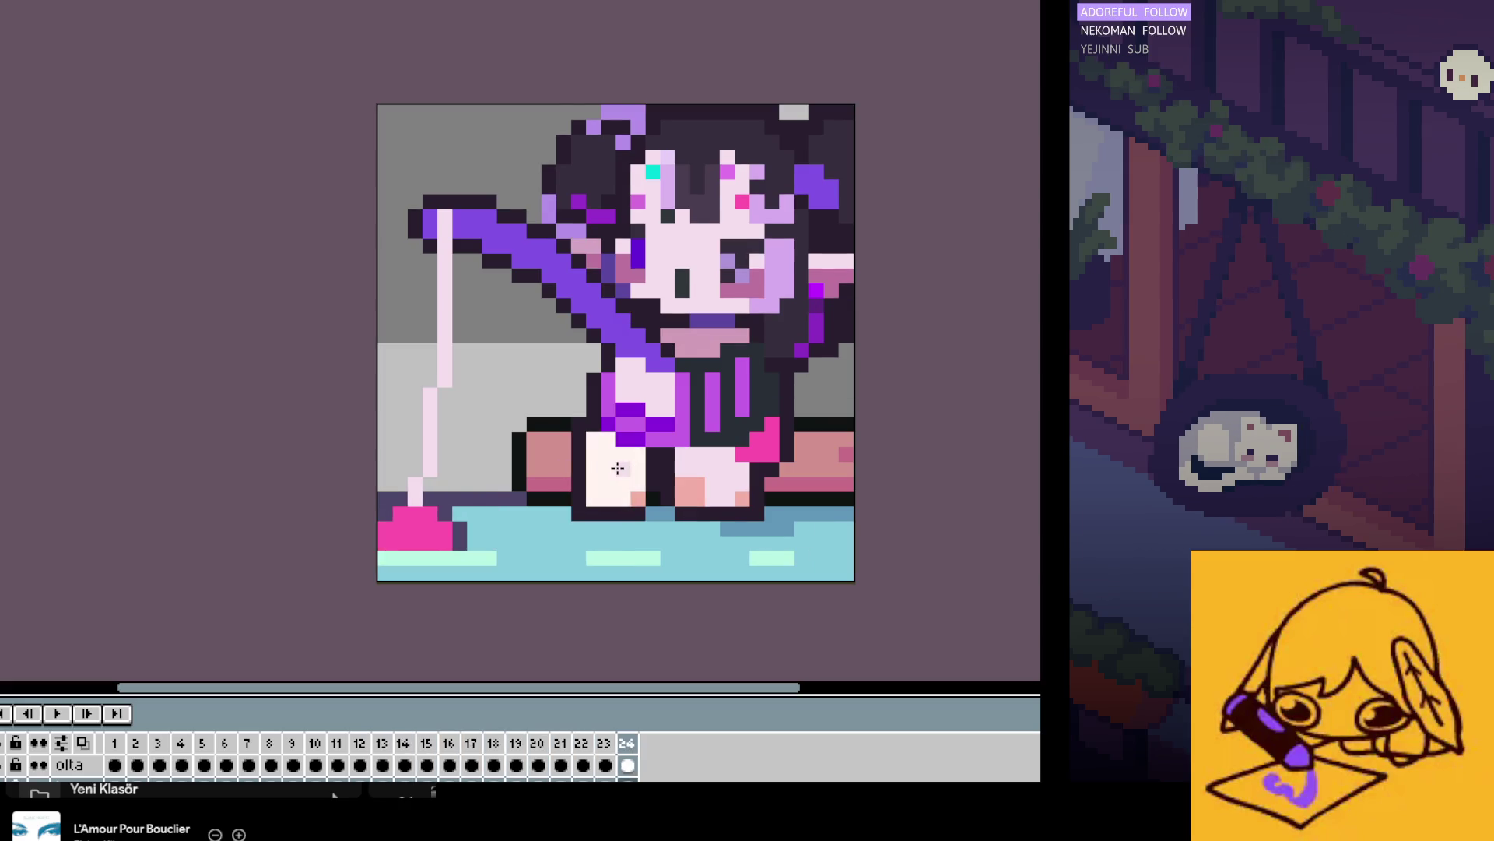
pyautogui.press('Right')
pyautogui.press('Right')
pyautogui.press('Right')
pyautogui.press('Right')
pyautogui.press('Right')
pyautogui.press('Right')
pyautogui.press('Right')
pyautogui.press('Right')
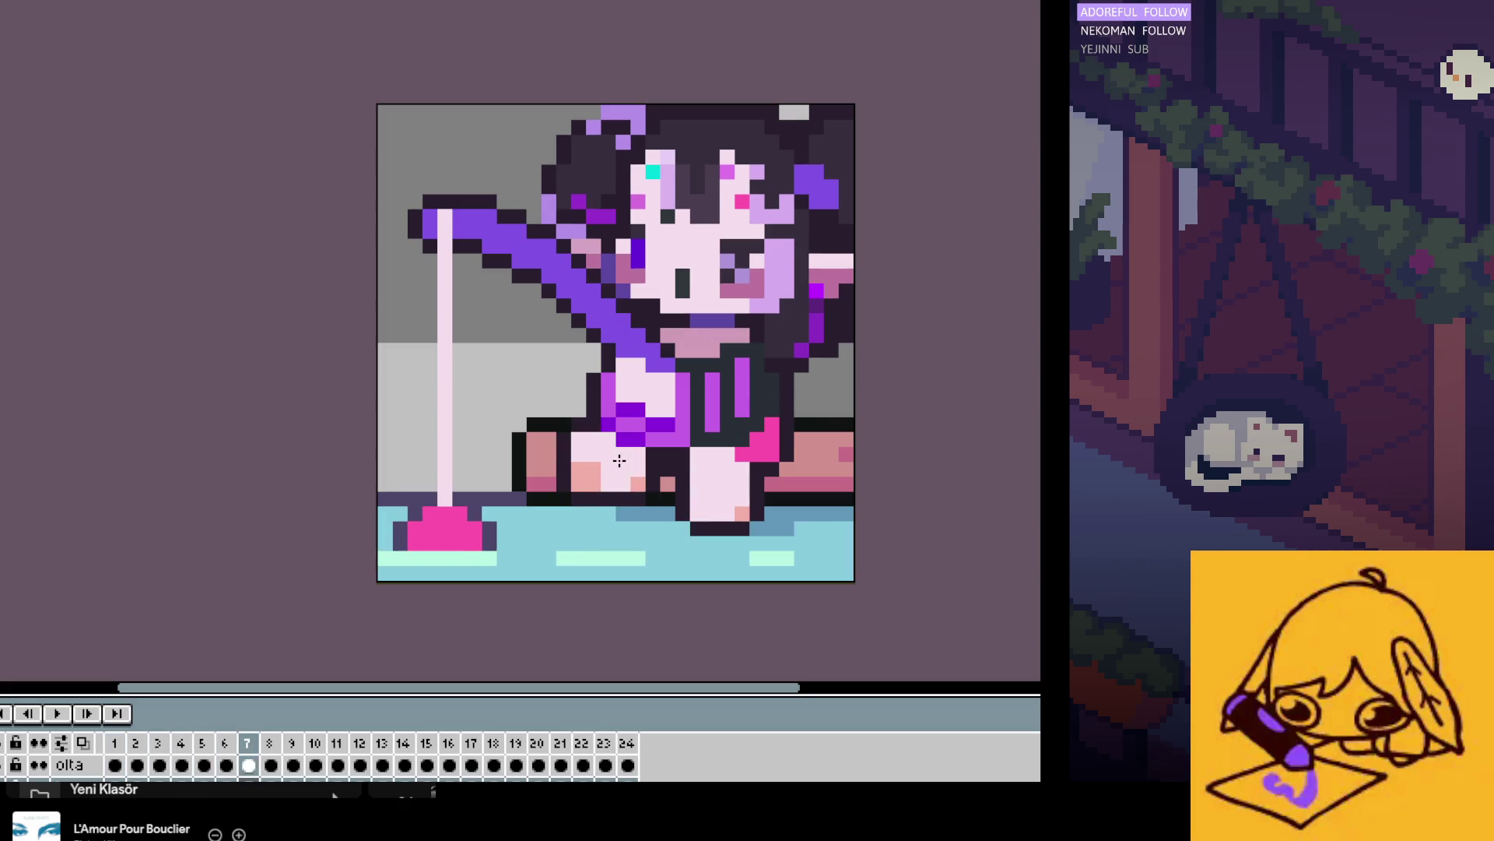
pyautogui.press('Right')
pyautogui.press('Right')
pyautogui.press('Right')
pyautogui.press('Right')
pyautogui.press('Right')
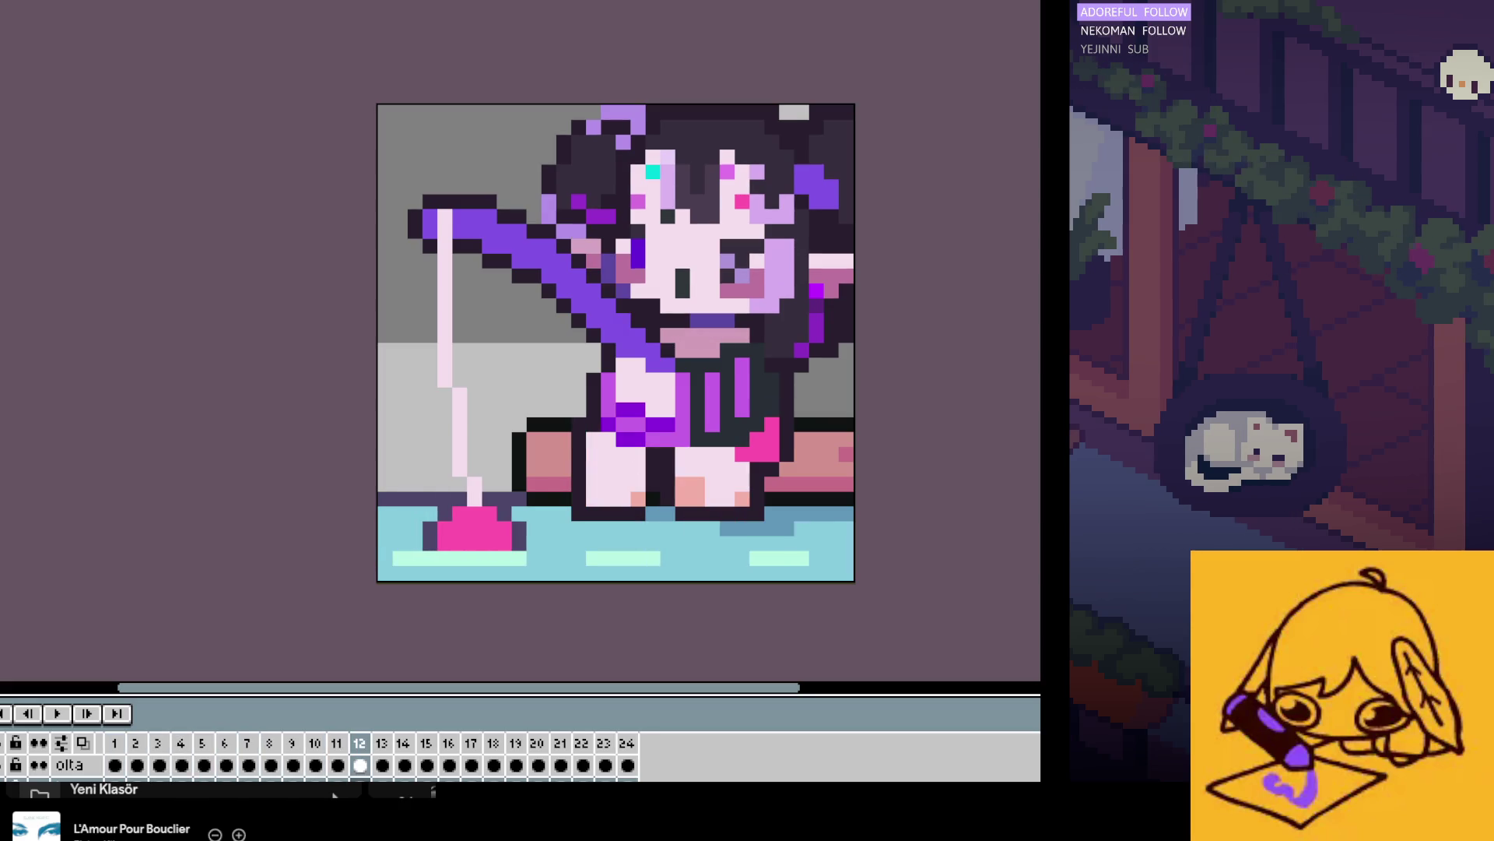
pyautogui.press('Left')
pyautogui.press('Right')
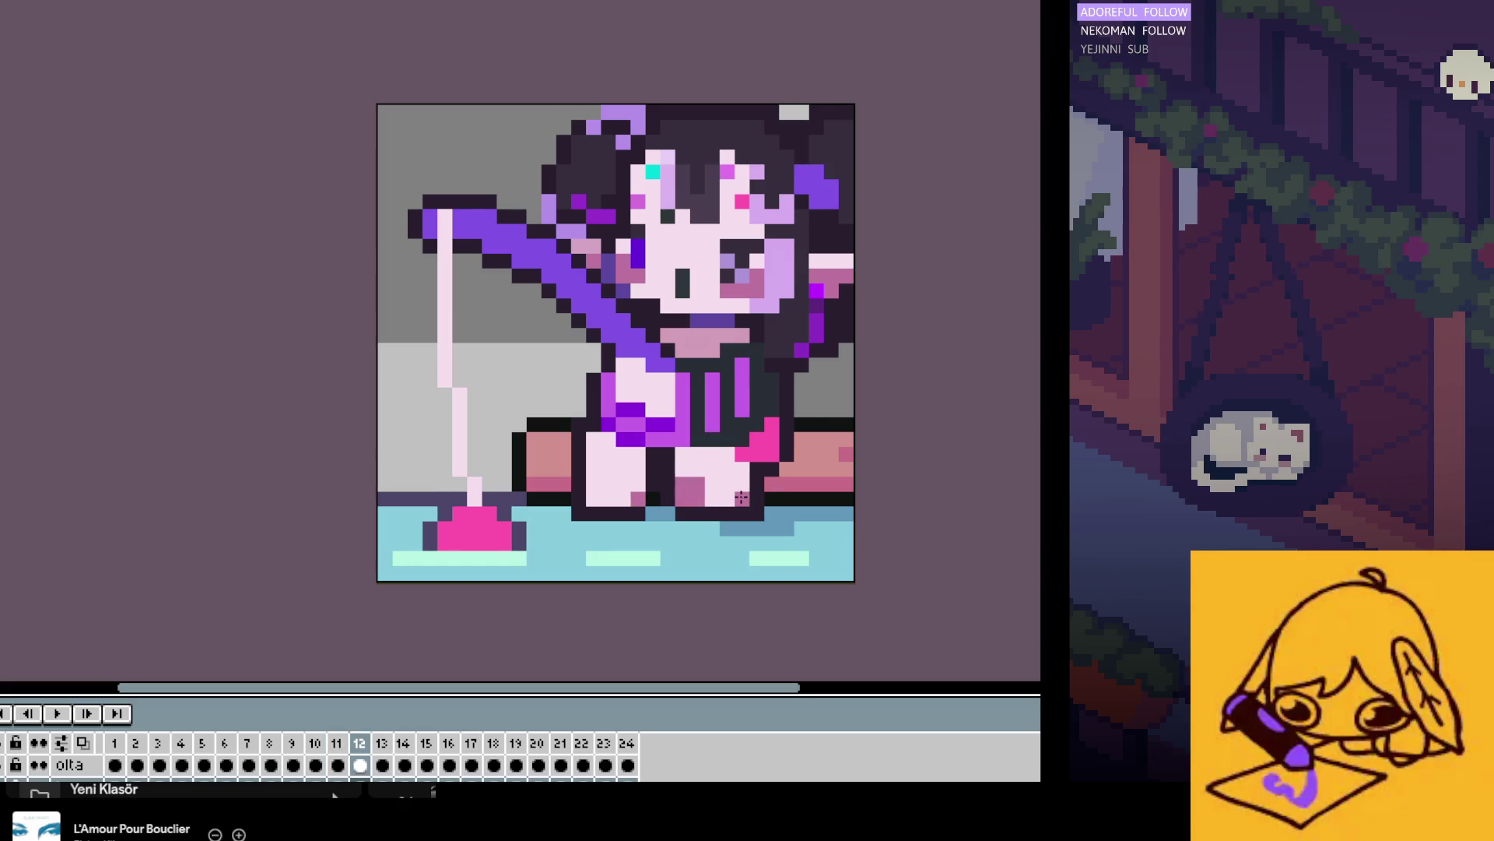
pyautogui.press('Right')
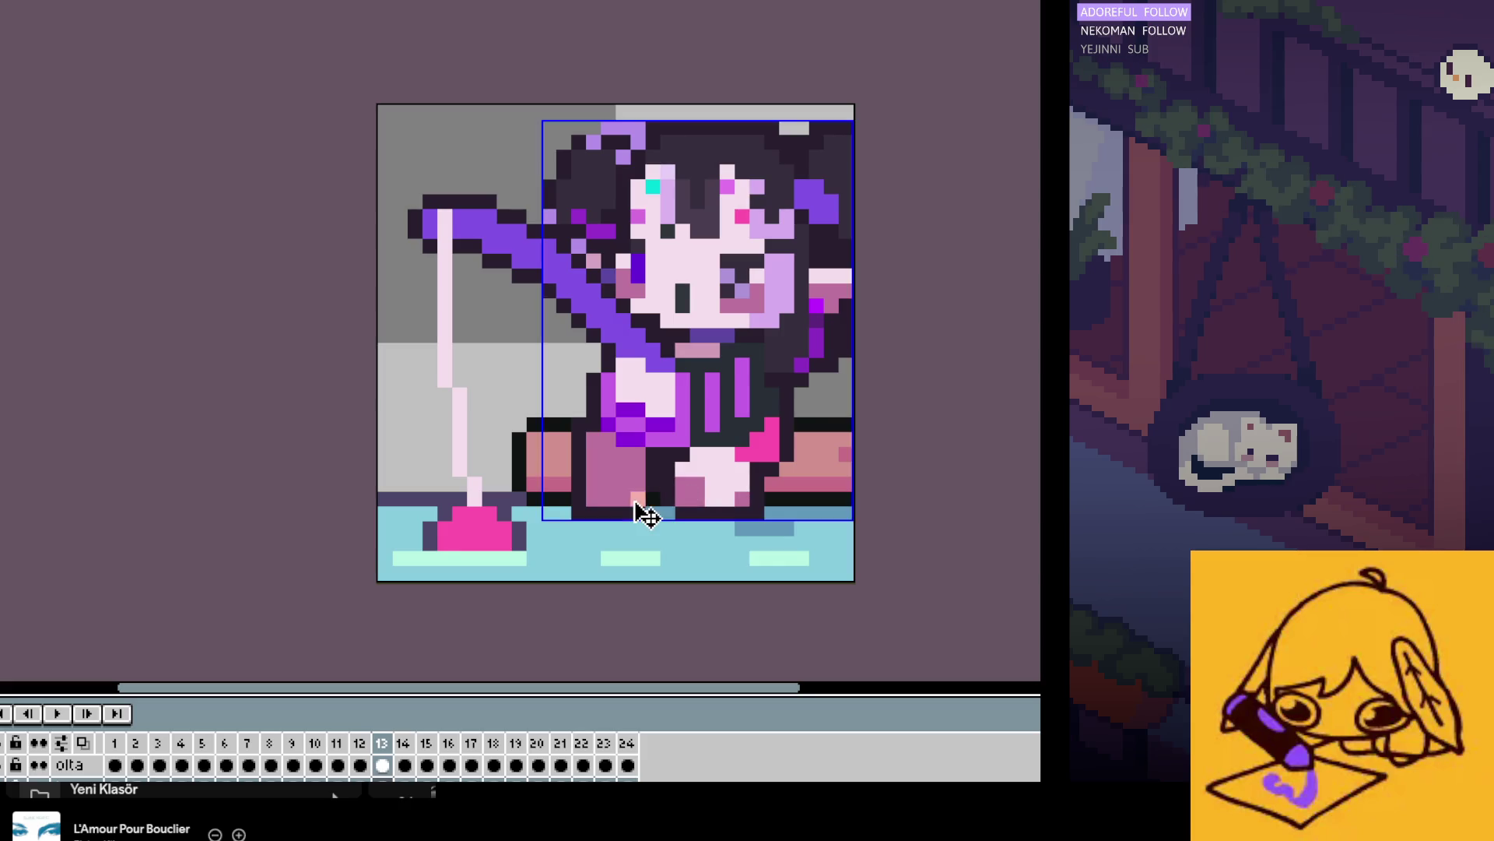
# Step: Recolour the leg pixels on frame 19 and restore the grey wall and cyan floor on frame 22
pyautogui.press('Right')
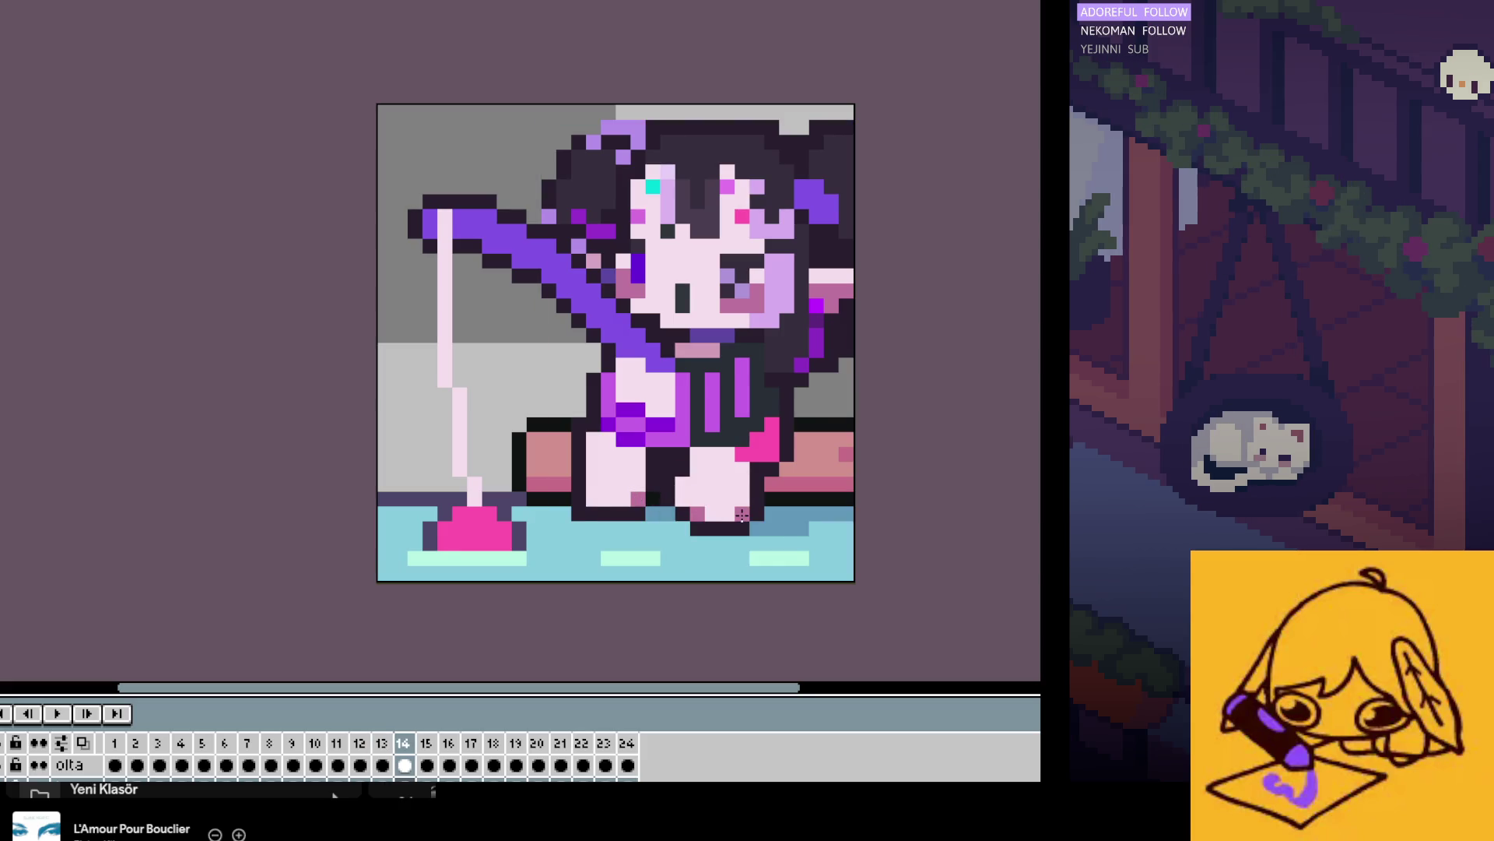
pyautogui.press('Right')
pyautogui.press('Right')
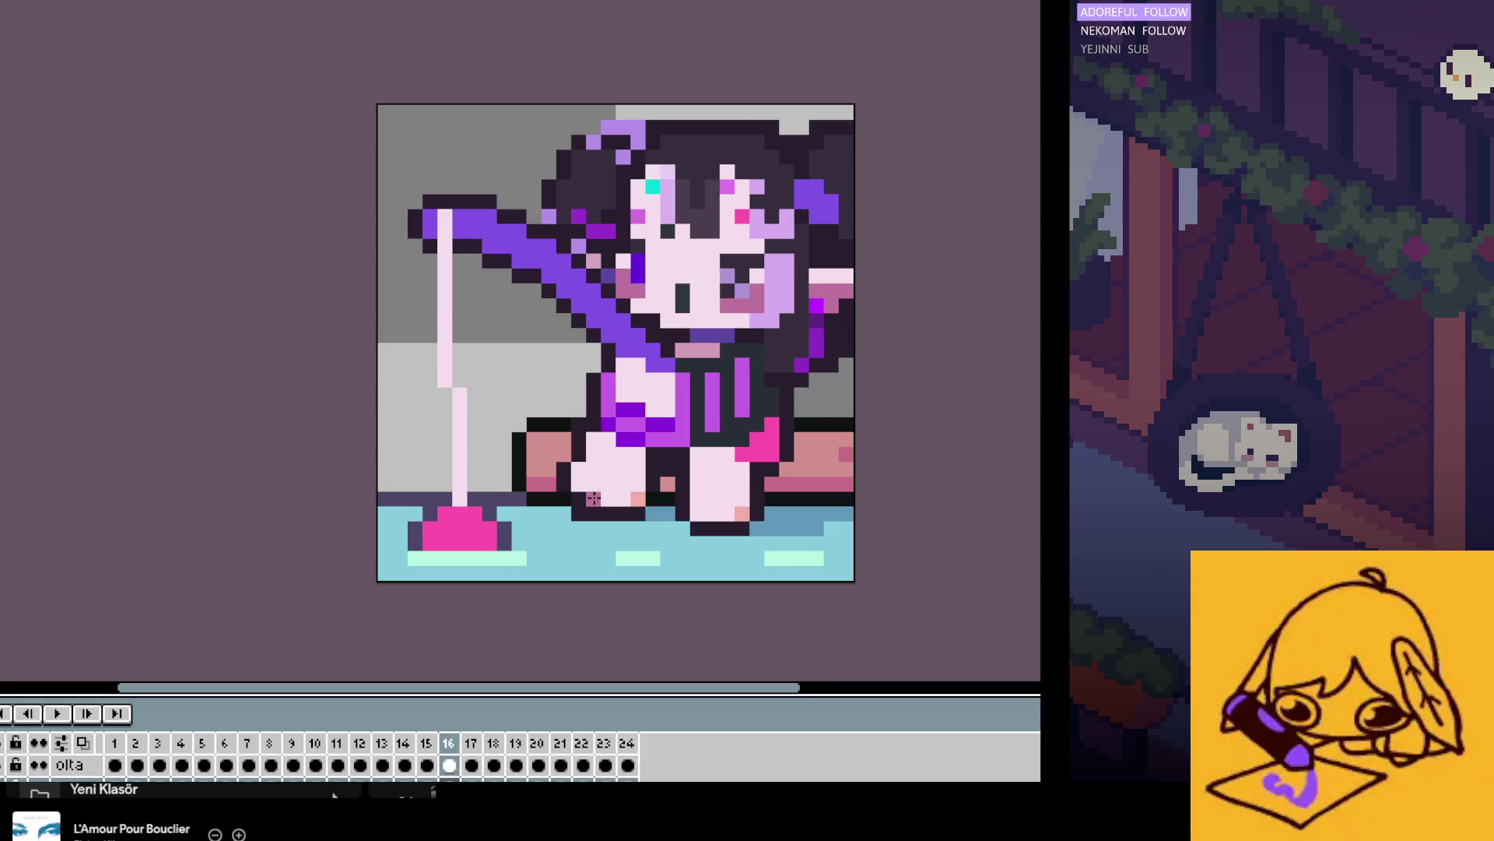
pyautogui.press('Right')
pyautogui.press('Right')
pyautogui.press('Right')
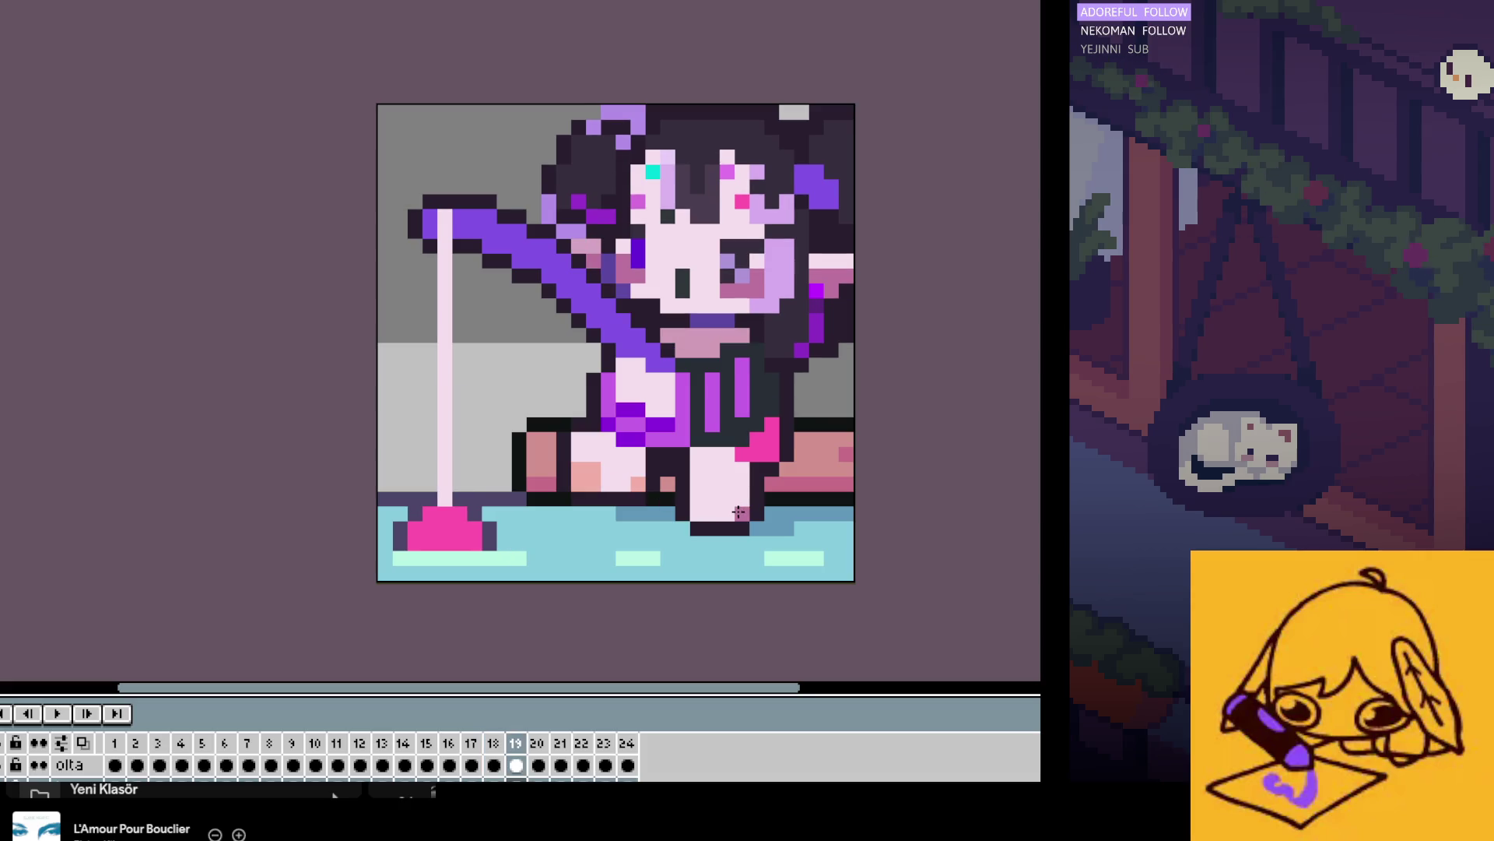
pyautogui.click(643, 489)
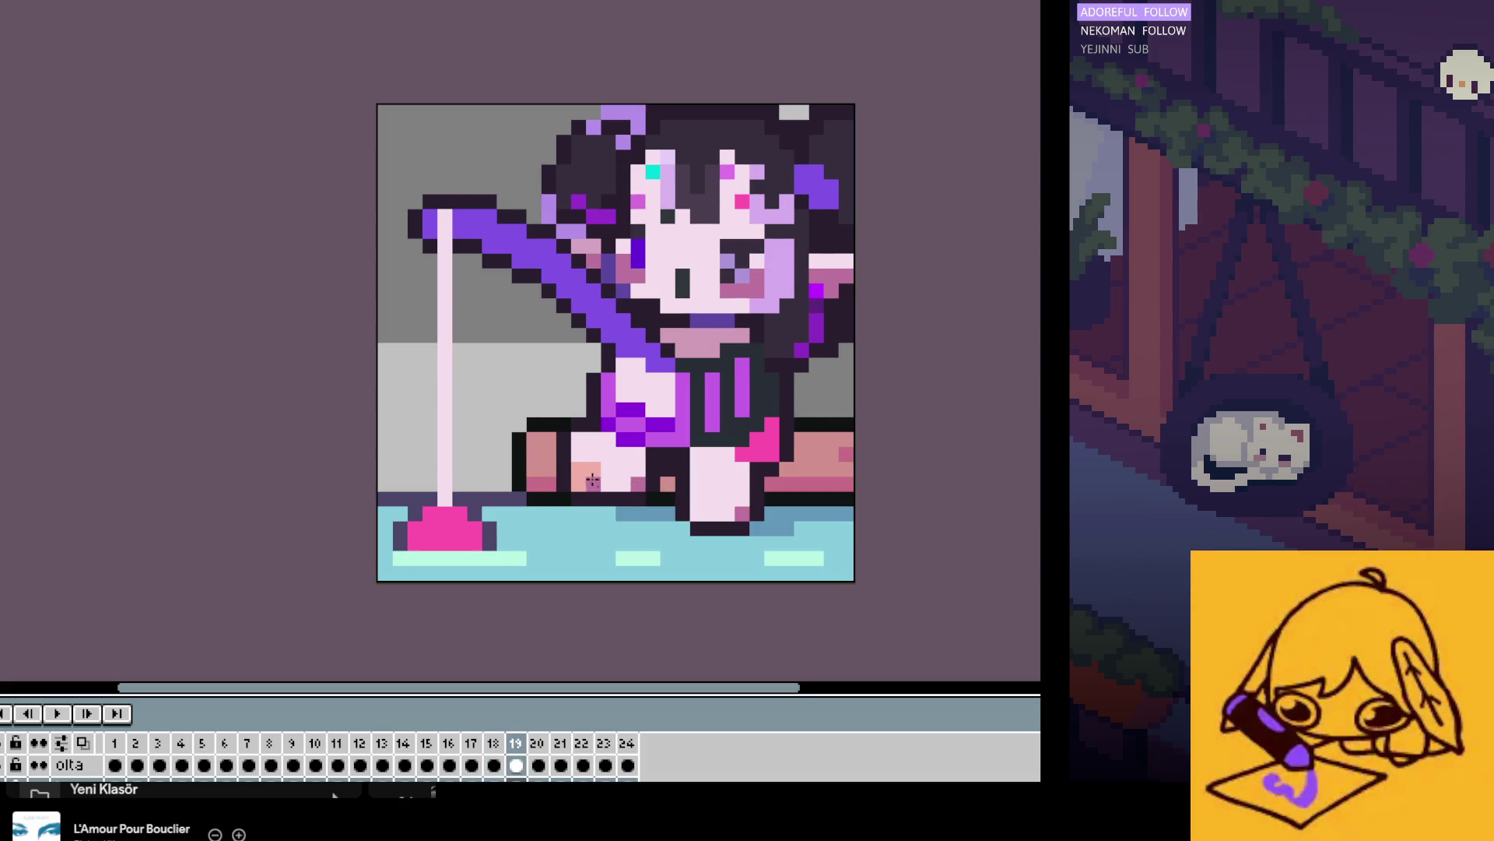
pyautogui.press('Right')
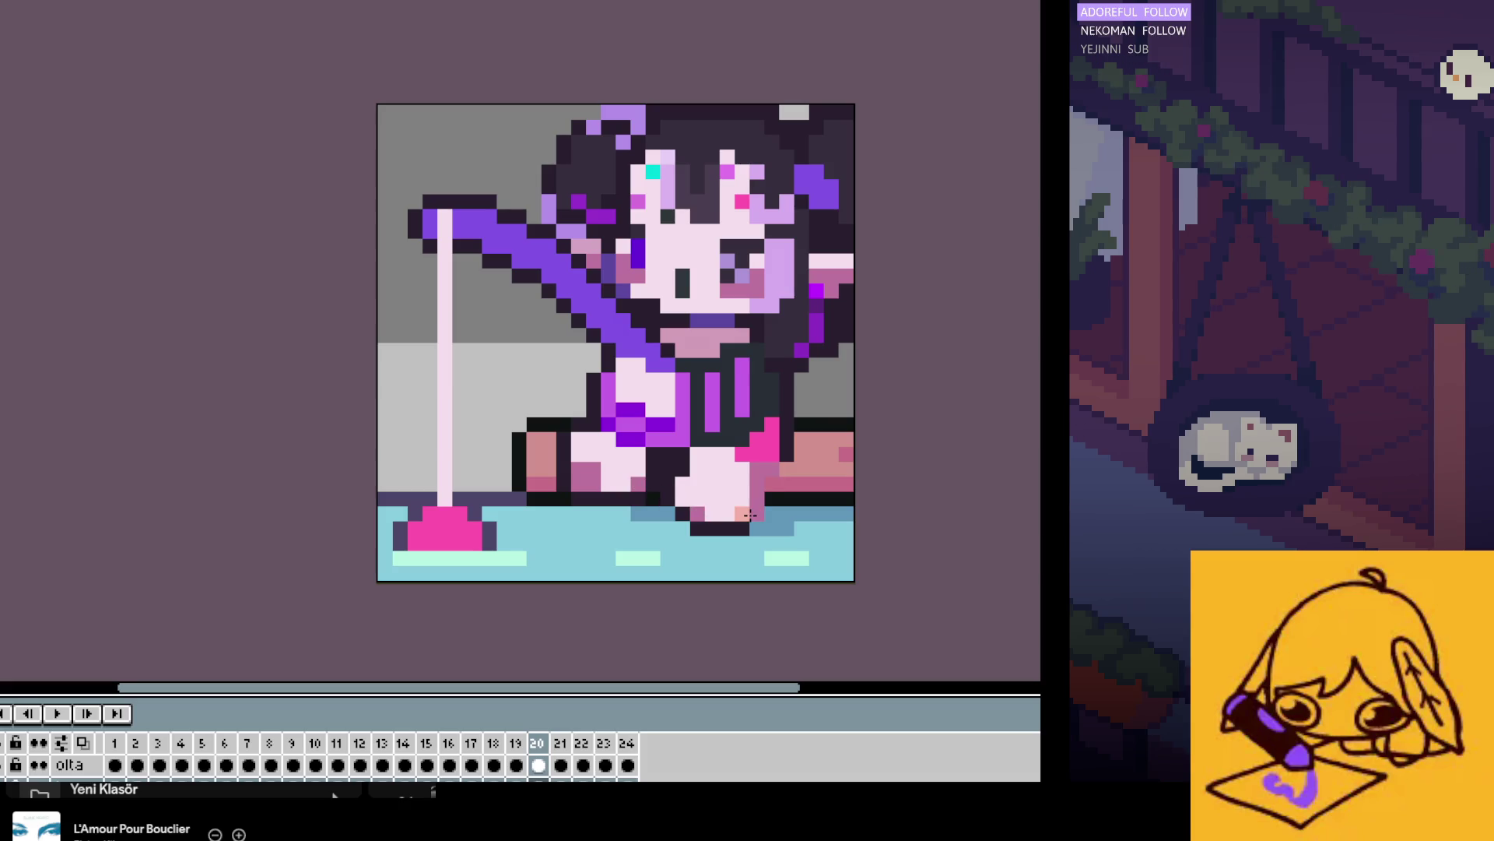
pyautogui.press('Right')
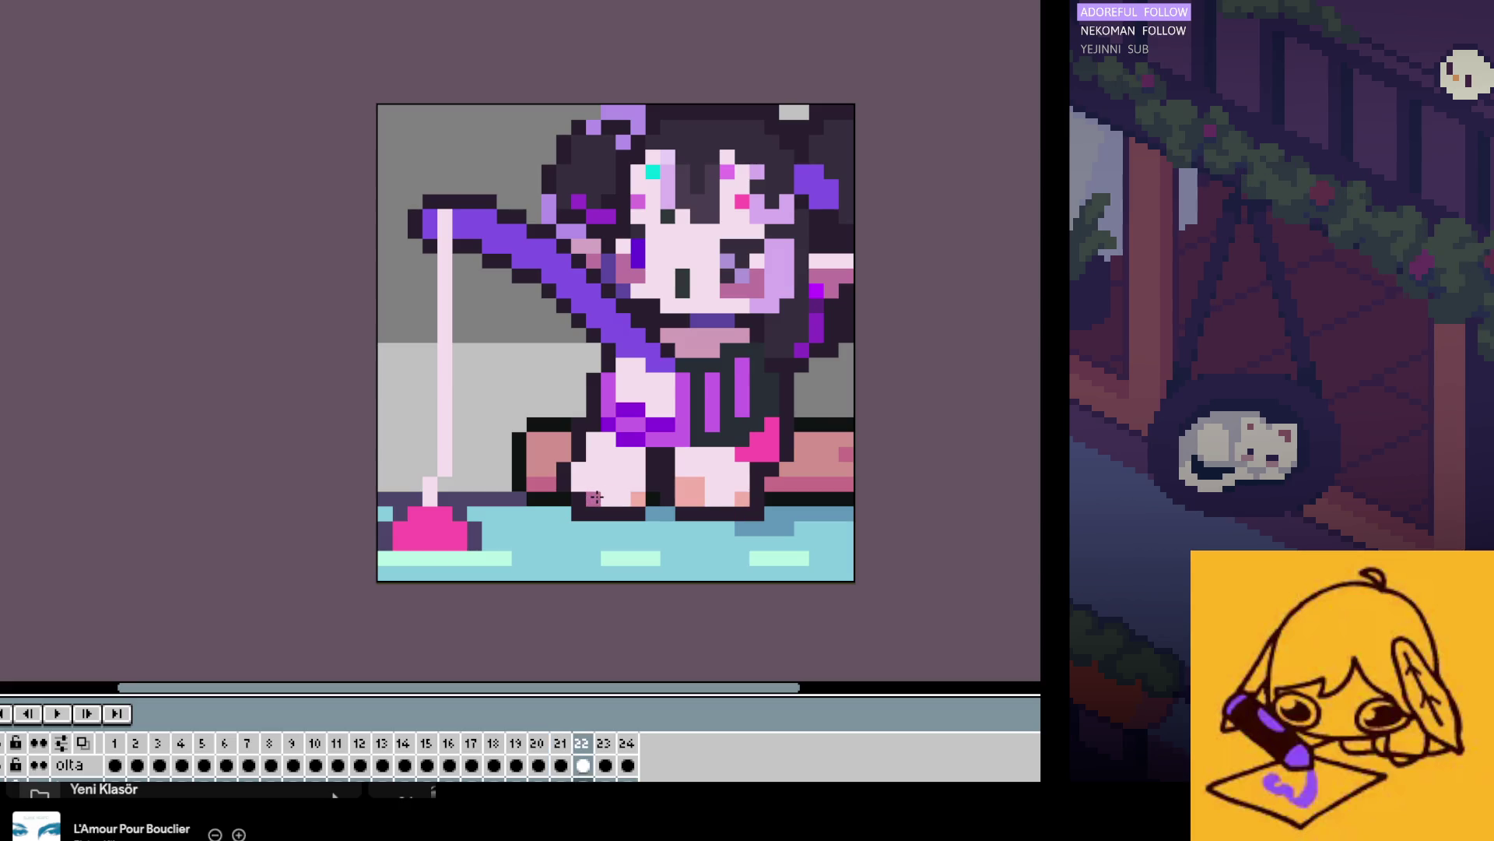
pyautogui.press('Right')
pyautogui.hotkey('ctrl', 'z')
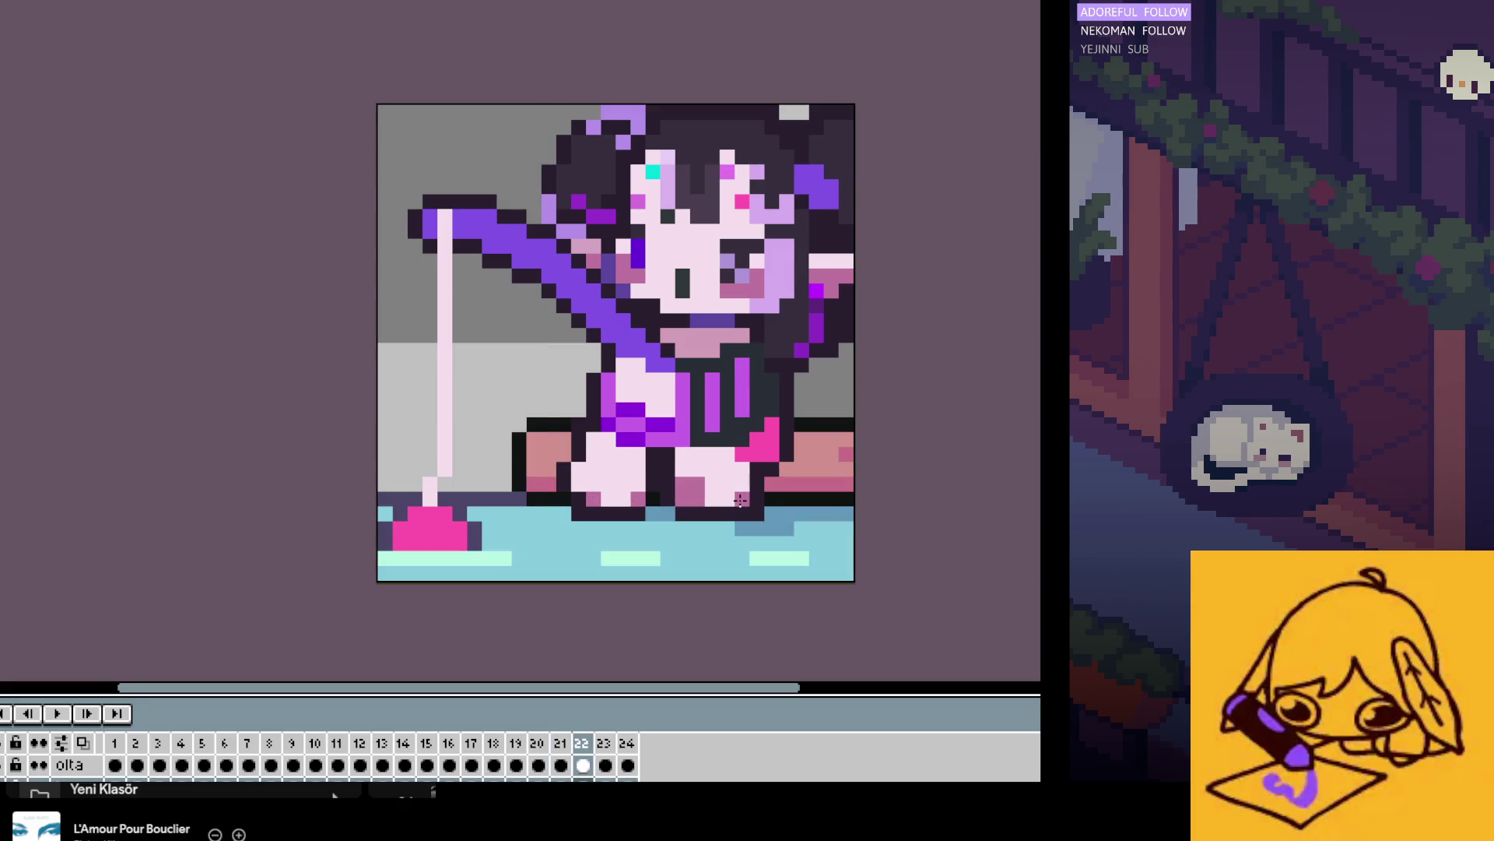
# Step: Try mauve shading on the right leg while stepping through frames 23 to 5
pyautogui.press('Right')
pyautogui.press('Right')
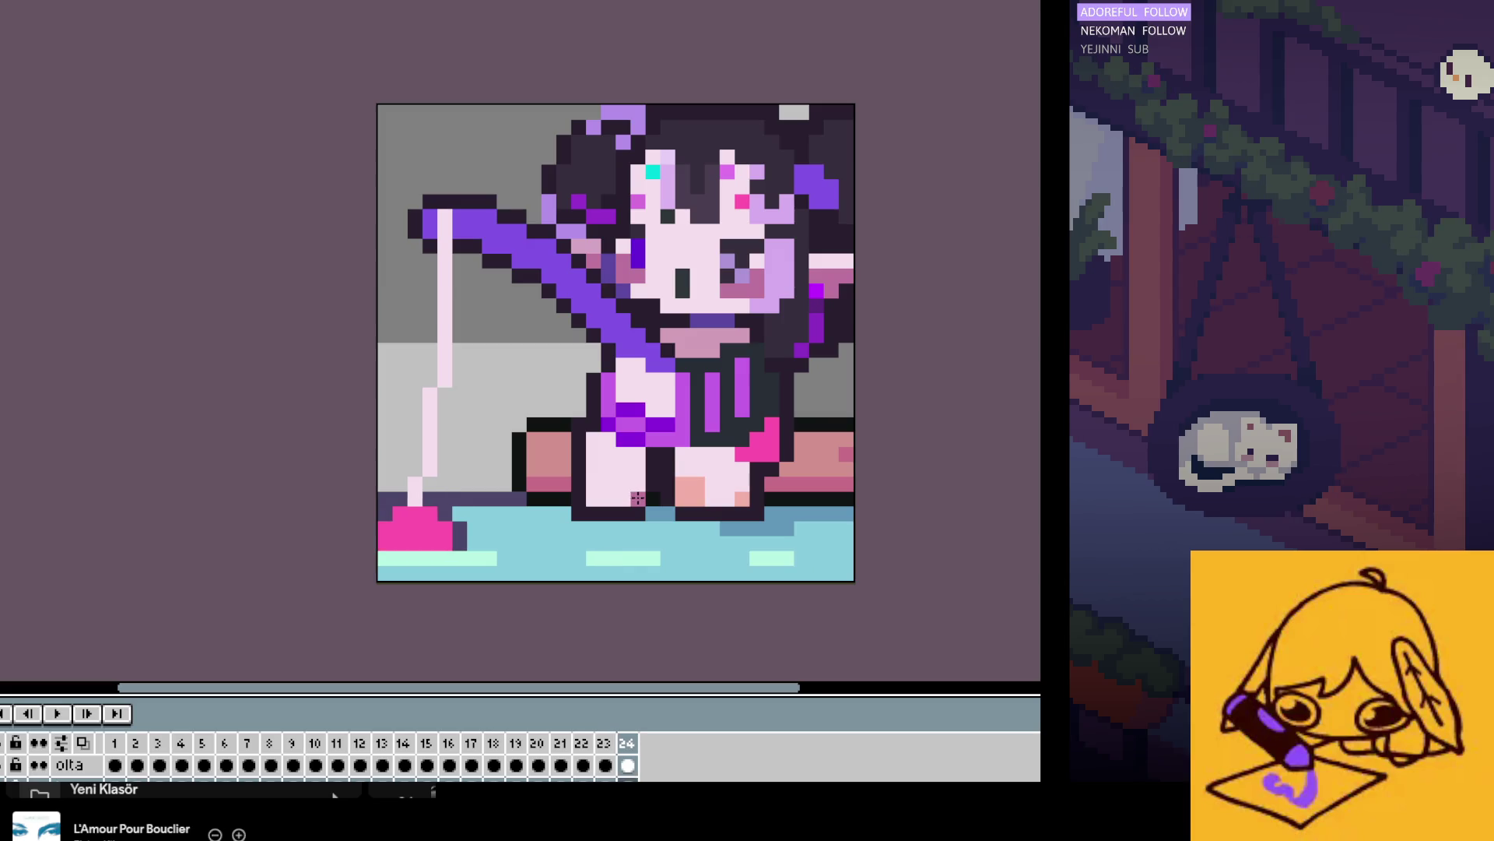
pyautogui.press('Right')
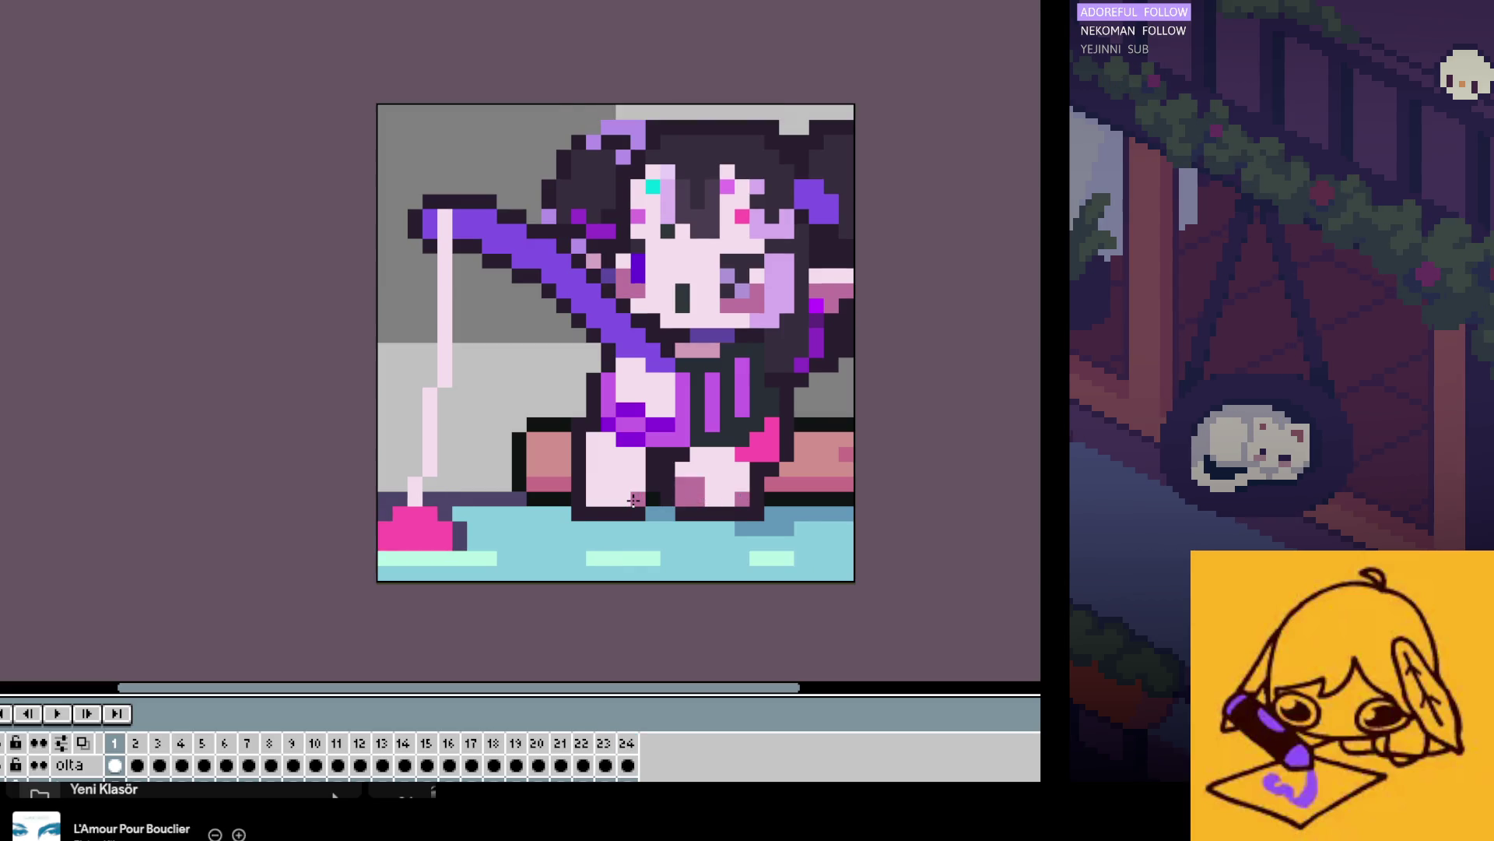
pyautogui.press('Right')
pyautogui.click(704, 507)
pyautogui.hotkey('ctrl', 'z')
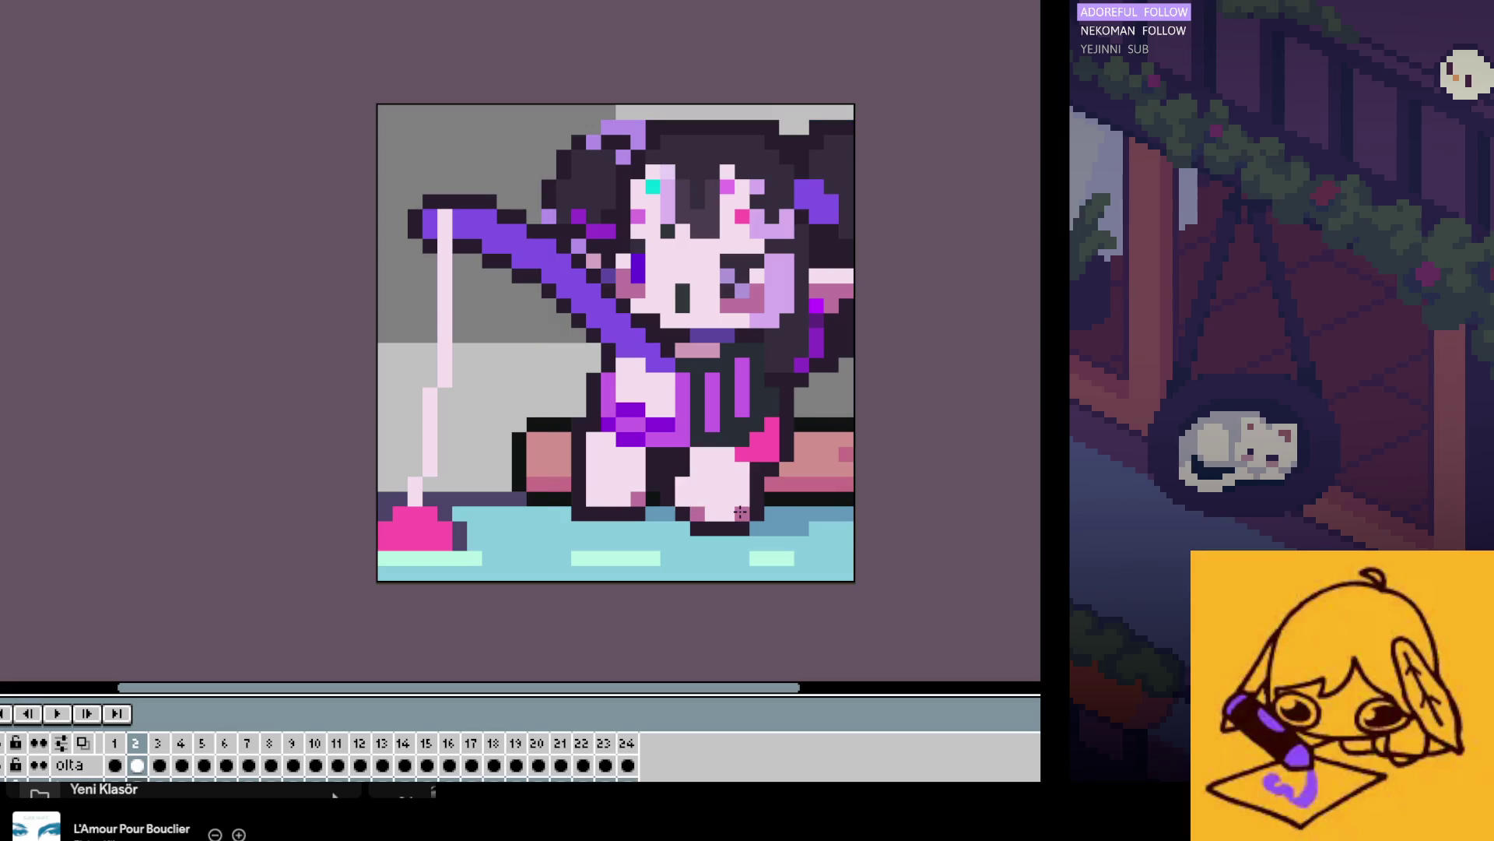
pyautogui.press('Right')
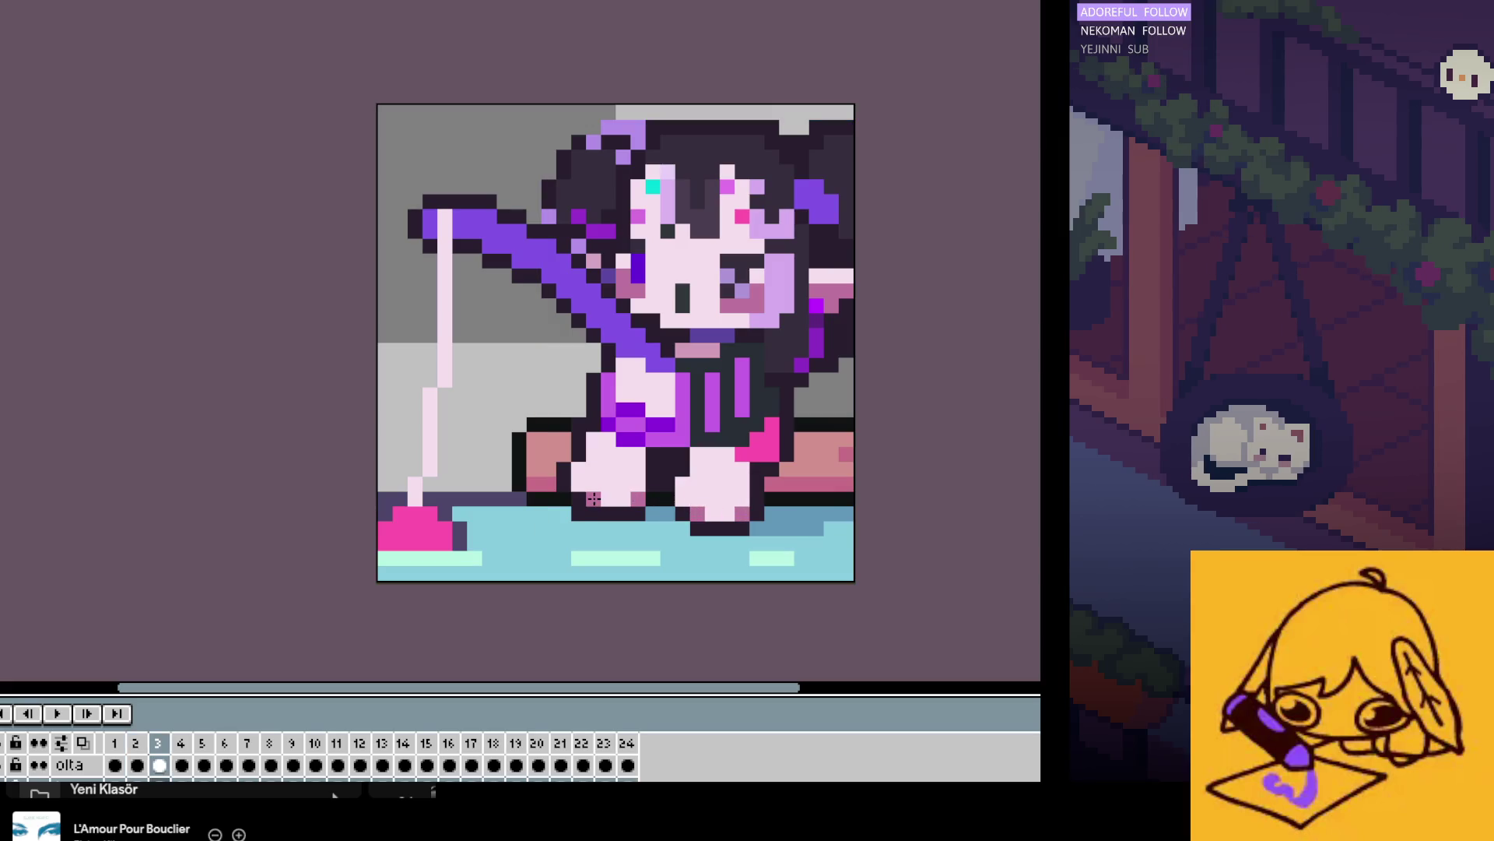
pyautogui.press('Right')
pyautogui.press('Right')
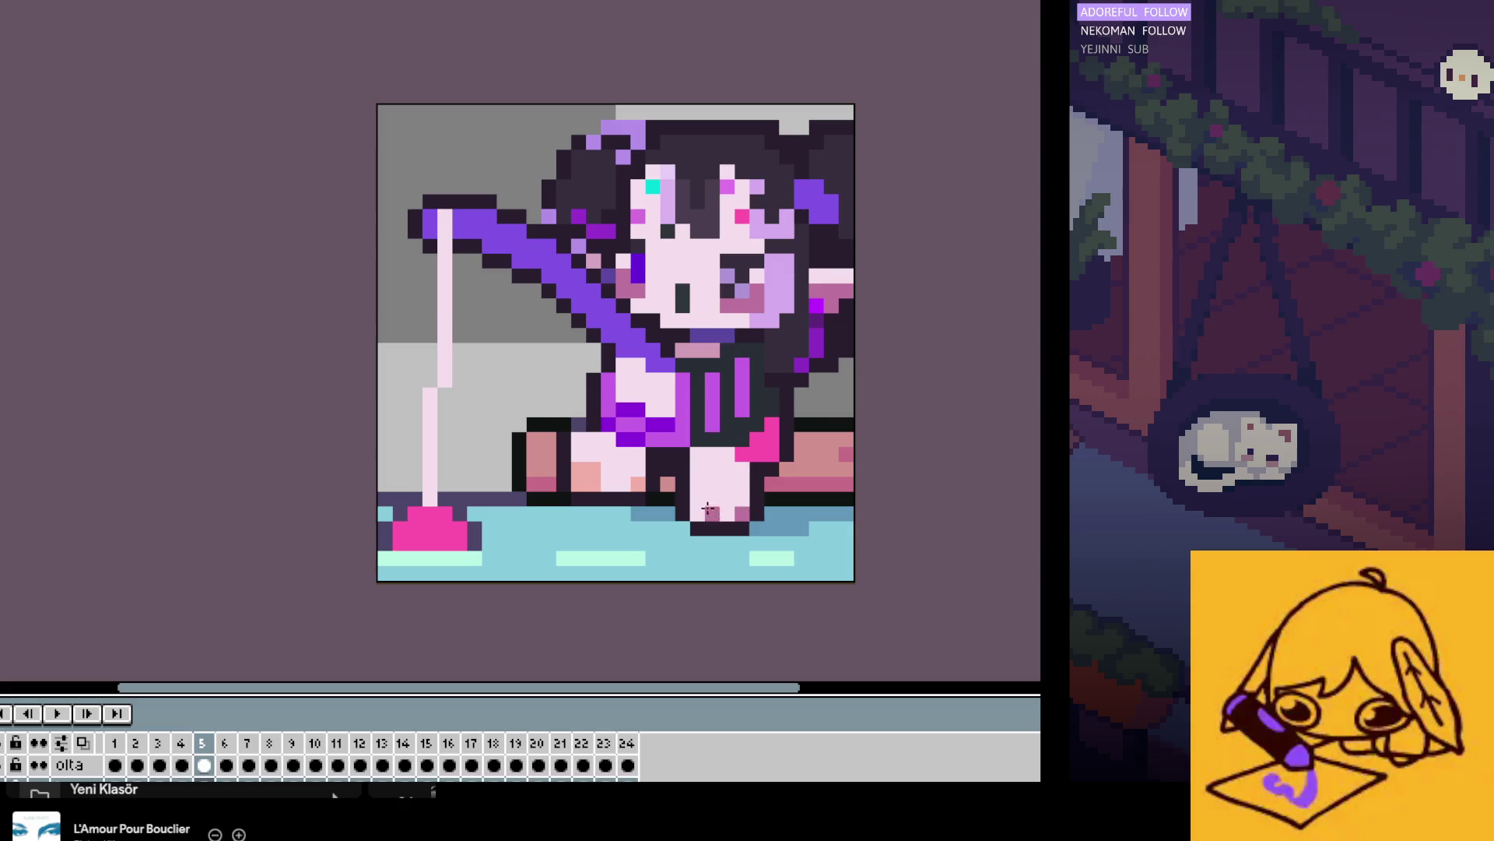
# Step: Step to frame 10, save the file with Ctrl+S and play the animation
pyautogui.press('Right')
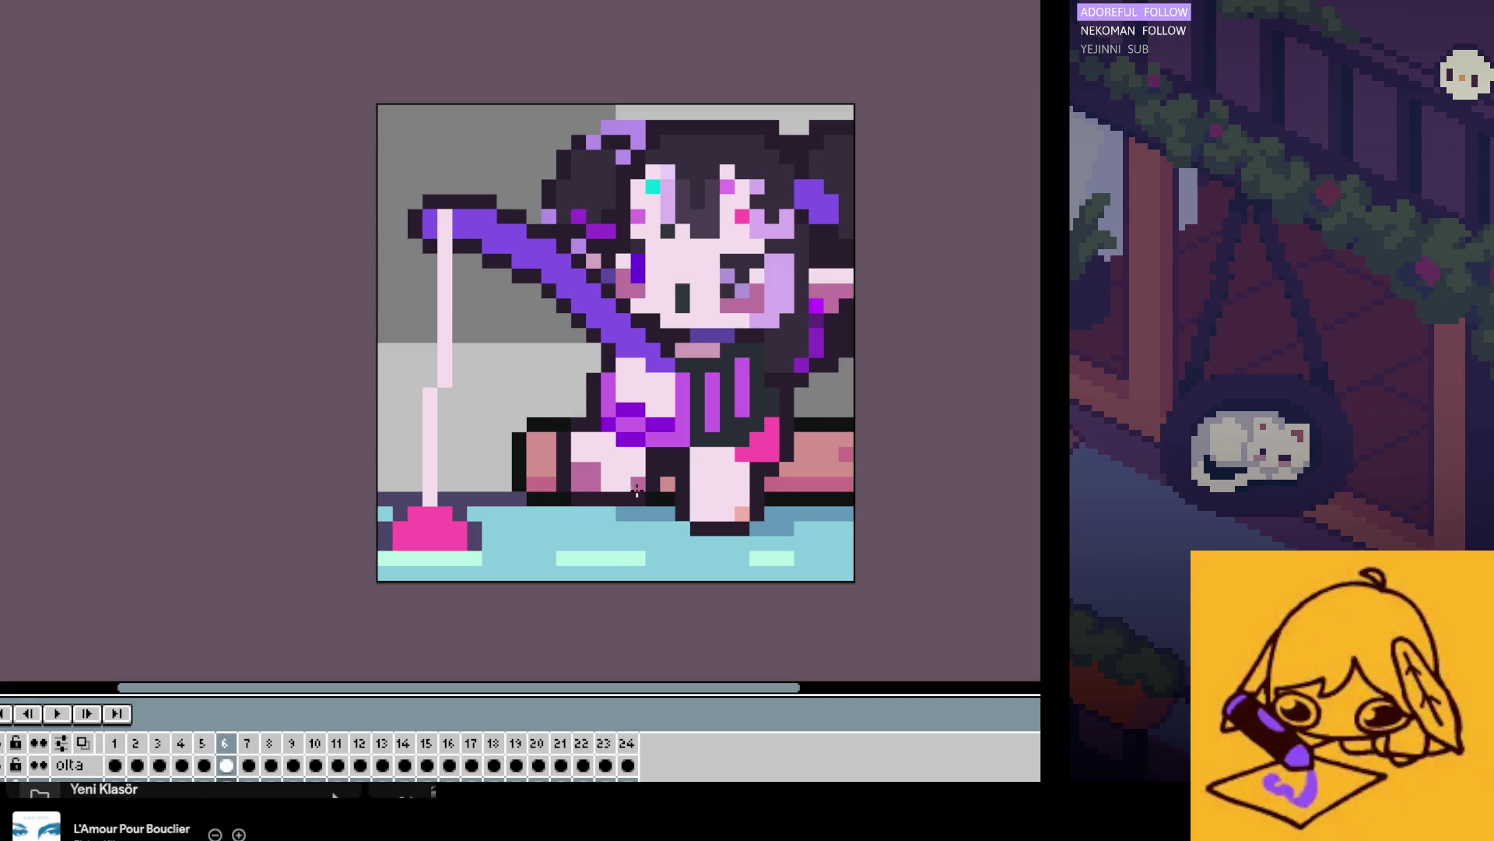
pyautogui.press('Right')
pyautogui.press('Right')
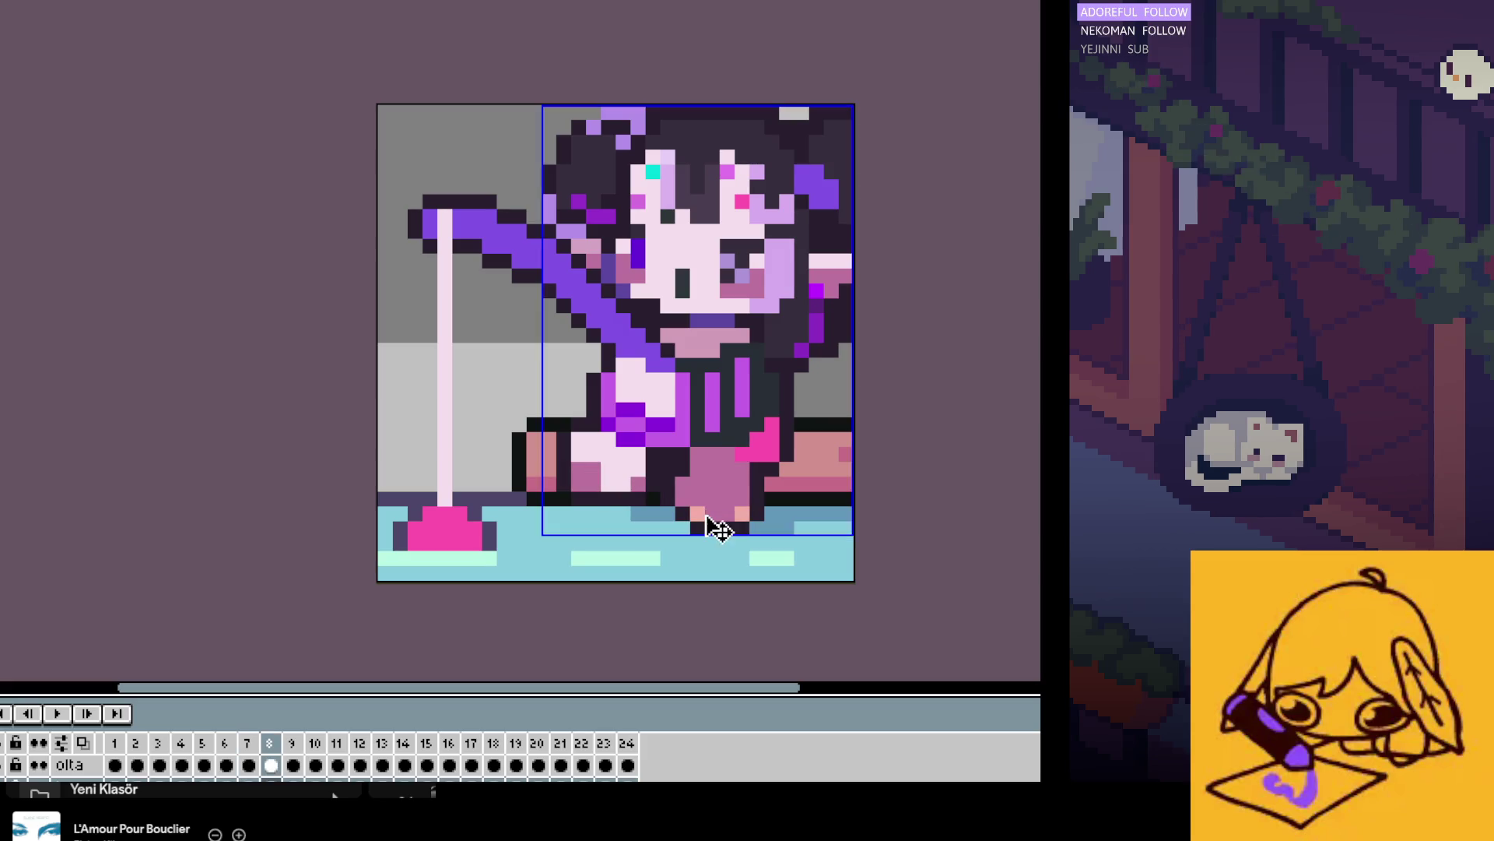
pyautogui.press('Right')
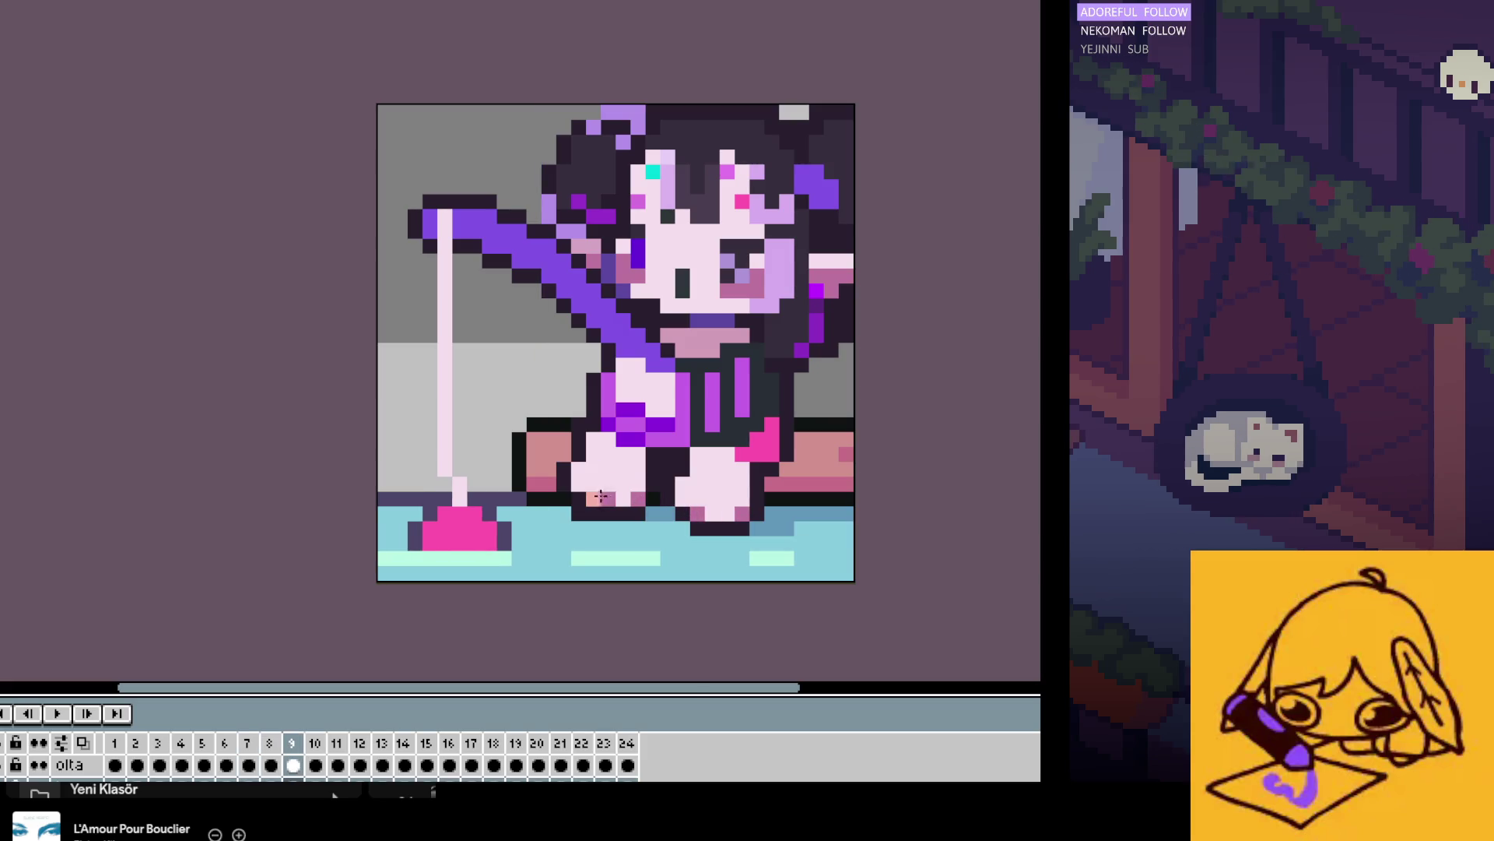
pyautogui.press('Right')
pyautogui.press('Right')
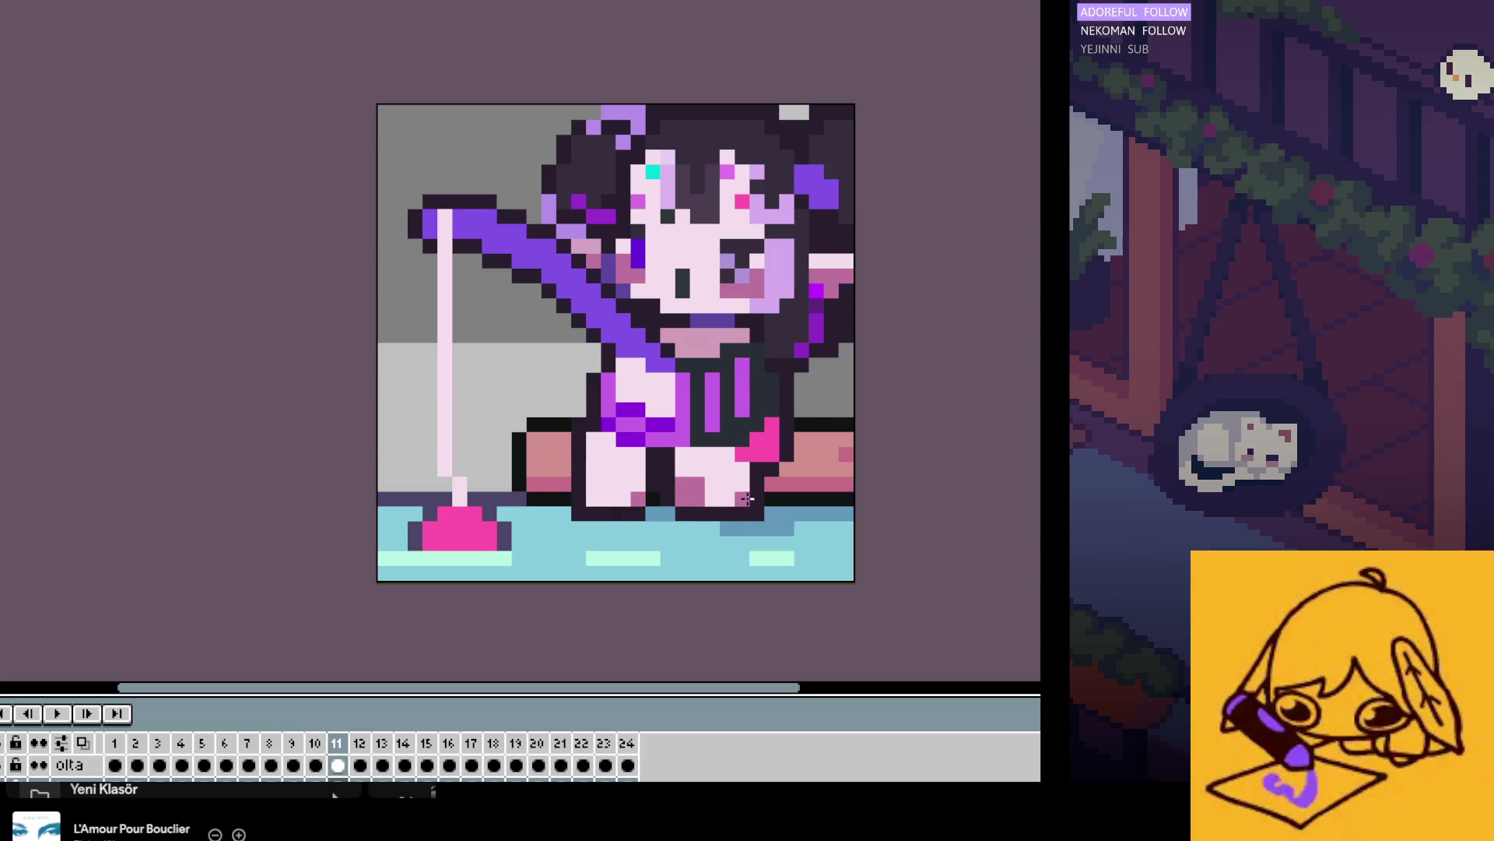
pyautogui.hotkey('ctrl', 's')
pyautogui.press('Return')
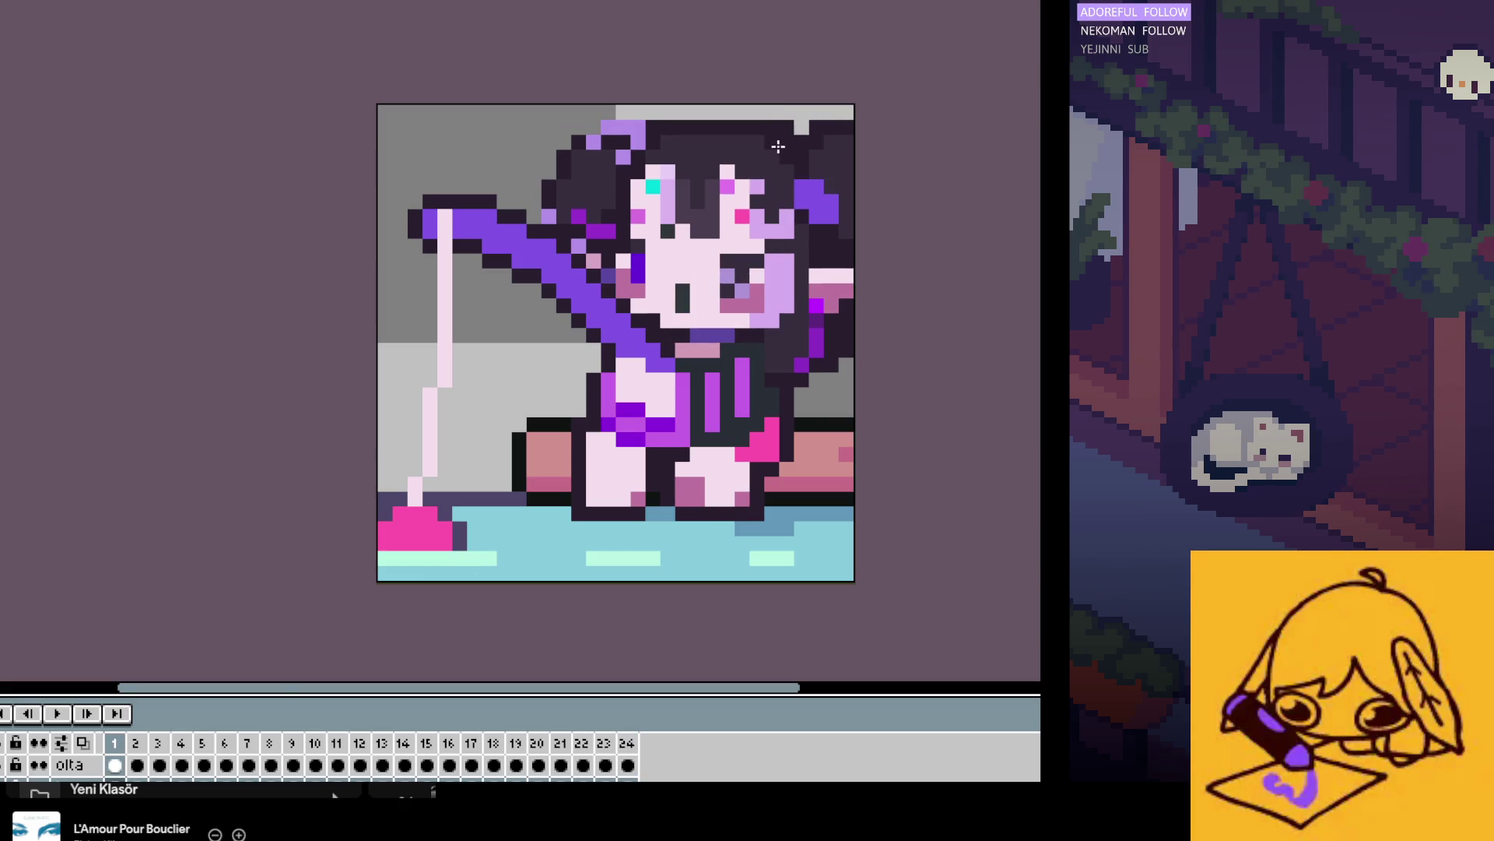
# Step: Zoom in and flip between the first, second and last frames to compare them
pyautogui.scroll(1, 778, 146)
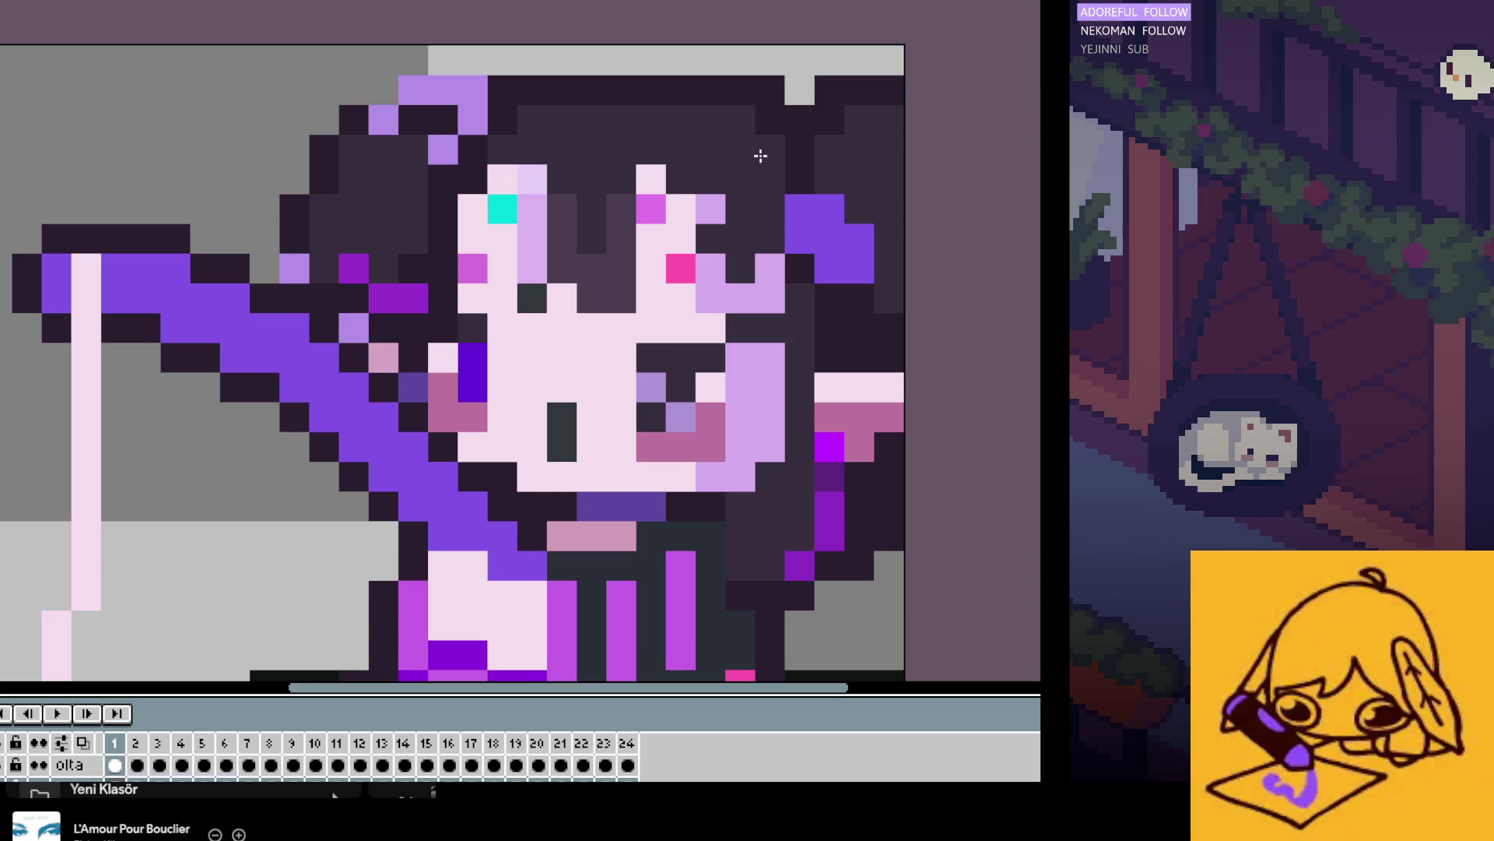
pyautogui.press('Left')
pyautogui.press('Right')
pyautogui.press('Left')
pyautogui.press('Right')
pyautogui.press('Left')
pyautogui.press('Right')
pyautogui.press('Left')
pyautogui.press('Right')
pyautogui.press('Right')
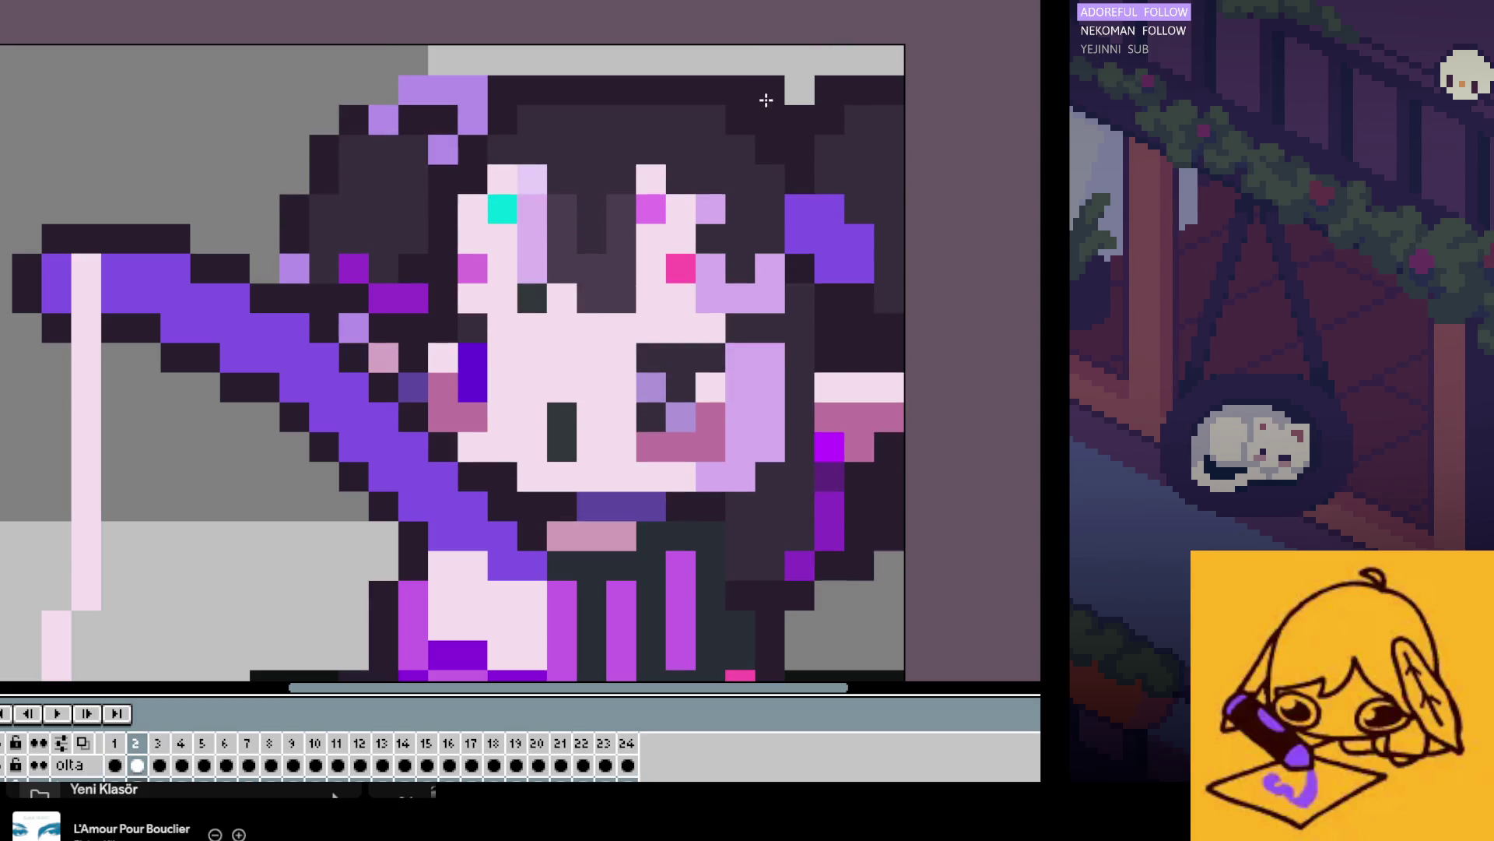
pyautogui.press('Left')
pyautogui.press('Left')
pyautogui.press('Right')
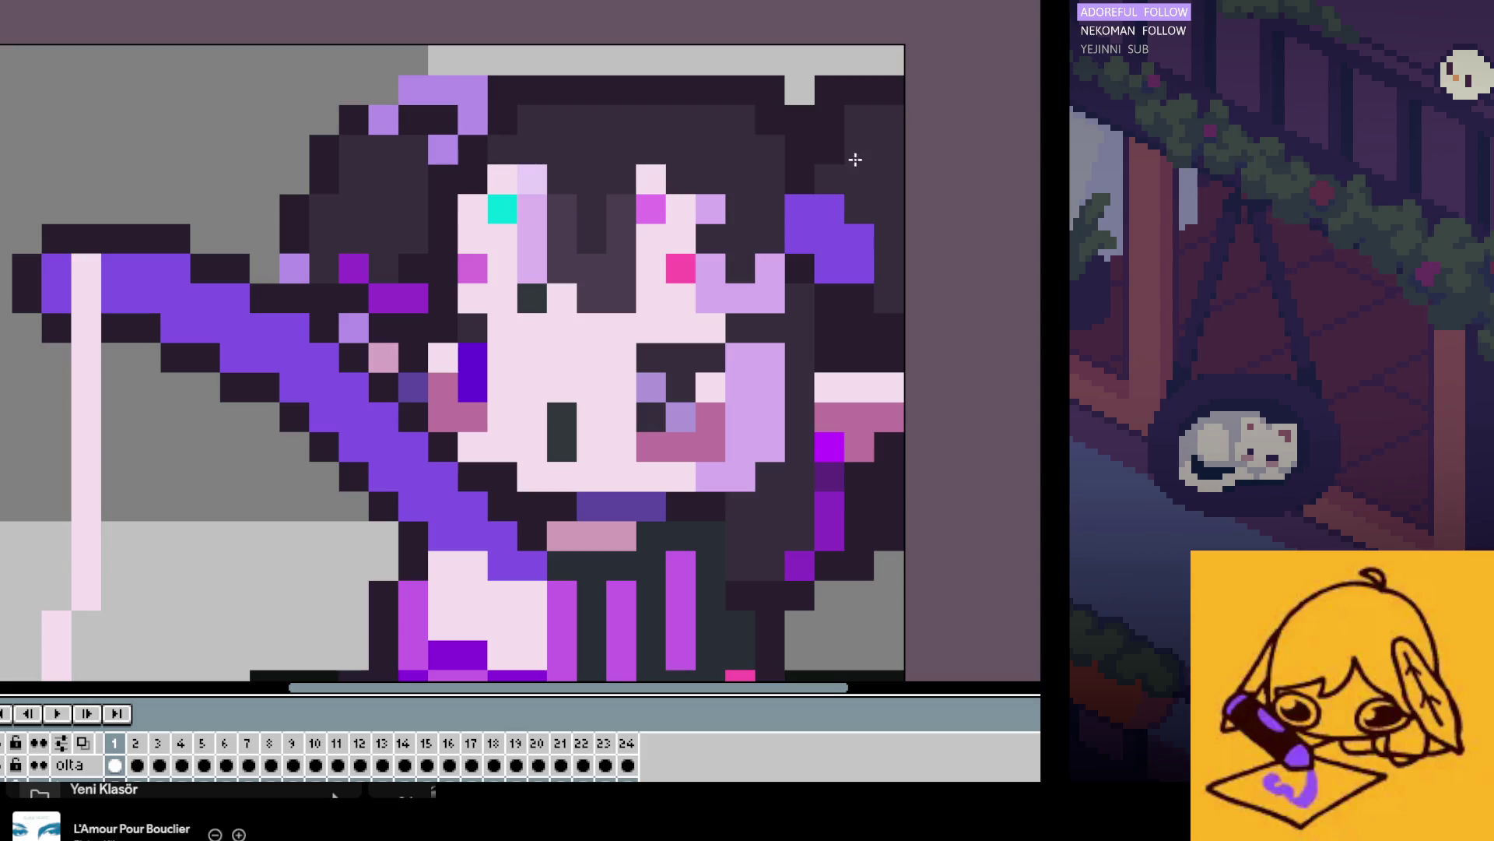
pyautogui.press('Right')
pyautogui.press('Left')
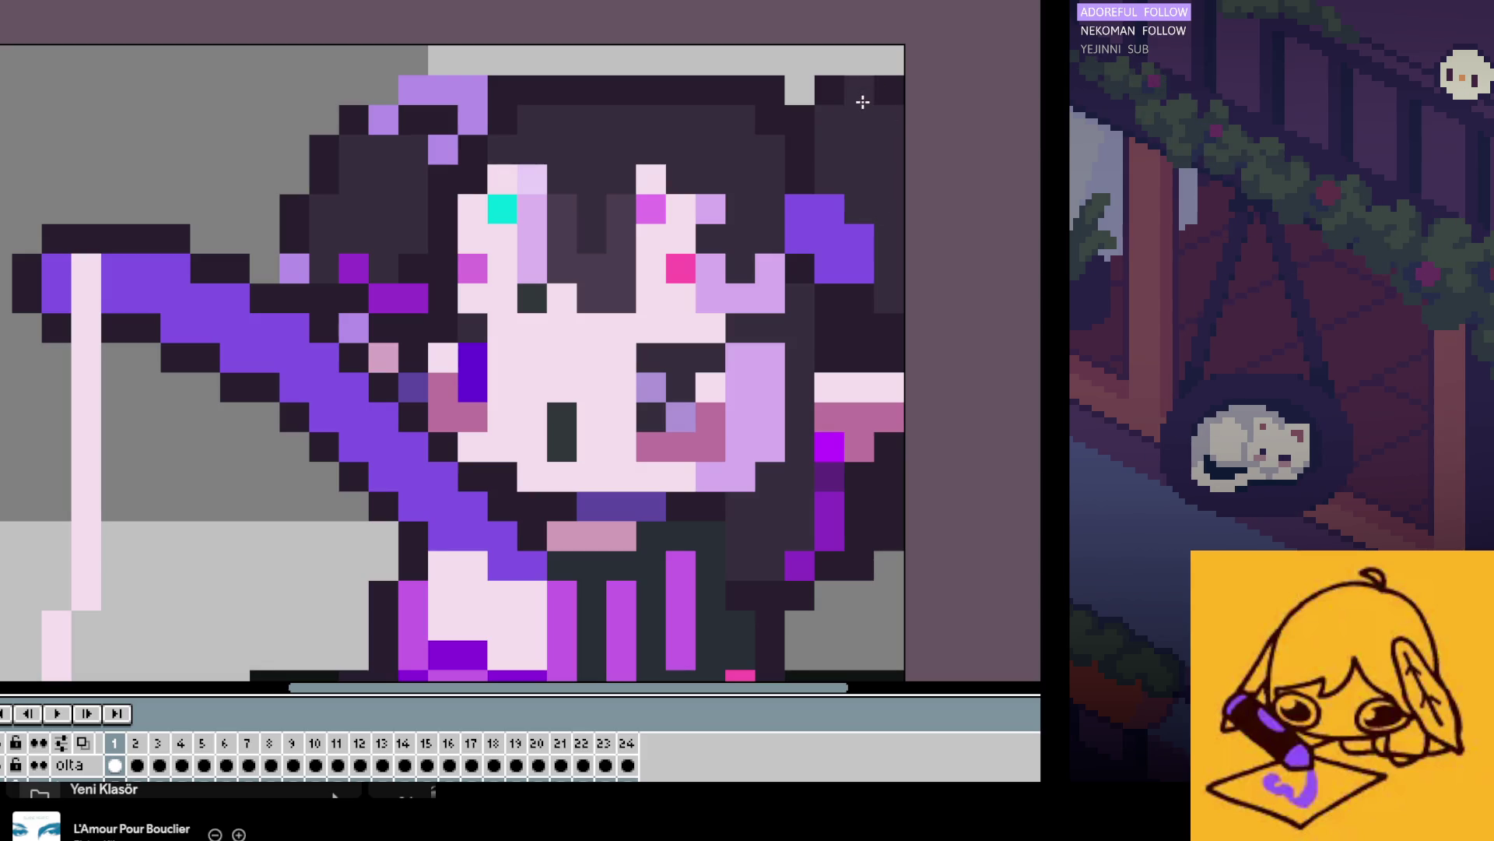
# Step: Paint the stray light-grey top-right pixel dark on frame 2 and play the animation
pyautogui.press('Right')
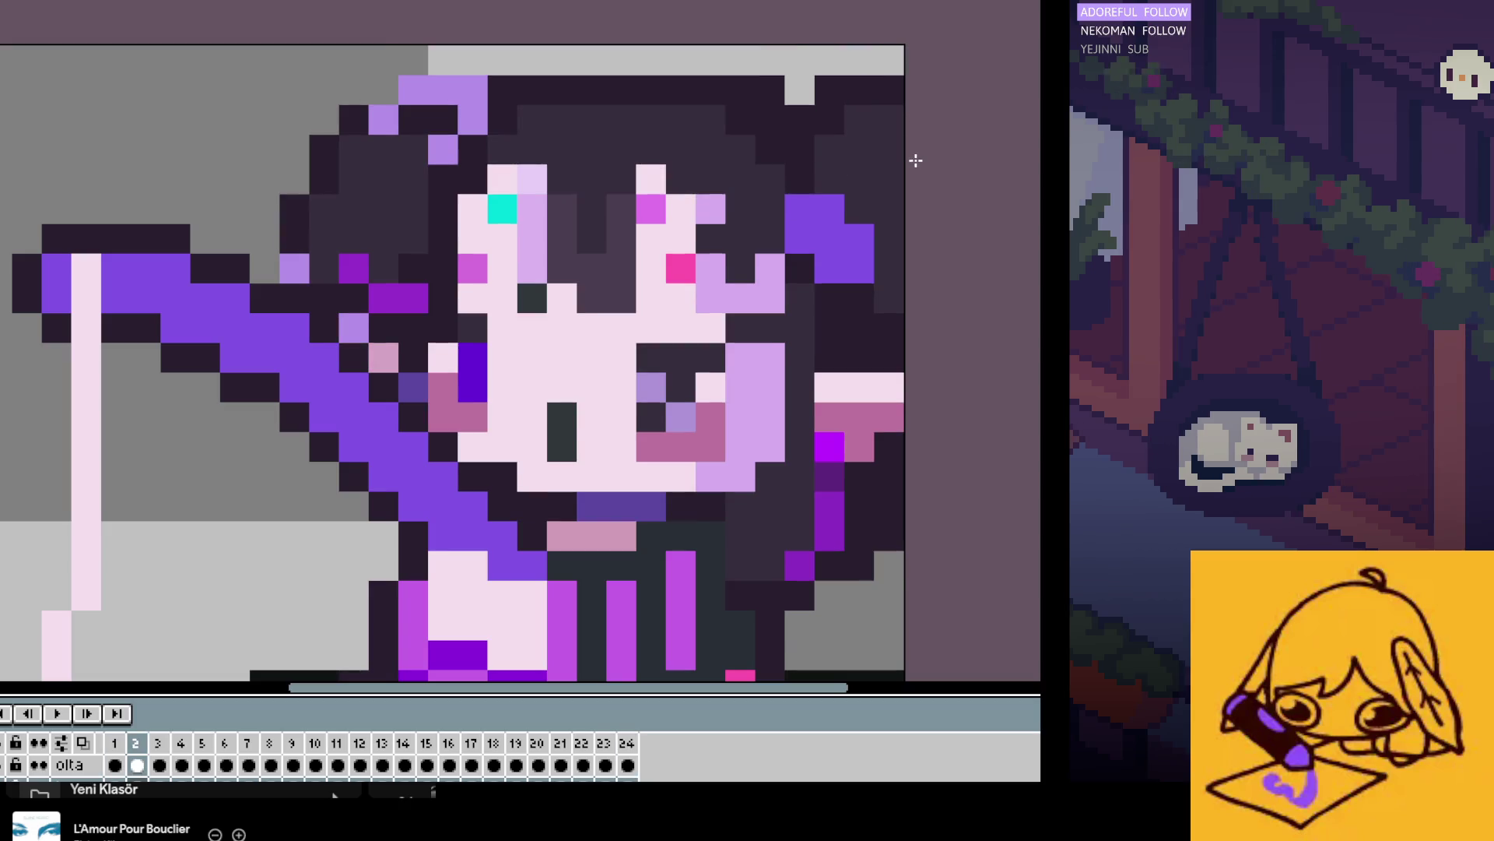
pyautogui.click(873, 73)
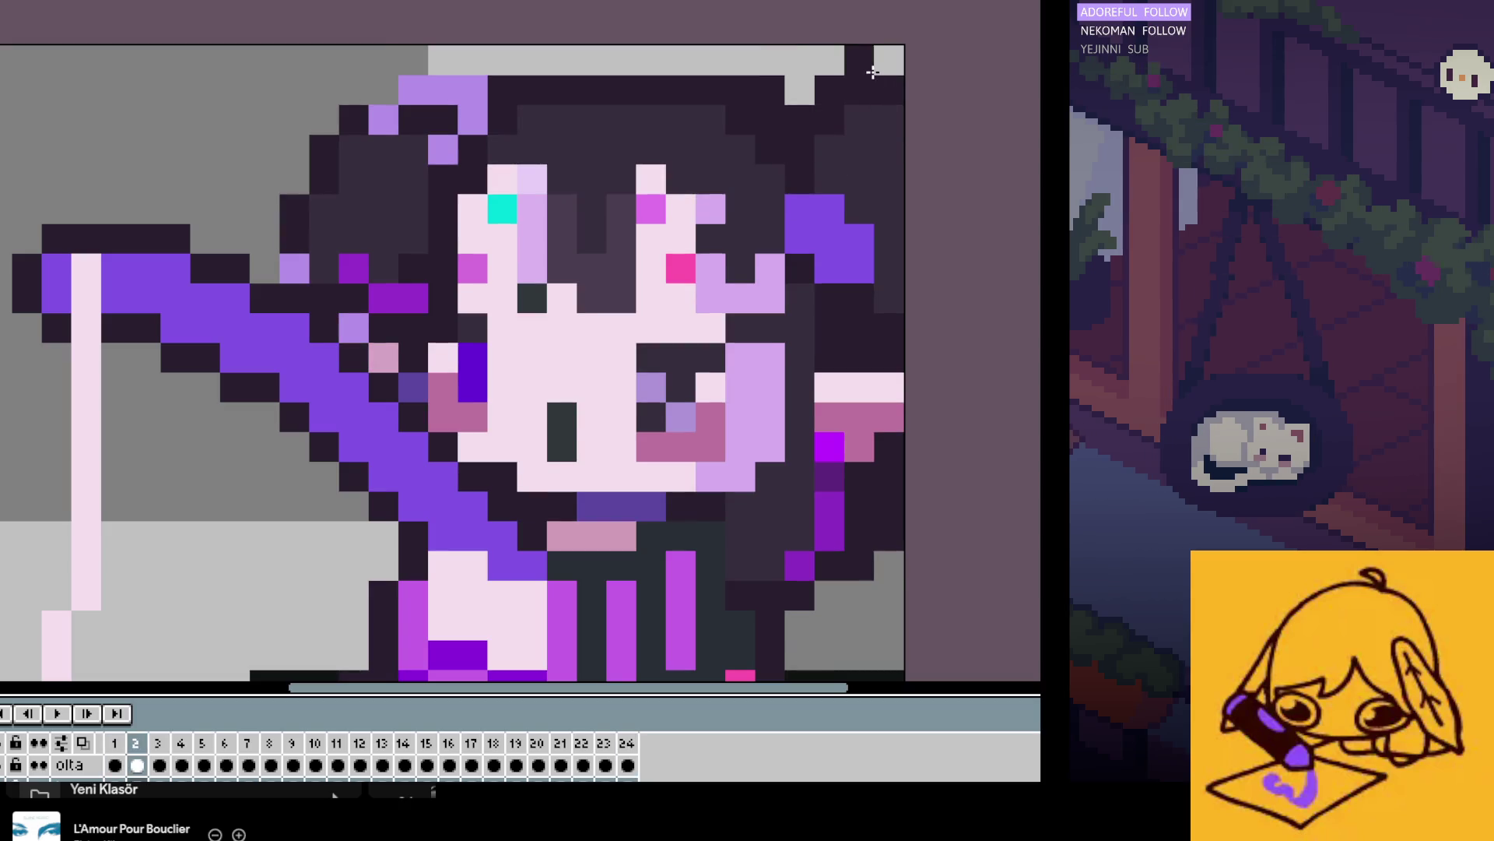
pyautogui.press('Return')
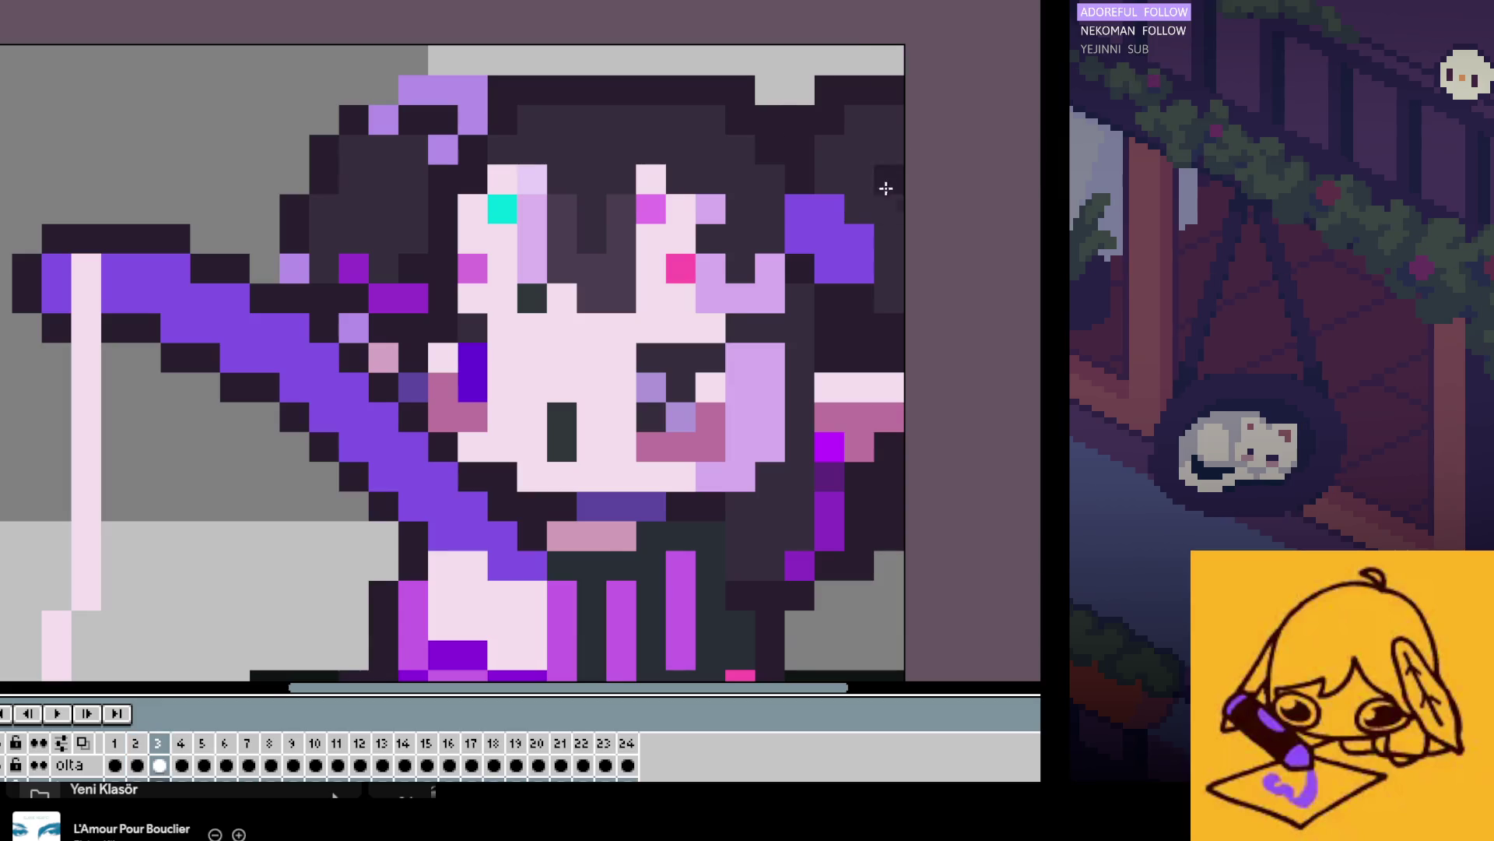
pyautogui.scroll(-2, 899, 243)
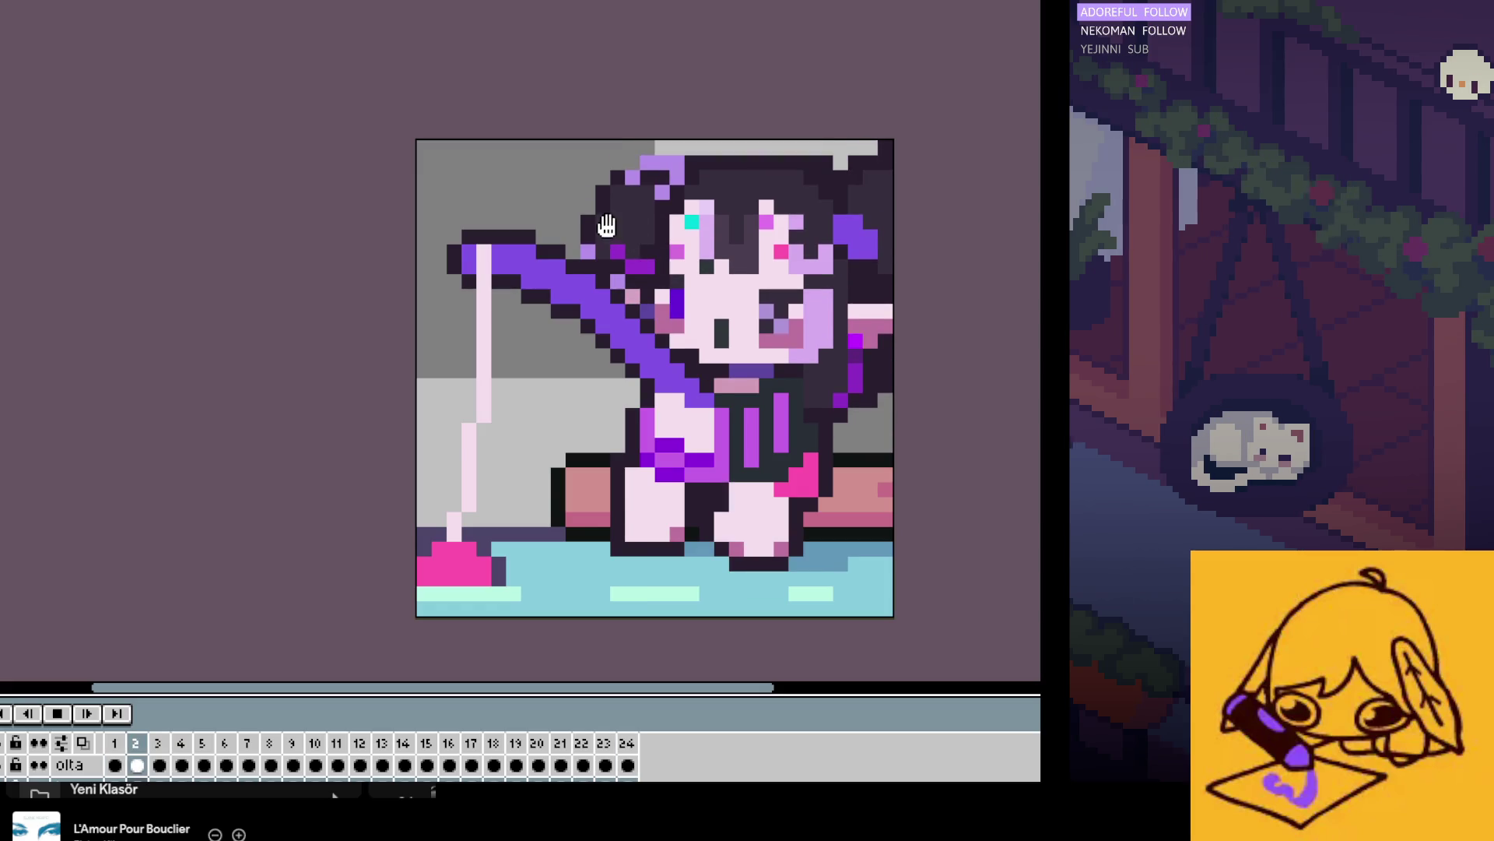
# Step: Stop playback and flip repeatedly between frames 24 and 1 to compare the head pose
pyautogui.click(57, 714)
pyautogui.press('Left')
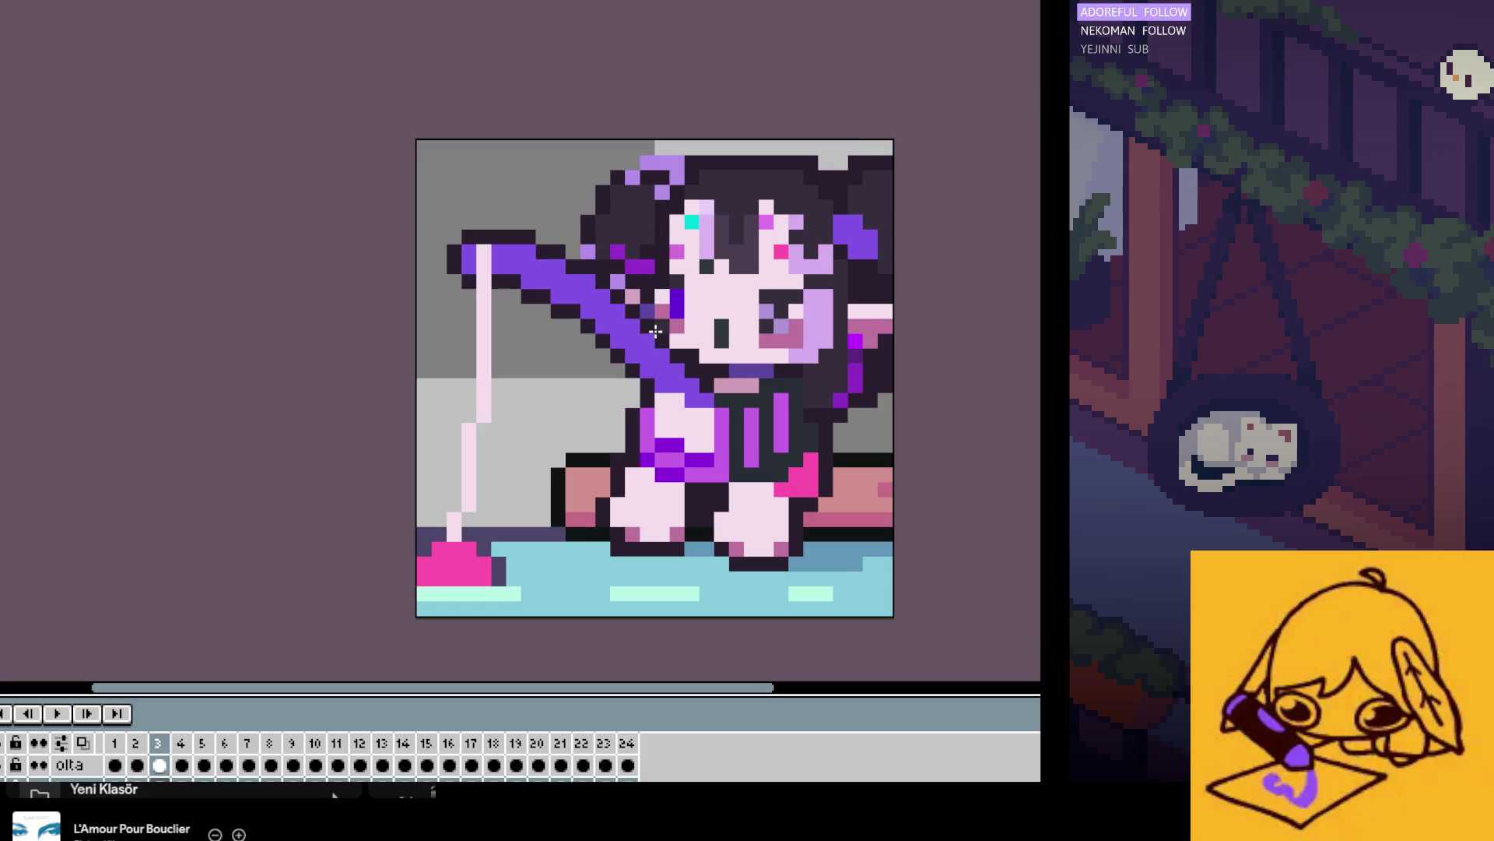
pyautogui.press('Left')
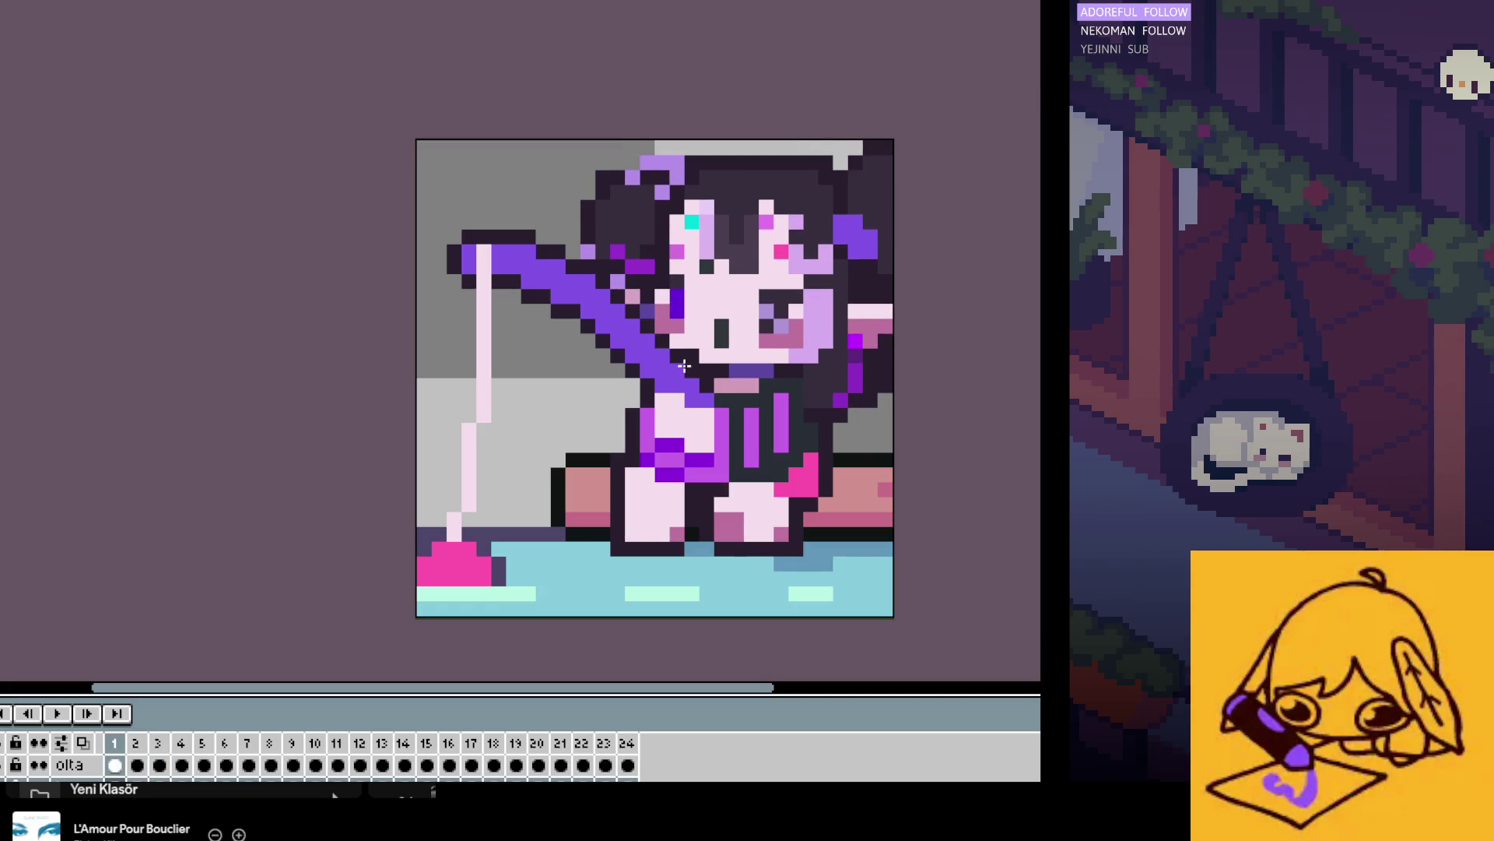
pyautogui.press('Right')
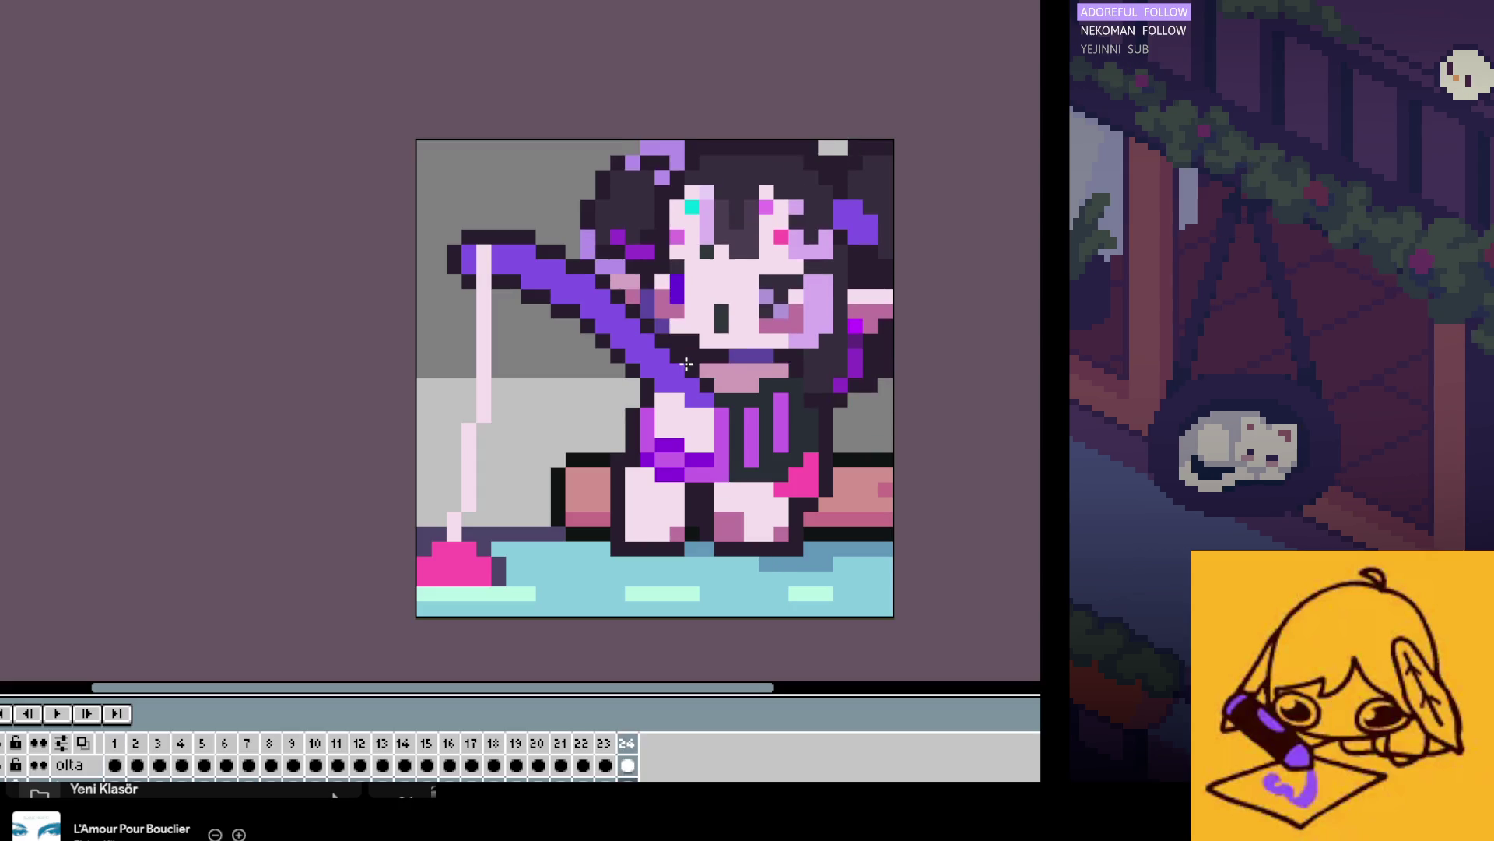
pyautogui.press('Left')
pyautogui.press('Right')
pyautogui.press('Left')
pyautogui.press('Right')
pyautogui.press('Left')
pyautogui.press('Right')
pyautogui.press('Left')
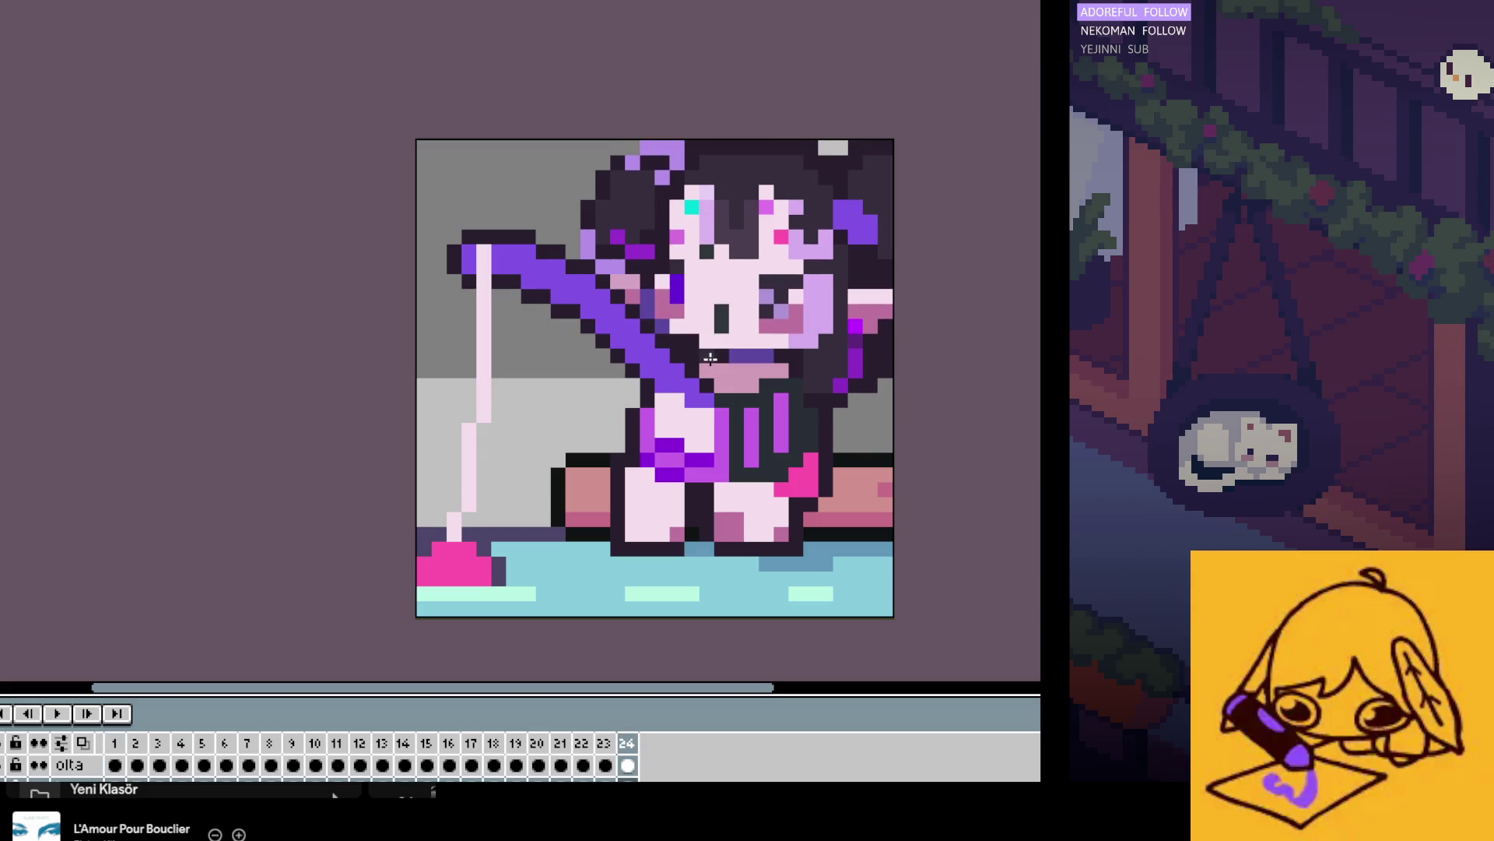
pyautogui.press('Right')
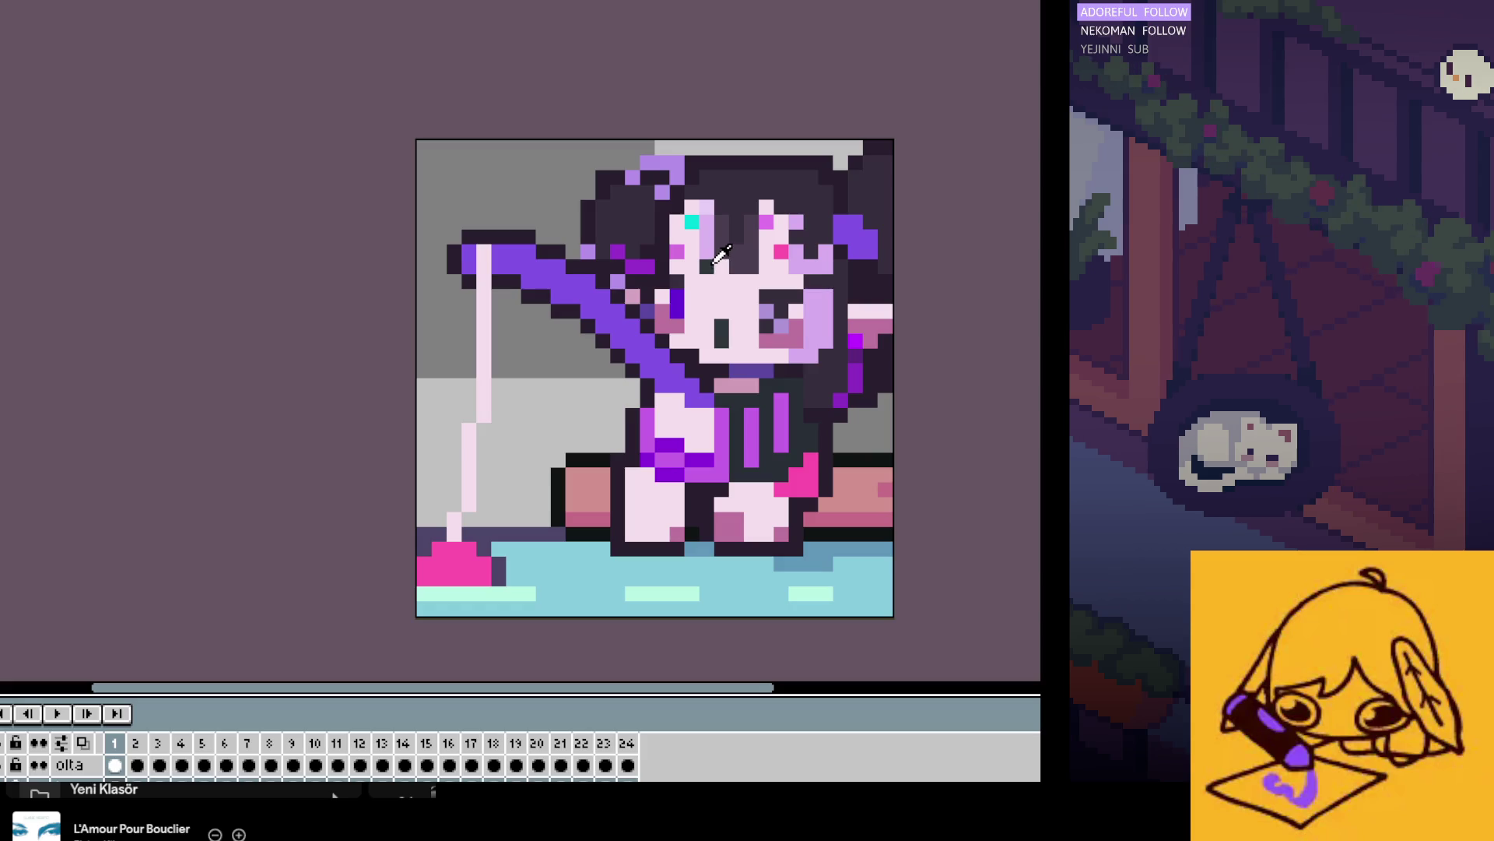
pyautogui.press('Left')
pyautogui.press('Right')
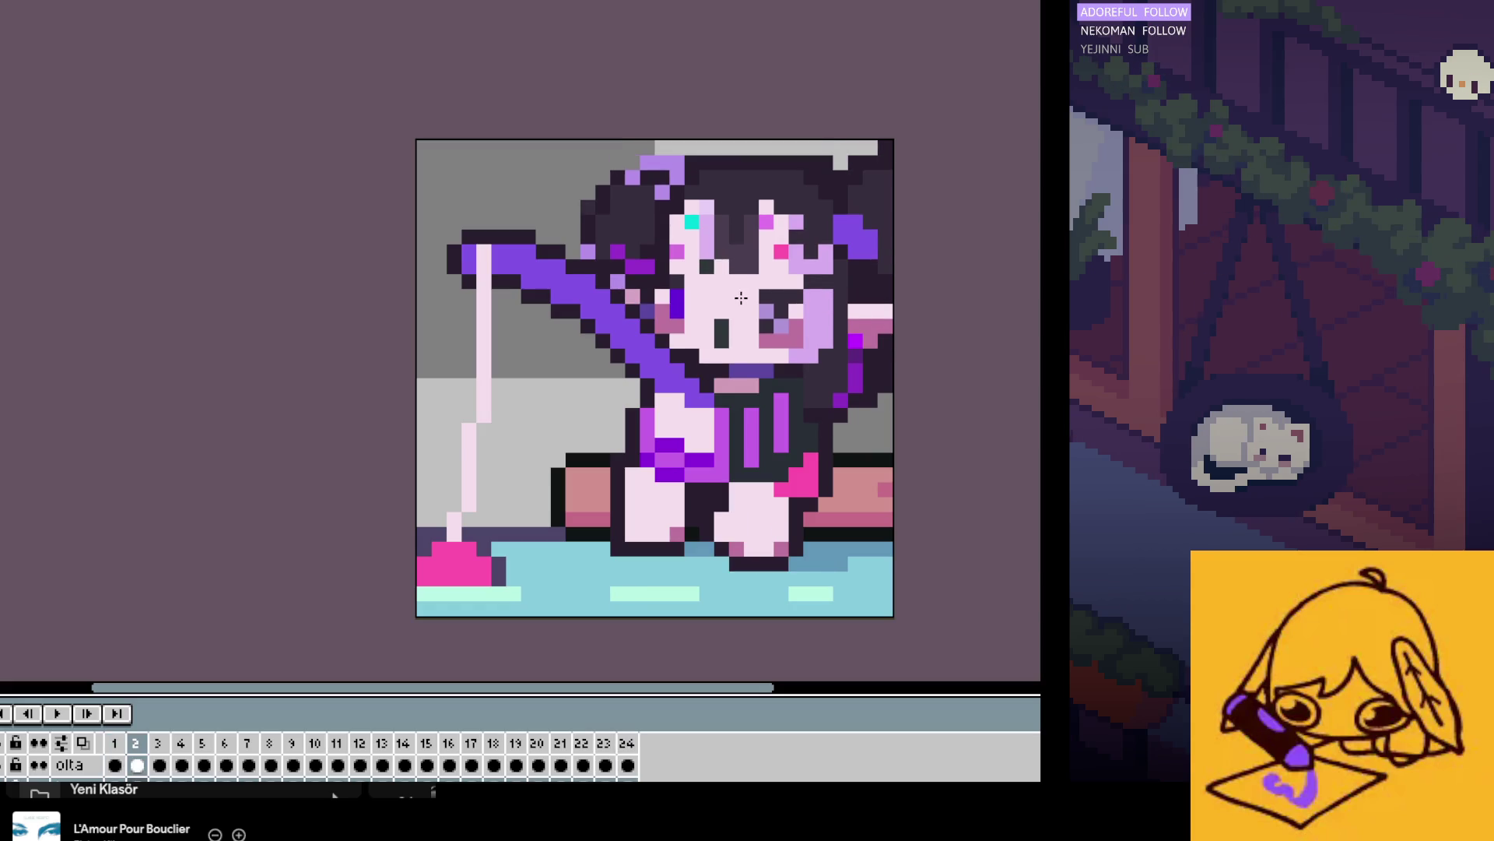
pyautogui.press('Left')
pyautogui.press('Right')
pyautogui.press('Left')
pyautogui.press('Right')
pyautogui.press('Left')
pyautogui.press('Right')
pyautogui.press('Left')
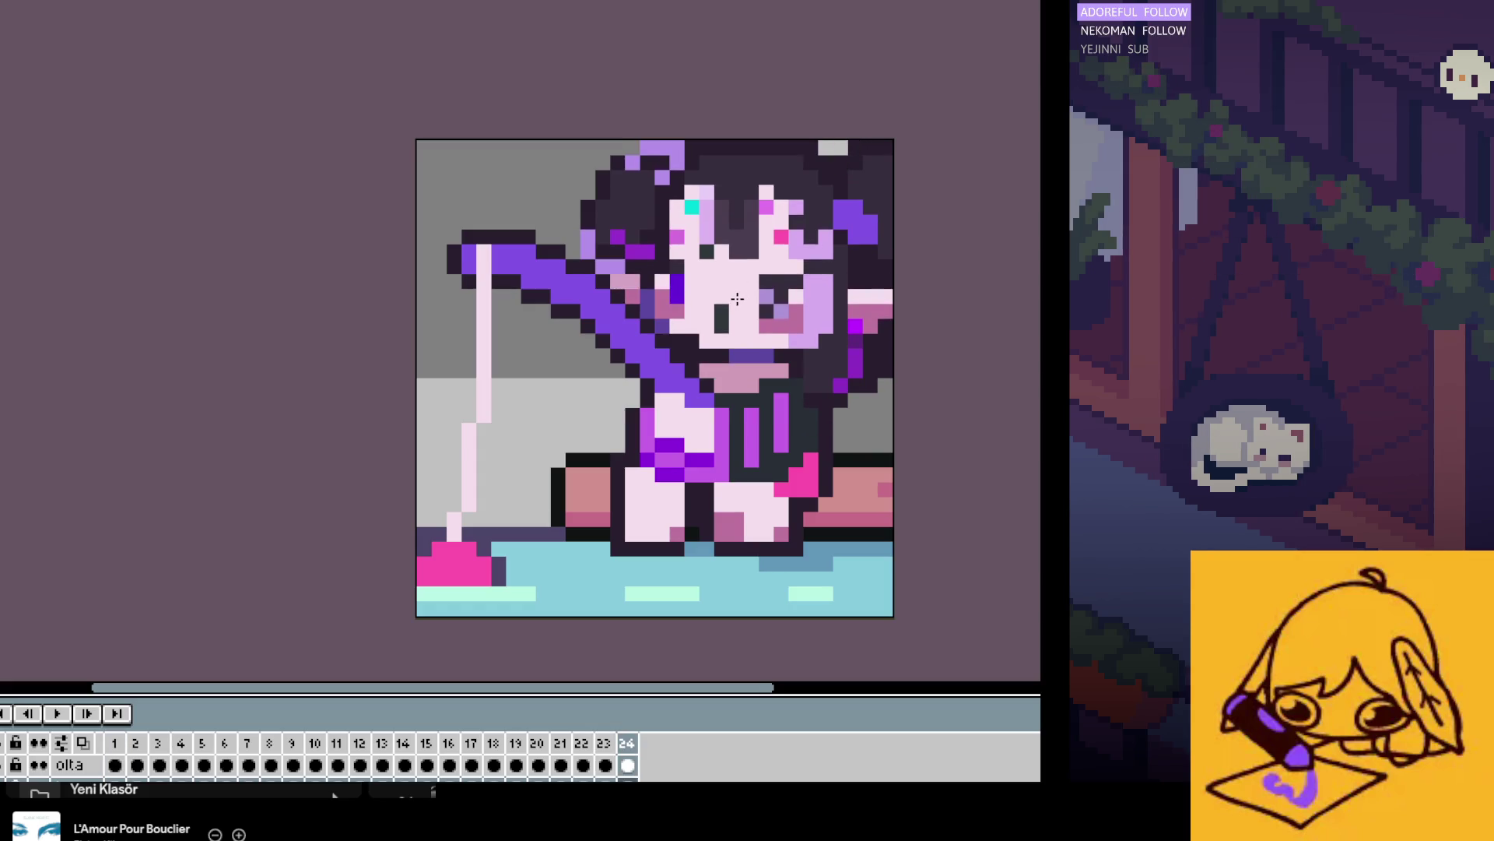
pyautogui.press('Right')
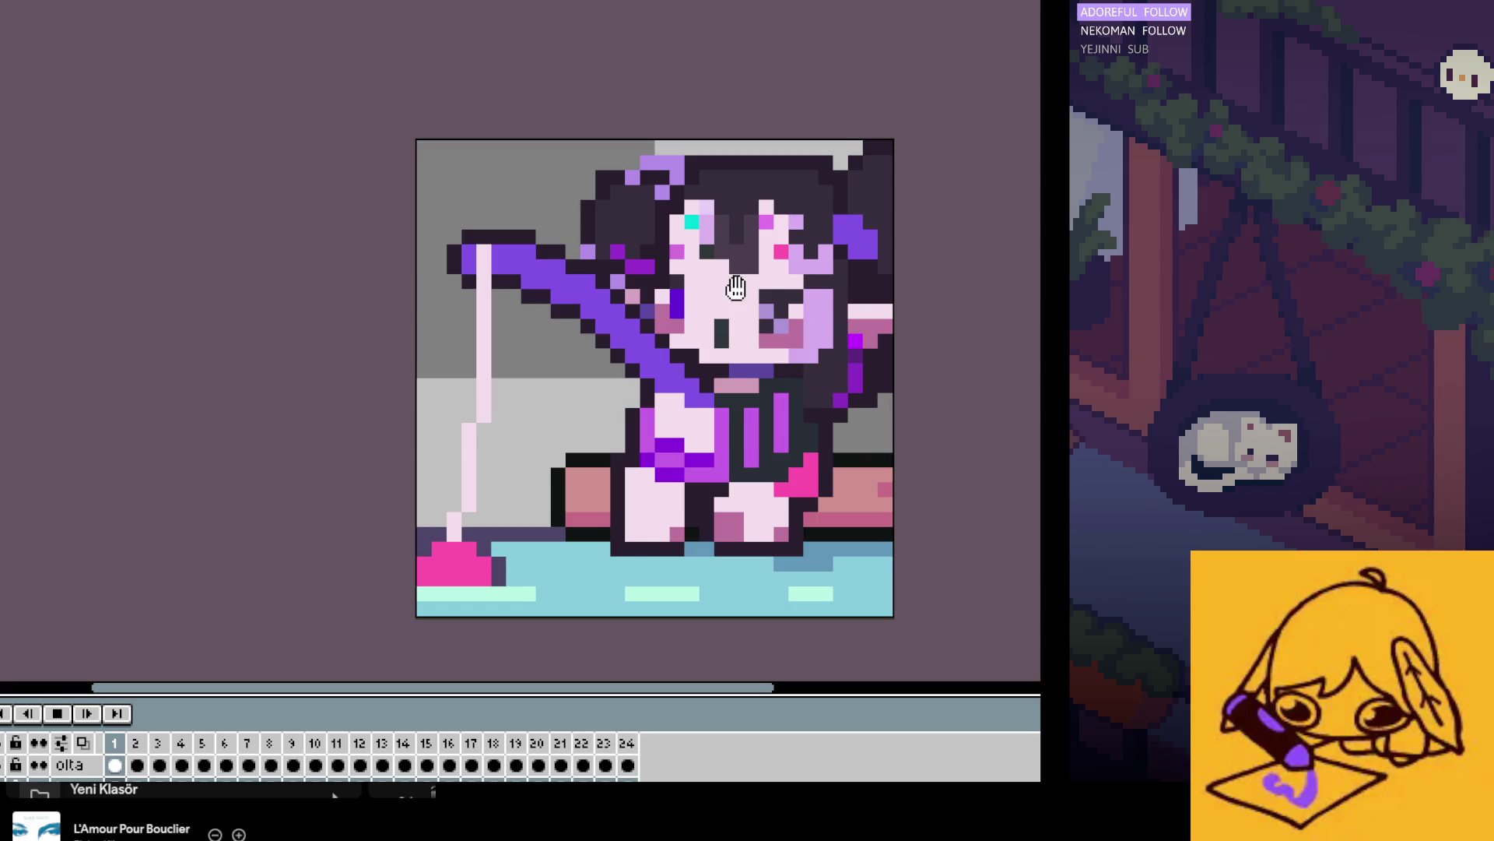
# Step: On frame 2, paint the dark eye pixel light lavender and replay the loop to check it
pyautogui.press('Return')
pyautogui.click(48, 720)
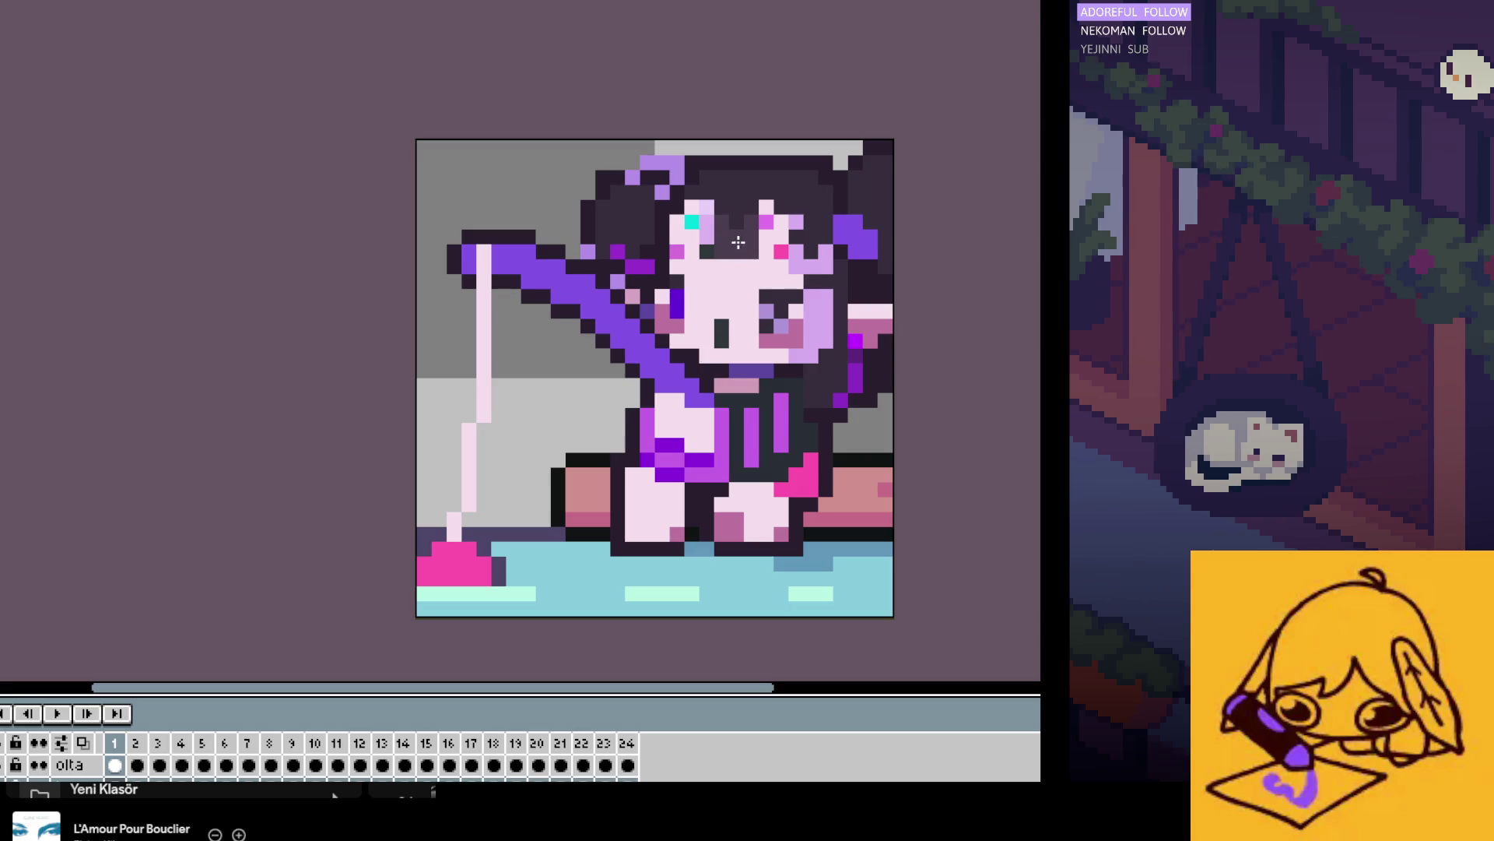
pyautogui.press('Right')
pyautogui.click(769, 304)
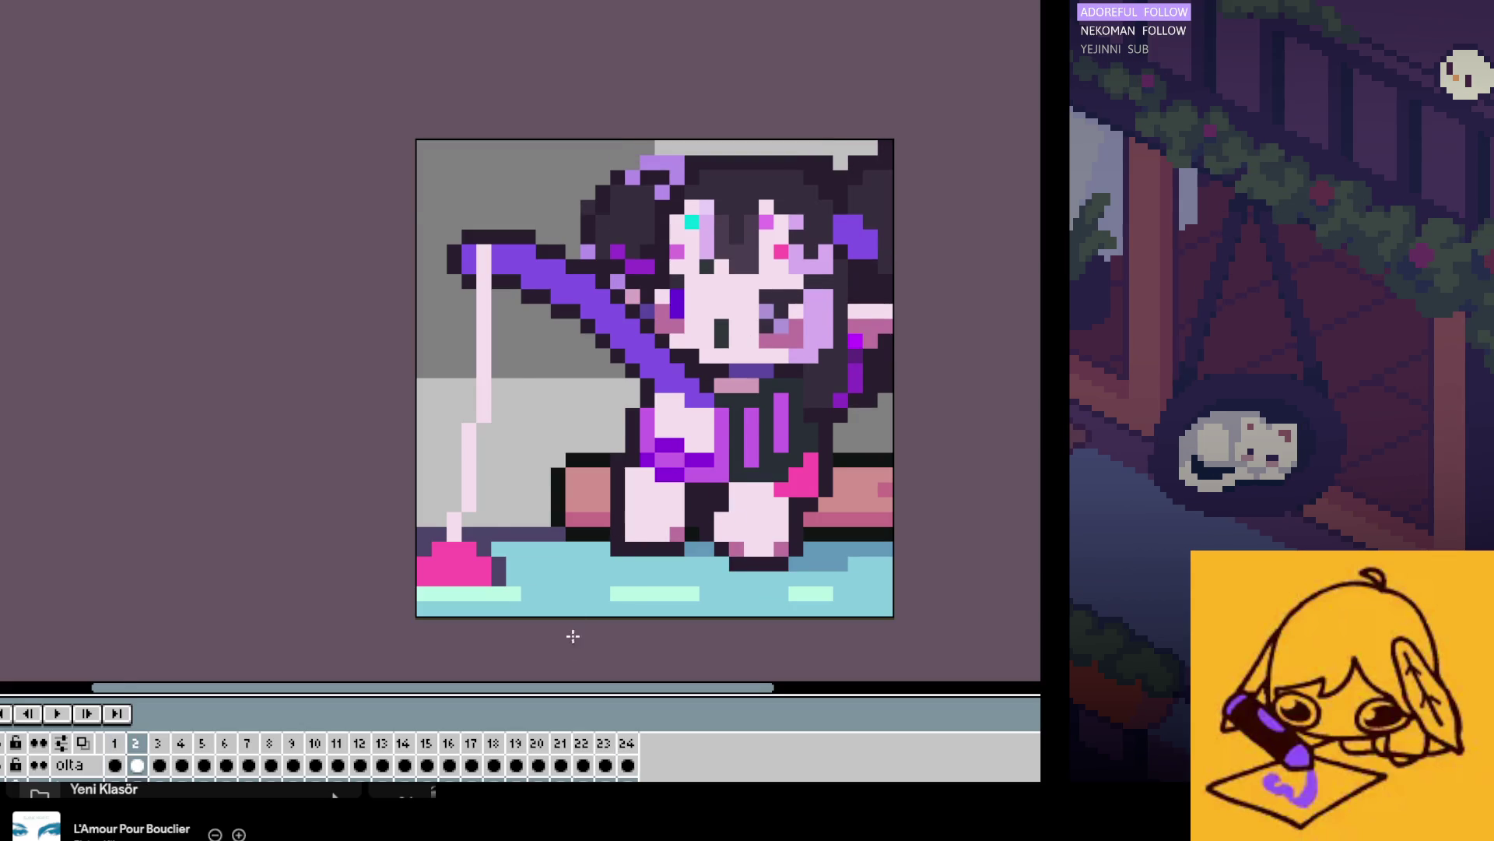
pyautogui.scroll(-1, 573, 636)
pyautogui.press('Return')
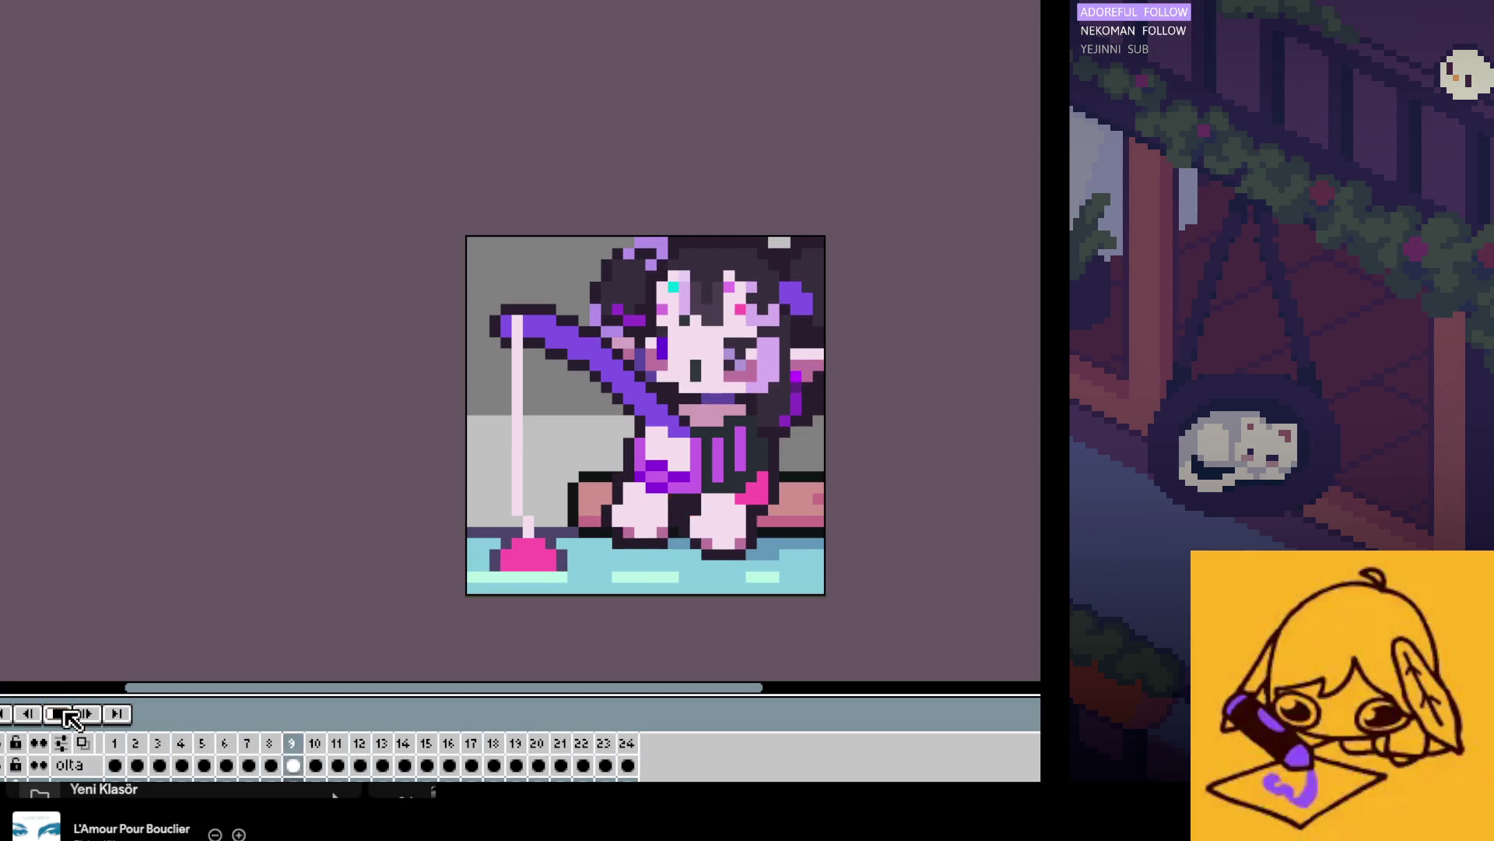
pyautogui.click(114, 765)
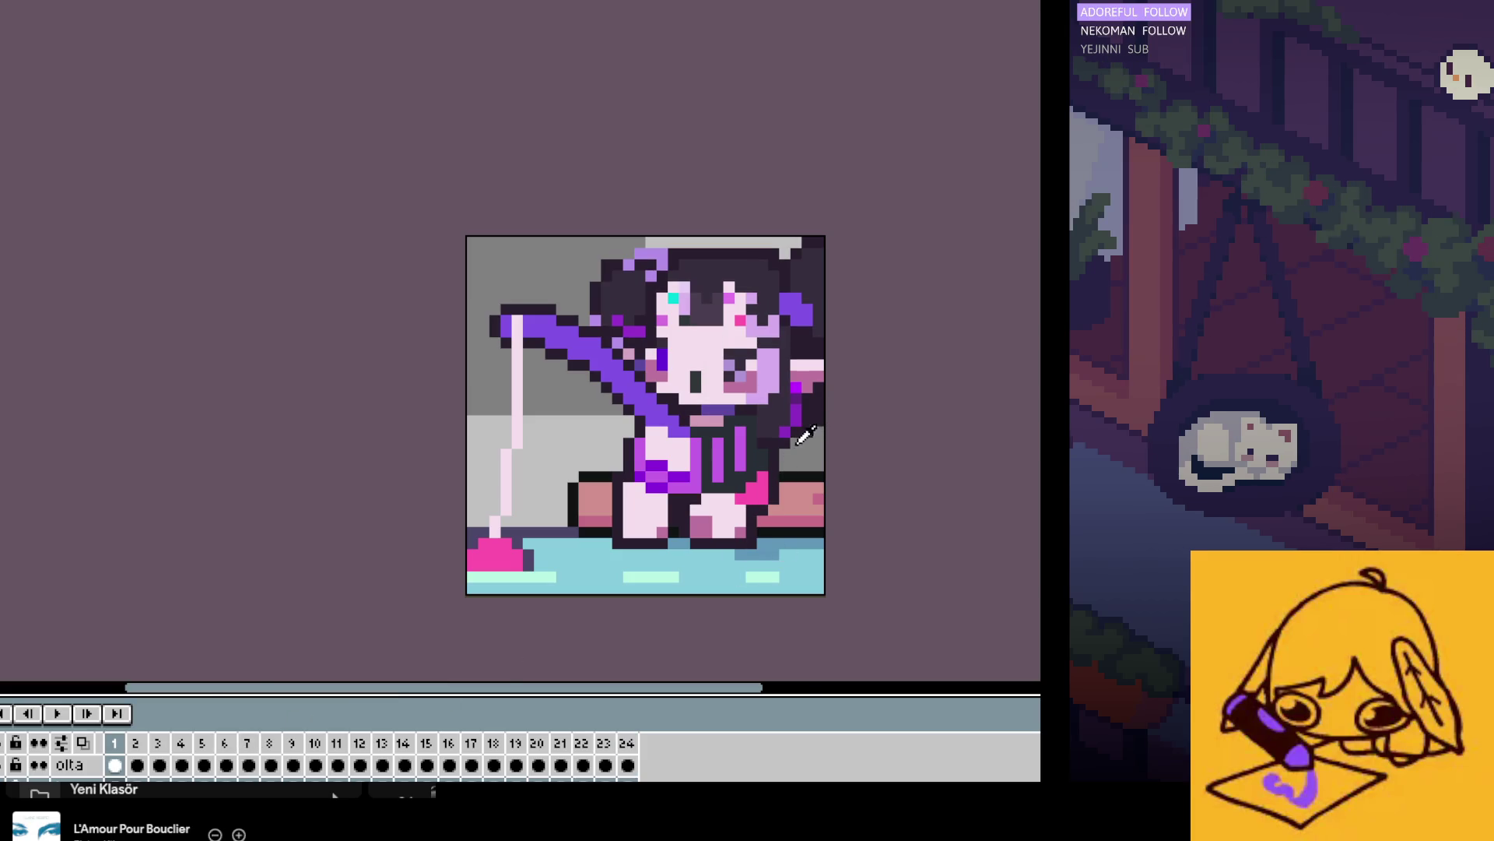
# Step: Flip back and forth between frames 6 and 7 with the comma and period keys
pyautogui.scroll(2, 805, 436)
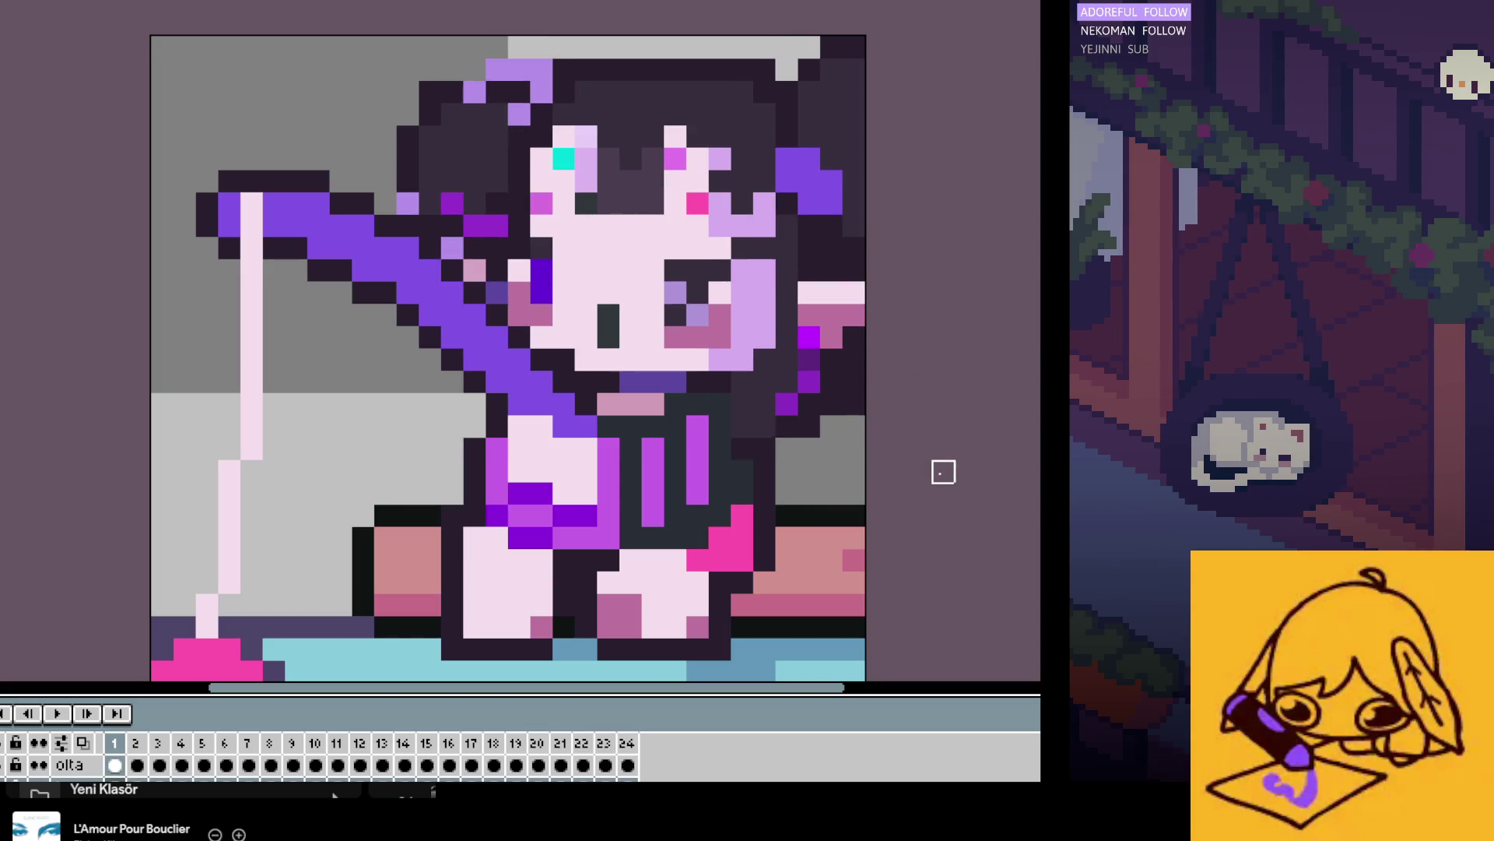
pyautogui.press('Return')
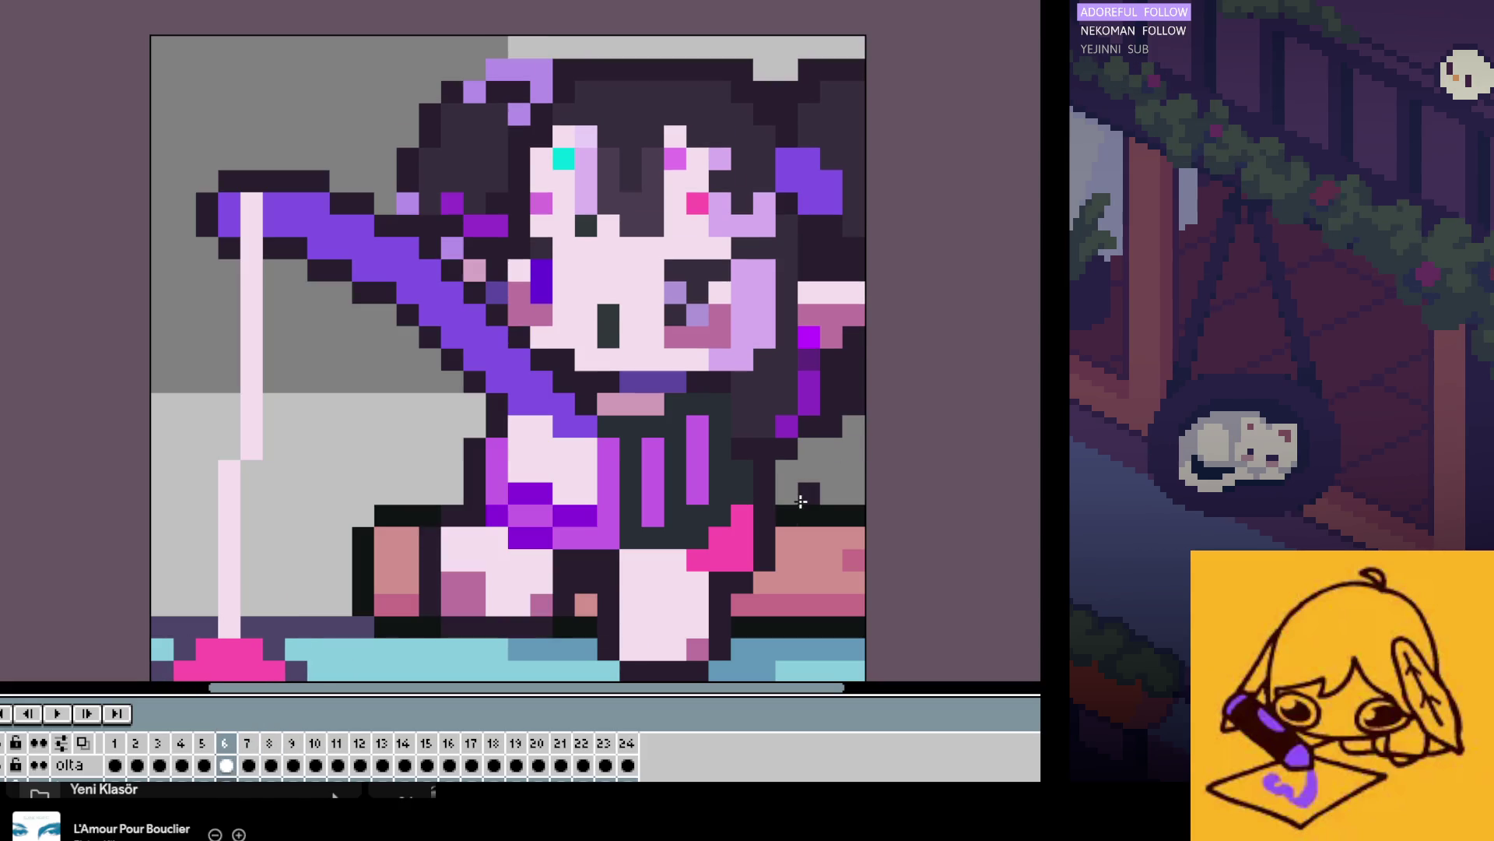
pyautogui.press(',')
pyautogui.press('.')
pyautogui.press(',')
pyautogui.press('.')
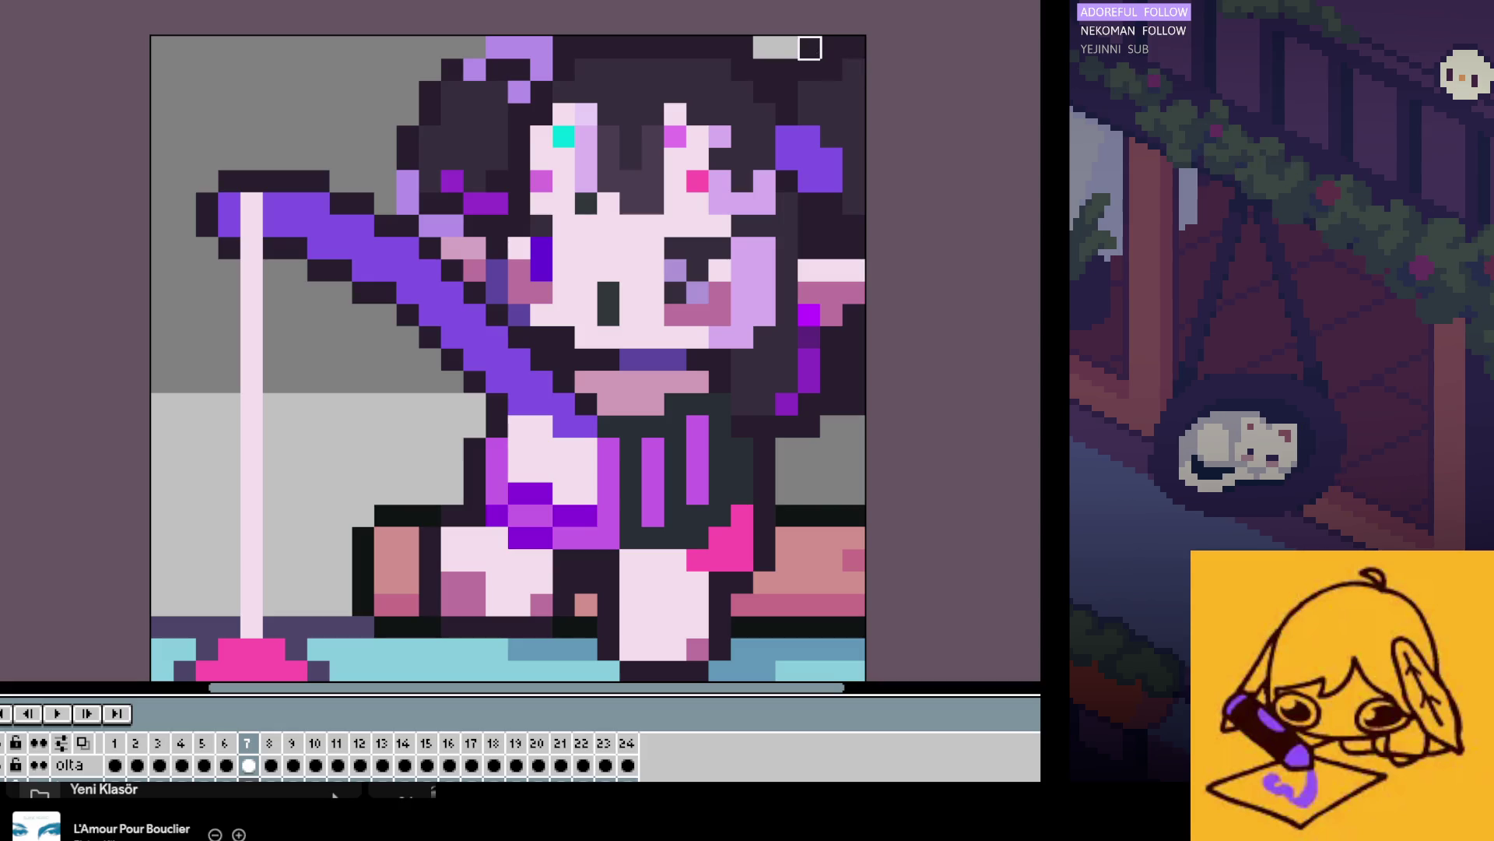
pyautogui.press(',')
pyautogui.press('.')
pyautogui.press(',')
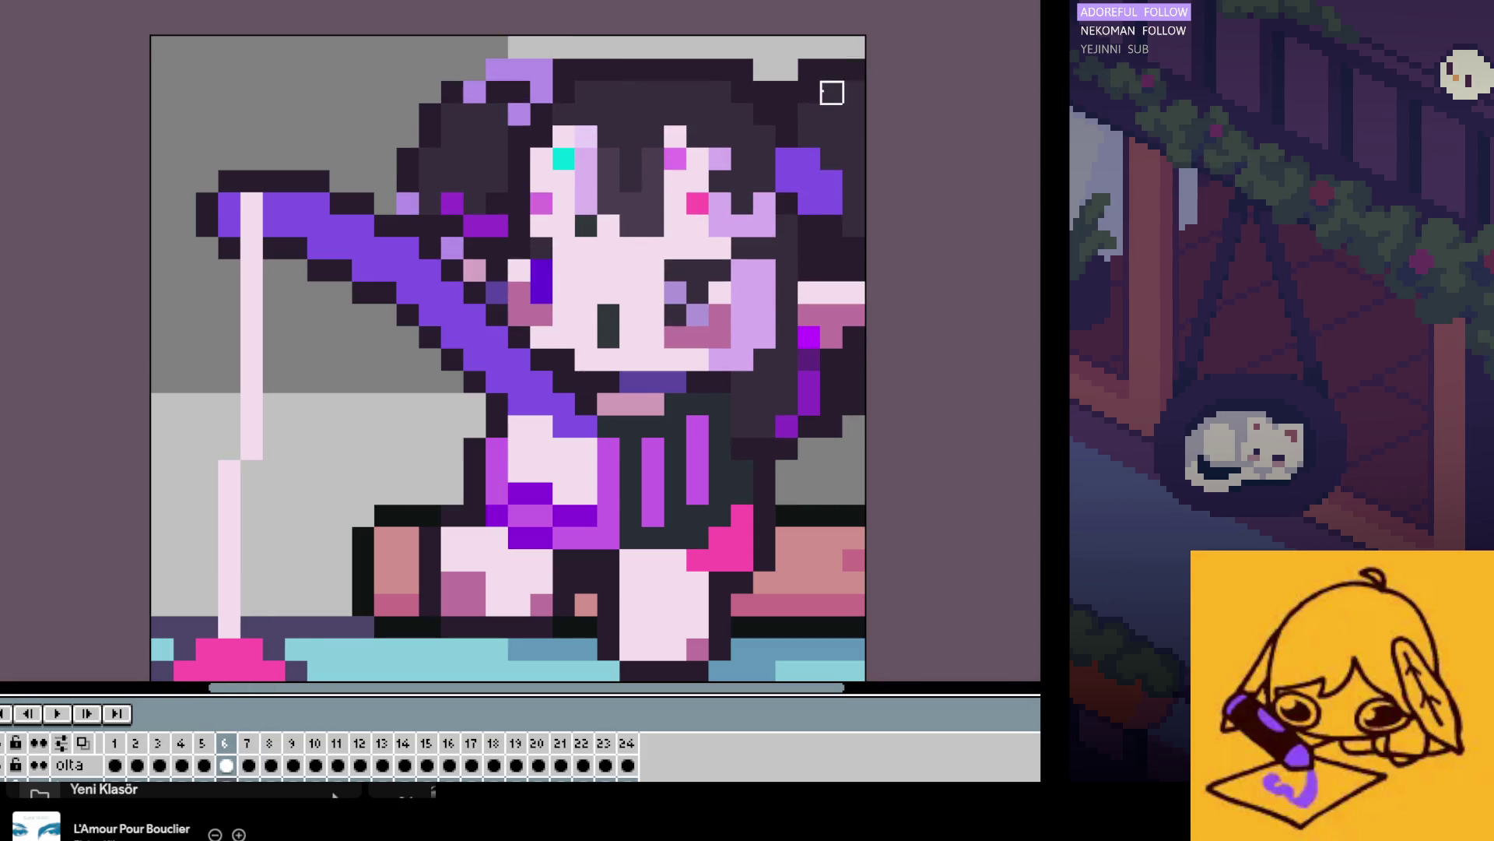
pyautogui.press('.')
pyautogui.press(',')
# Step: Compare frame 8 against frames 7 and 6, then start the animation playing
pyautogui.press('.')
pyautogui.press('.')
pyautogui.press(',')
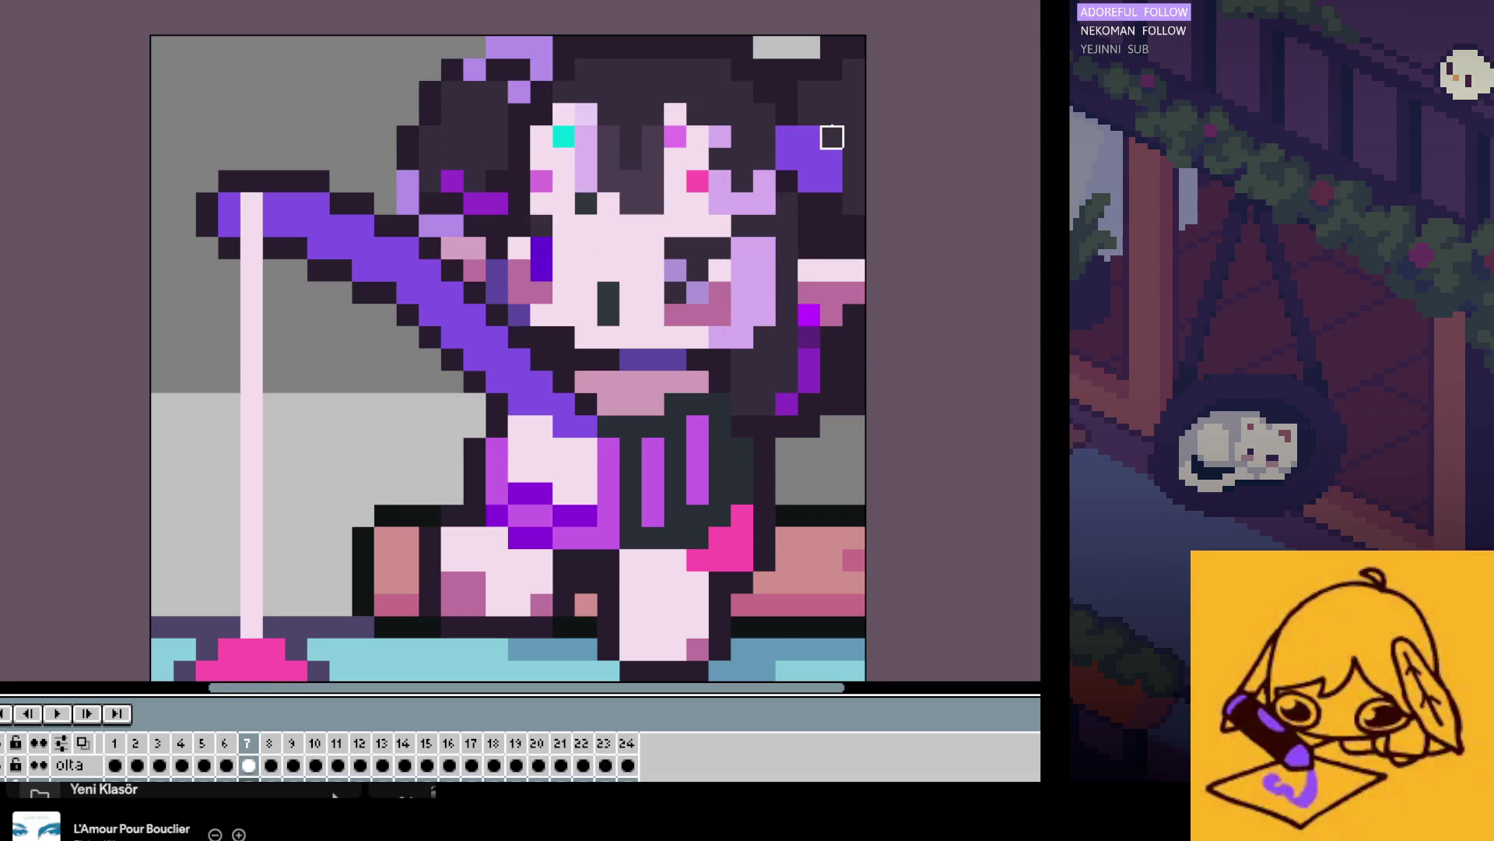
pyautogui.press('.')
pyautogui.press(',')
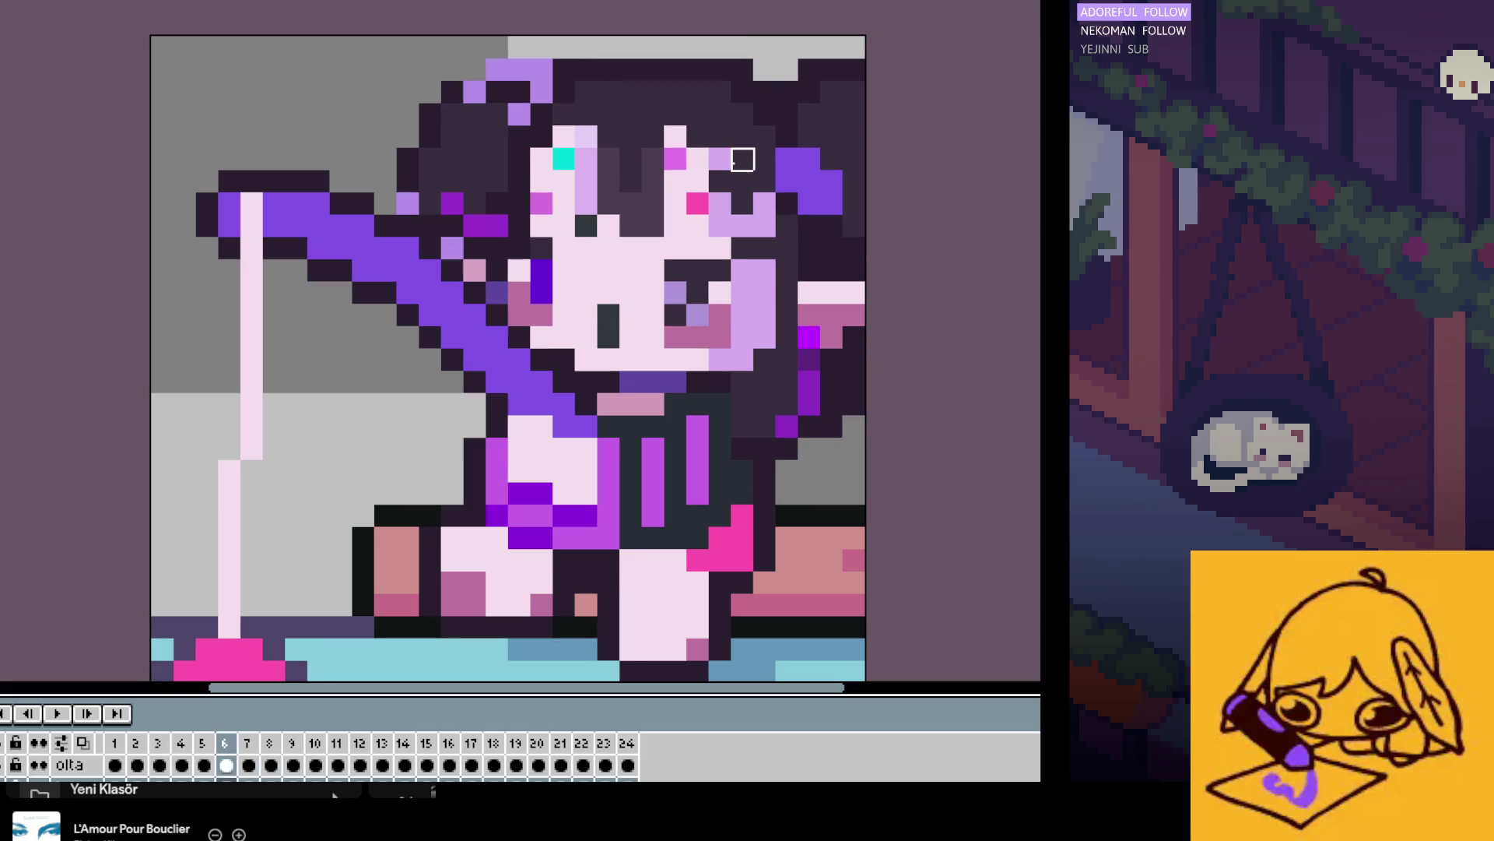
pyautogui.press(',')
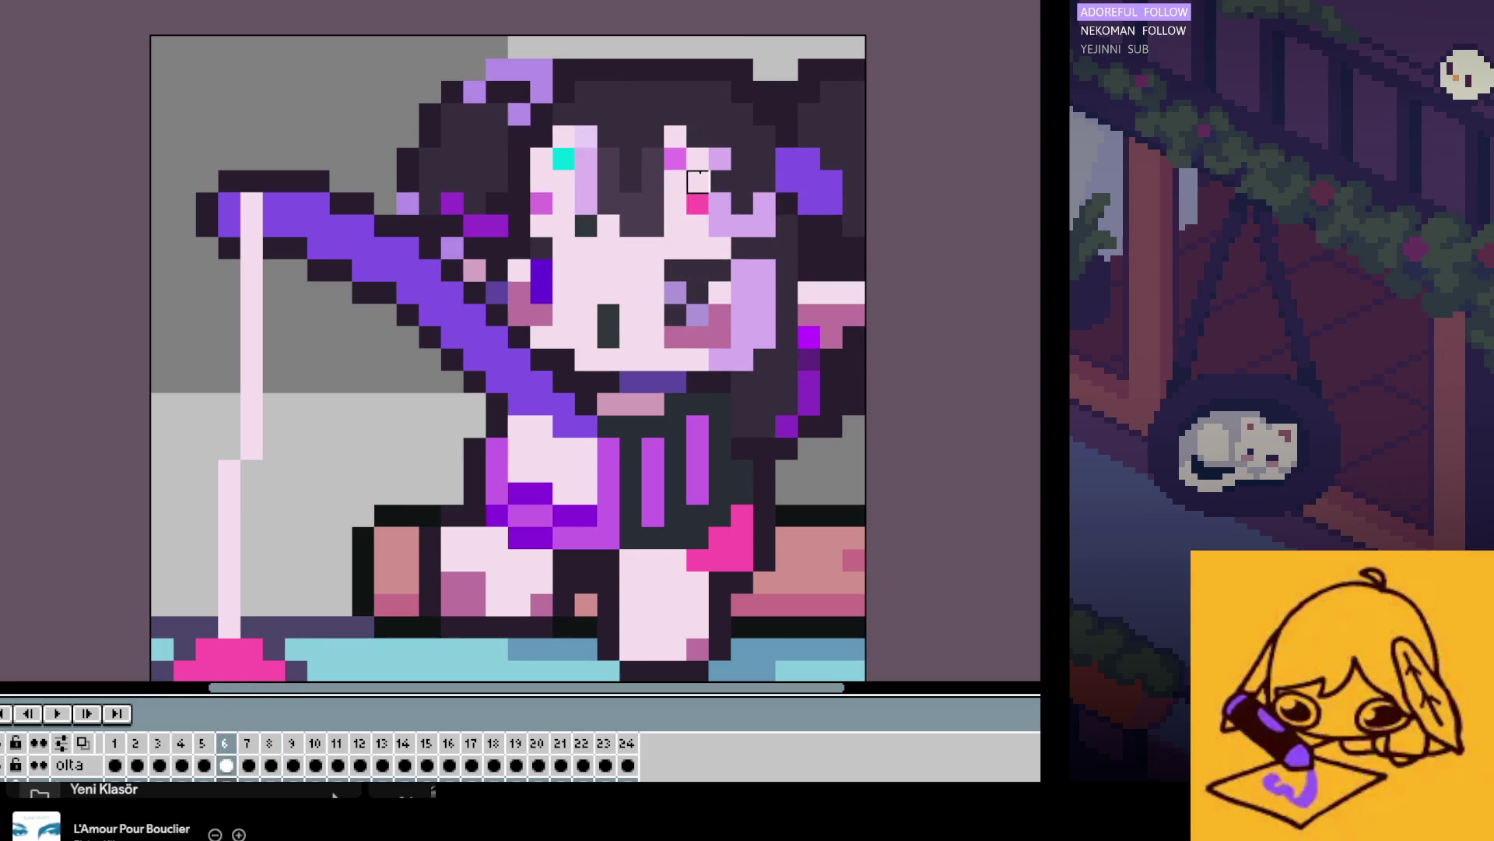
pyautogui.press(',')
pyautogui.press('.')
pyautogui.press('Return')
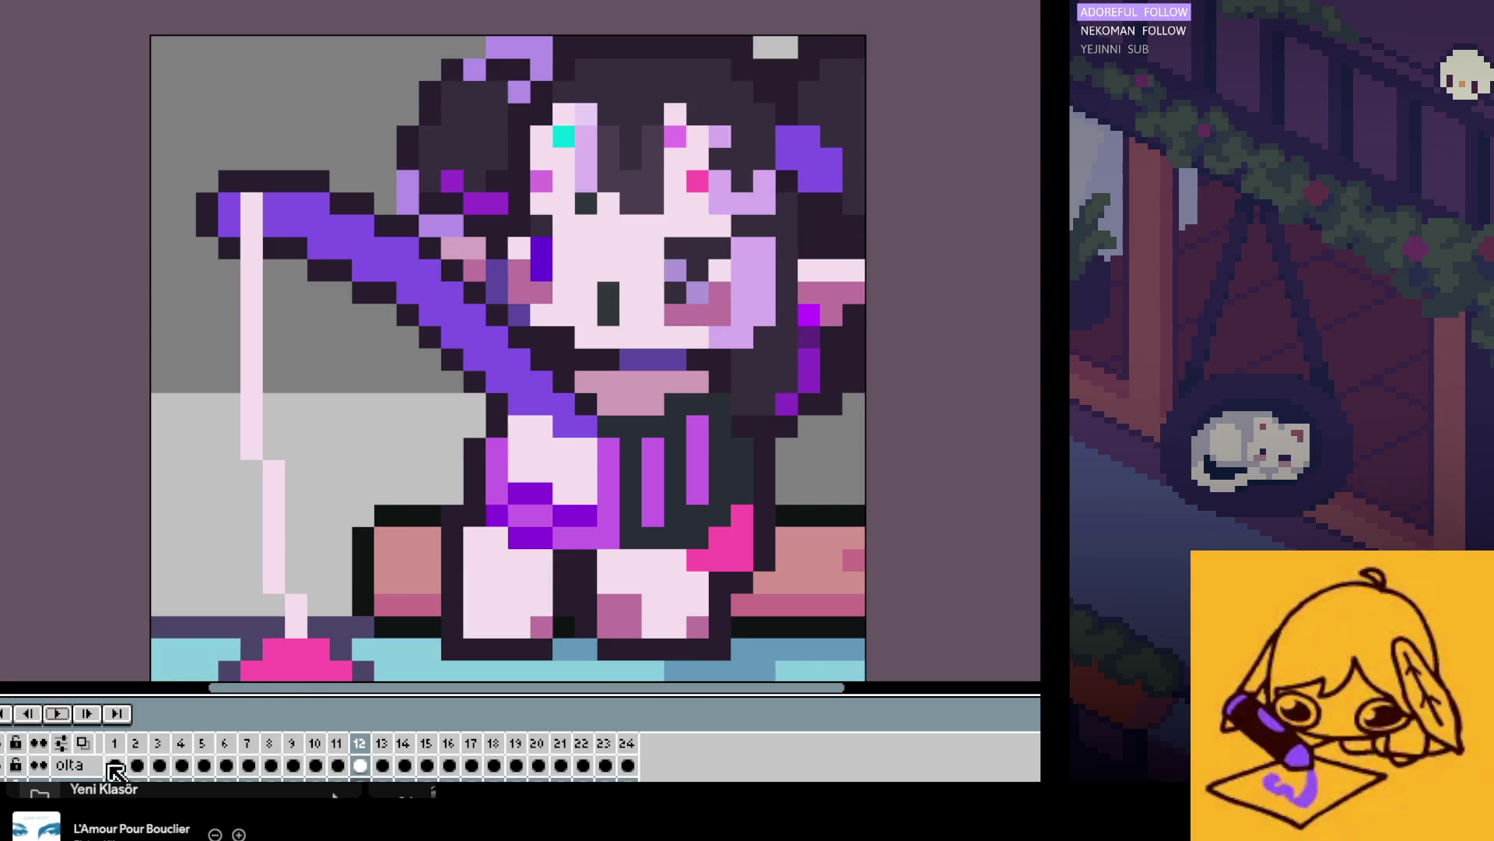
# Step: On frame 7, add a lilac pixel below the girl's cheek and check it against neighbouring frames
pyautogui.press('Return')
pyautogui.press('Right')
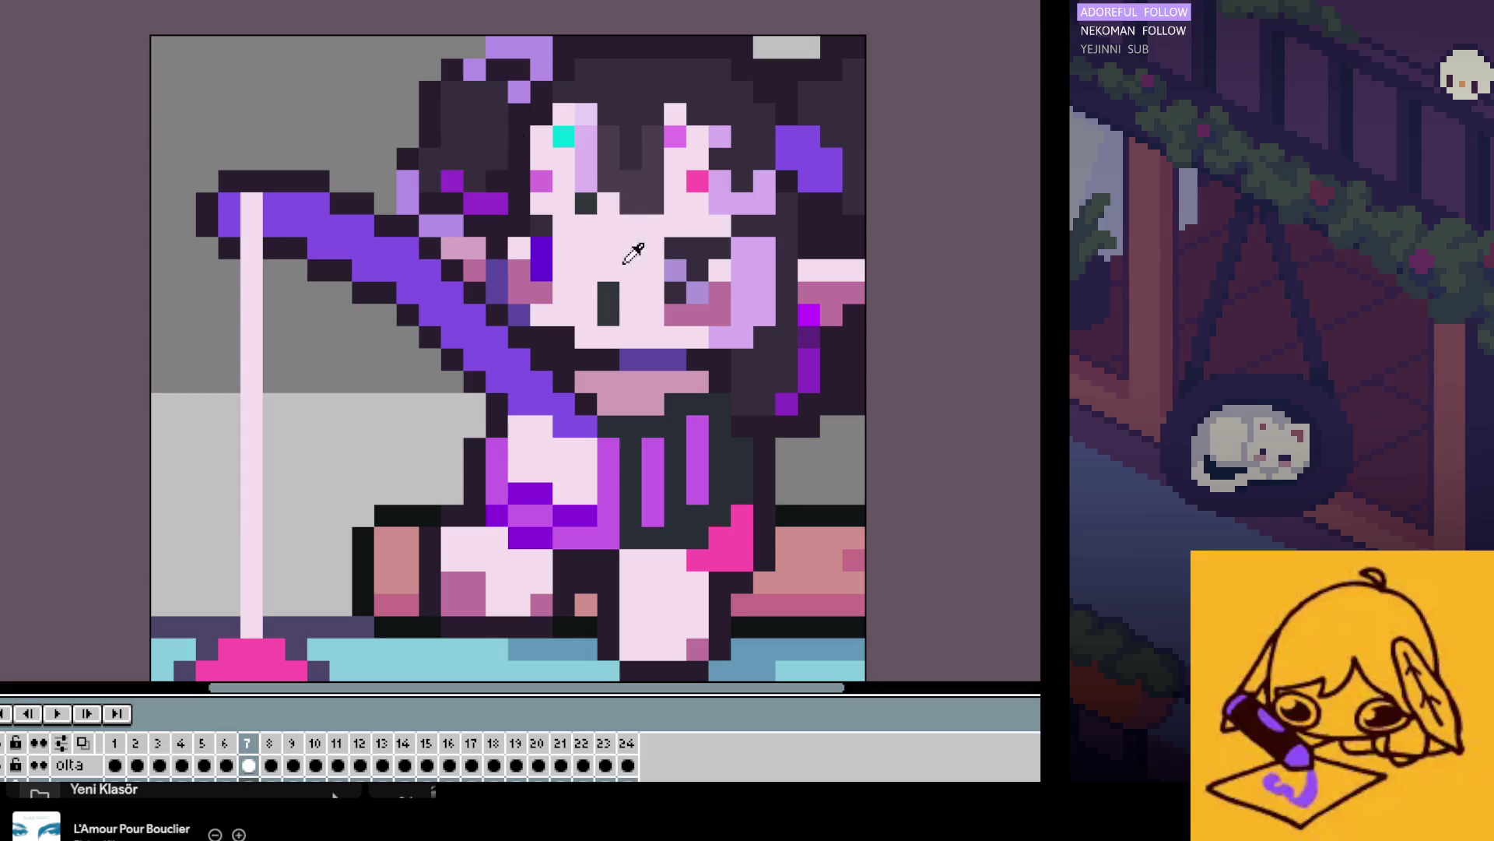
pyautogui.click(720, 359)
pyautogui.press('Right')
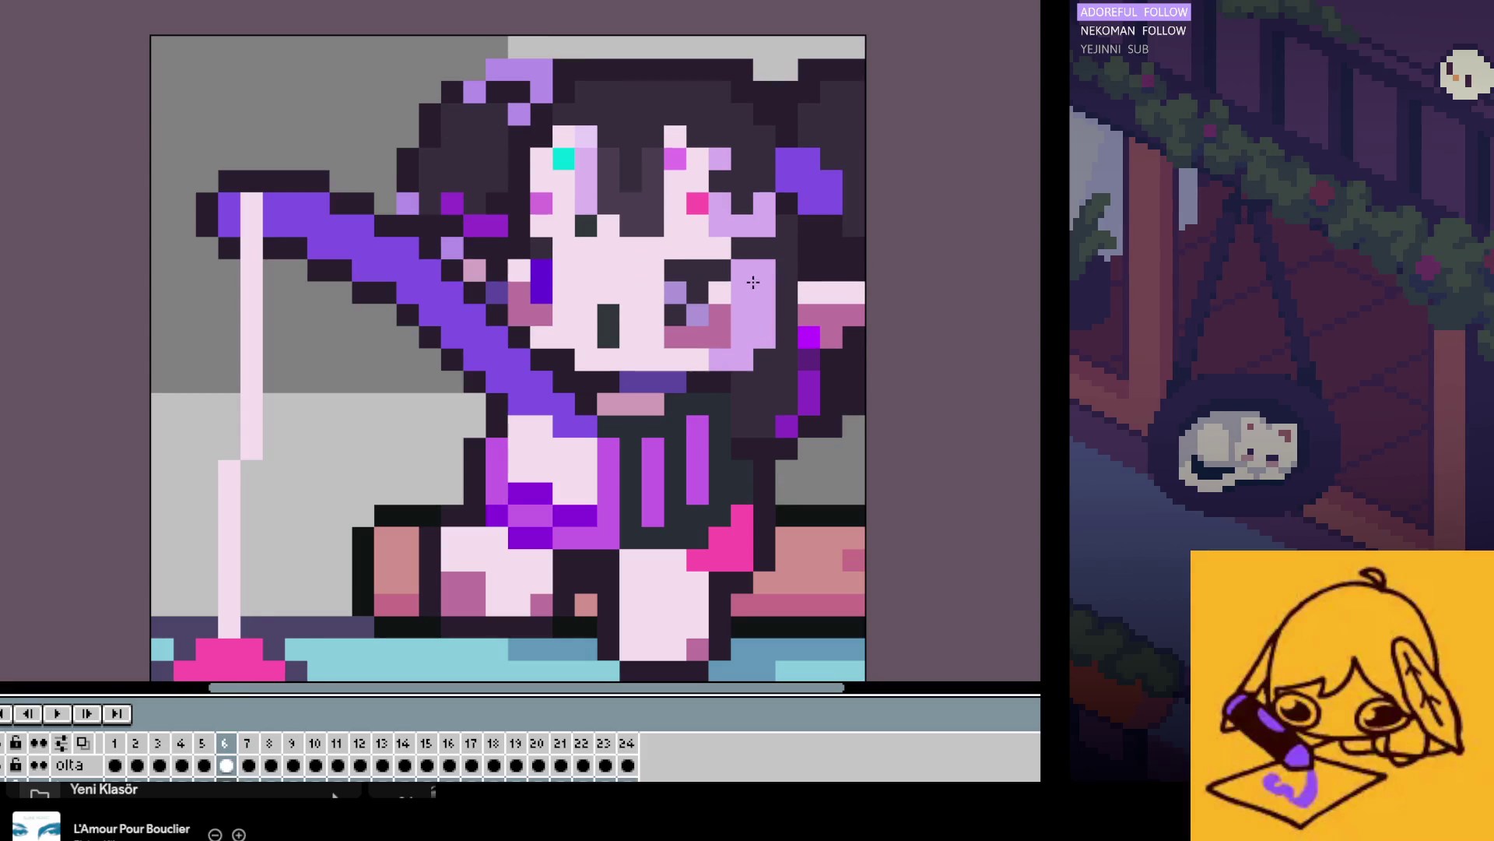
pyautogui.press('Left')
pyautogui.press('Right')
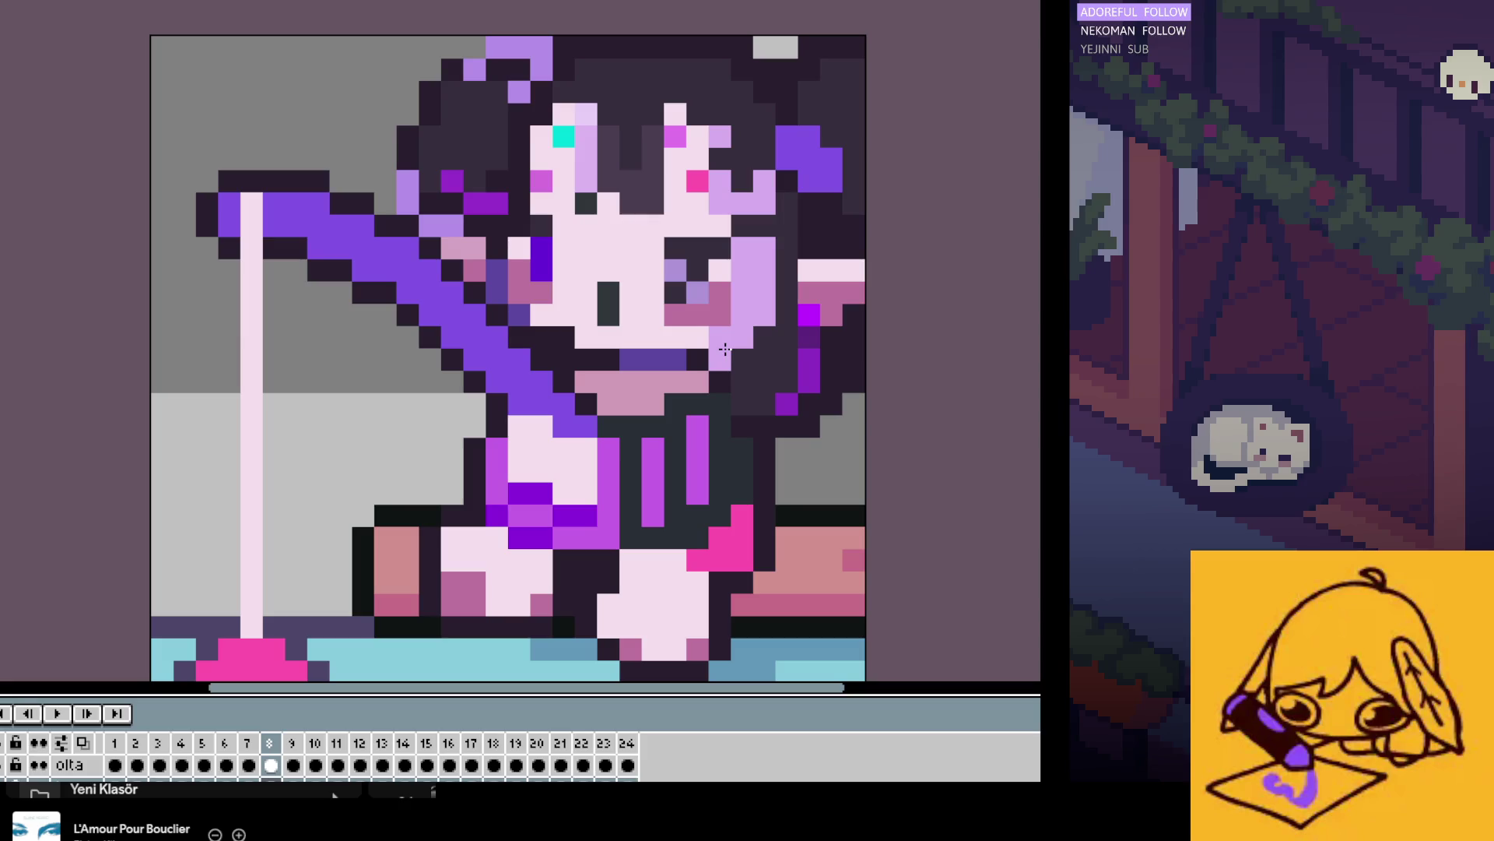
pyautogui.press('Left')
pyautogui.press('Left')
pyautogui.press('Right')
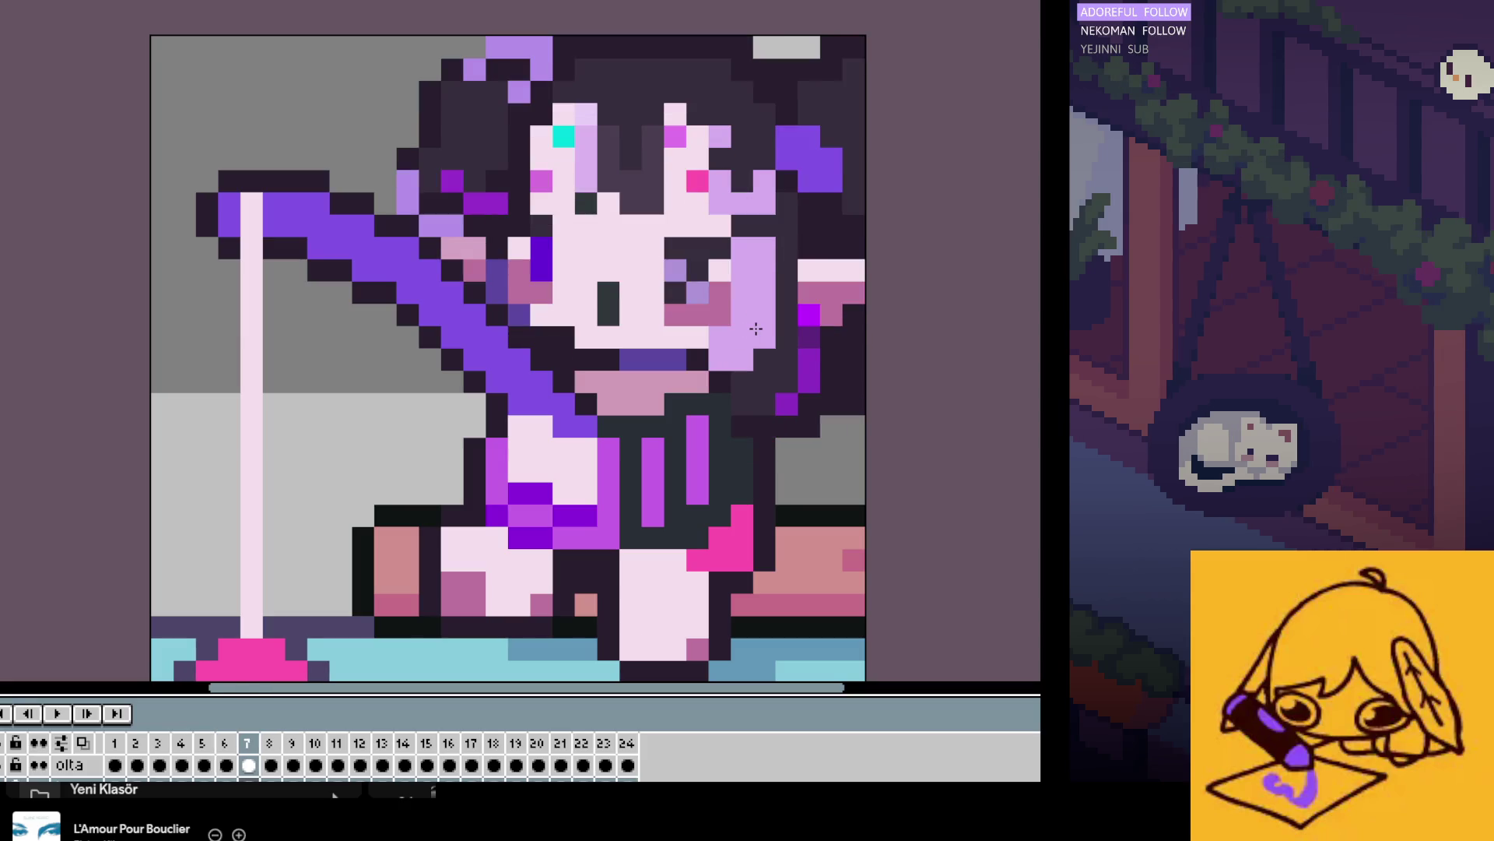
pyautogui.press('Right')
pyautogui.press('Left')
# Step: Paint a light pink pixel on frame 7 and compare it with frames 6 and 8
pyautogui.click(798, 327)
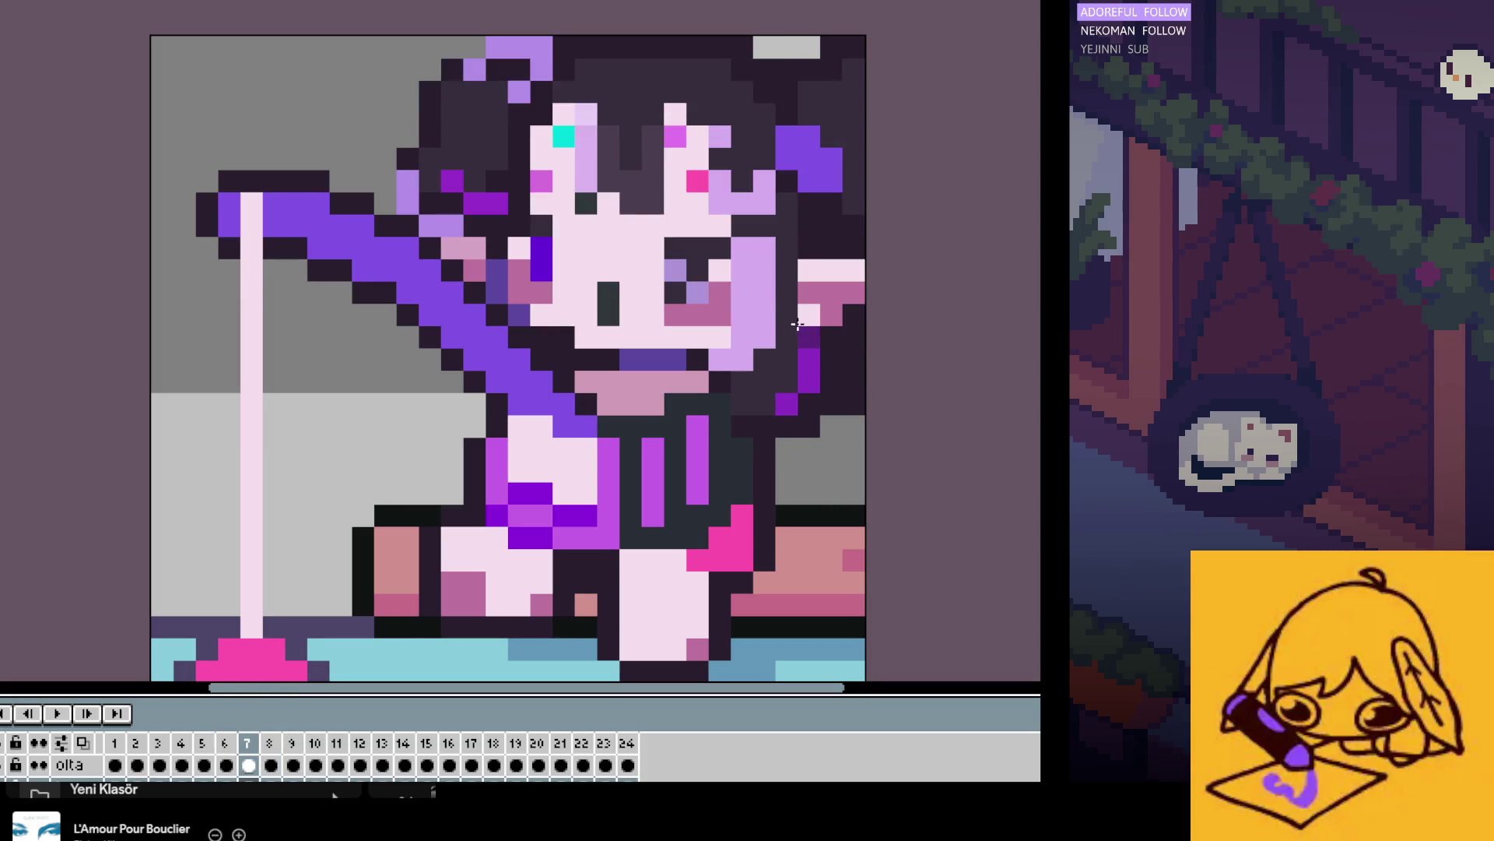
pyautogui.press('Left')
pyautogui.press('Right')
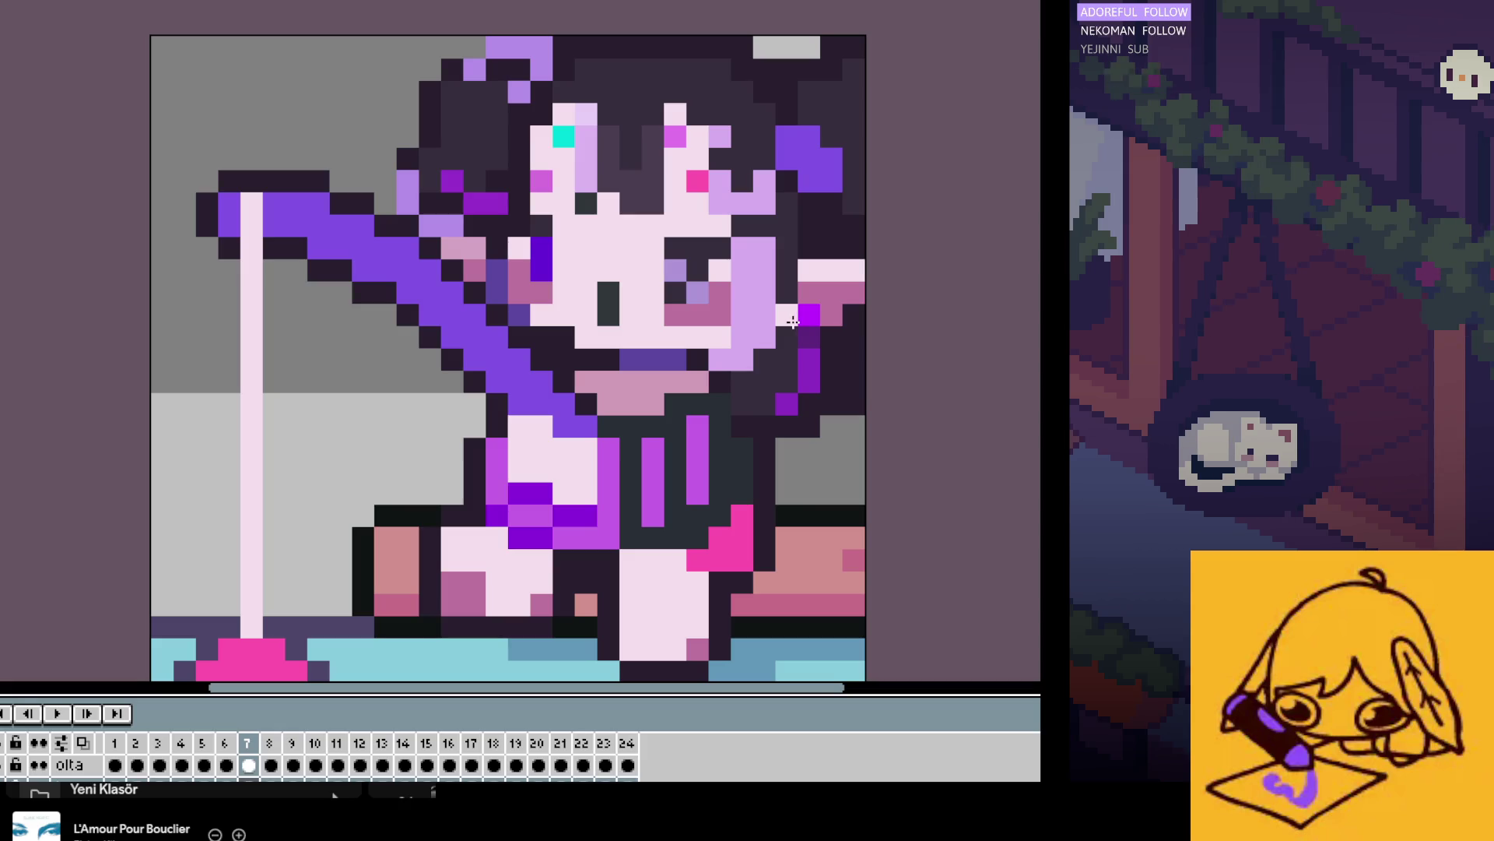
pyautogui.press('Left')
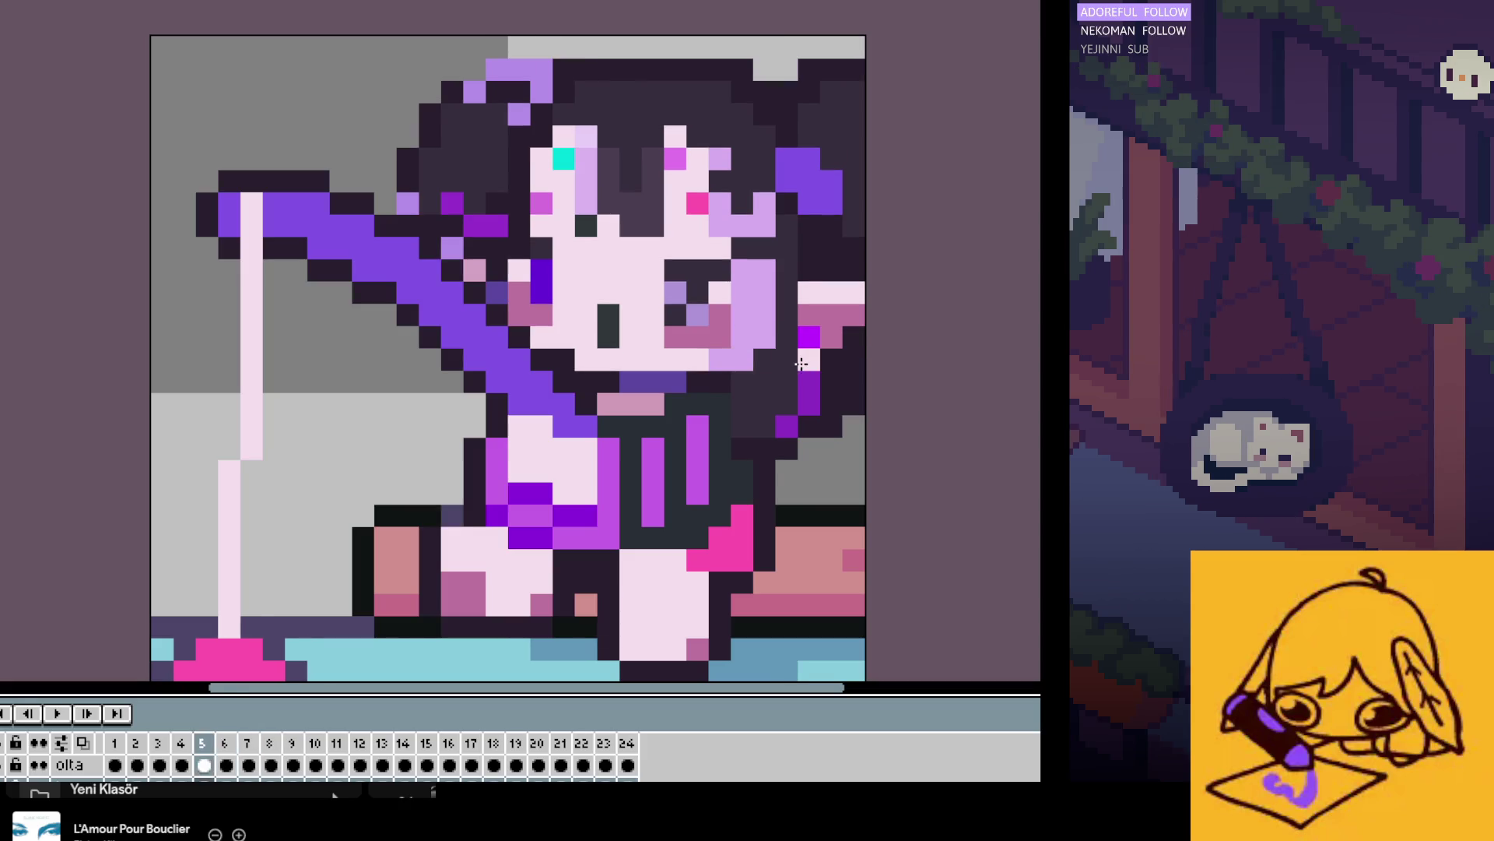
pyautogui.press('Right')
pyautogui.press('Right')
# Step: Replay the animation, pausing to scrub to frames 8 and 9, then zoom out
pyautogui.press('Return')
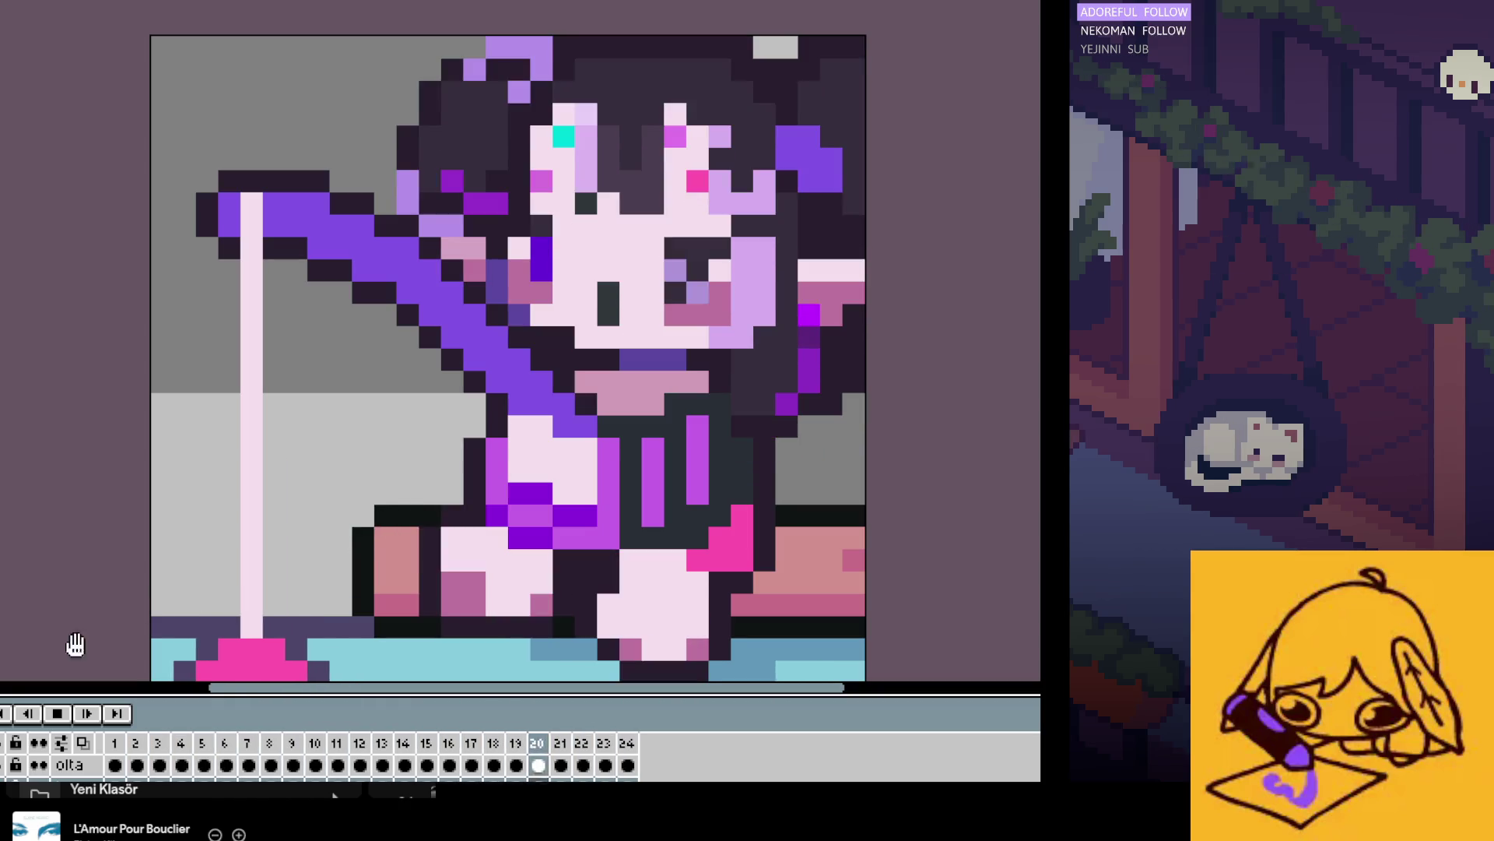
pyautogui.click(56, 713)
pyautogui.moveTo(139, 765); pyautogui.dragTo(270, 766)
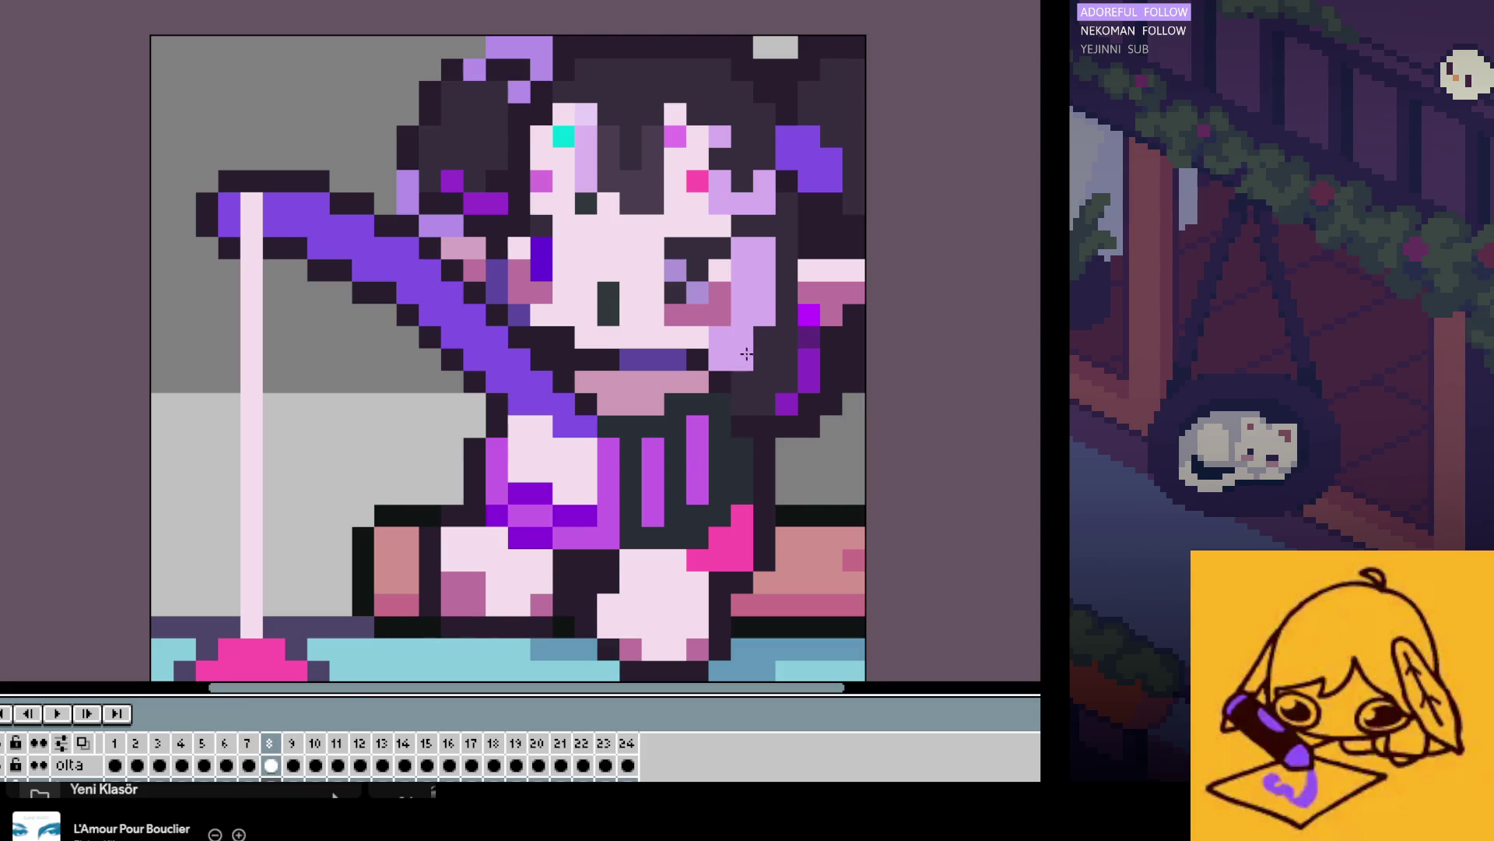
pyautogui.press('Right')
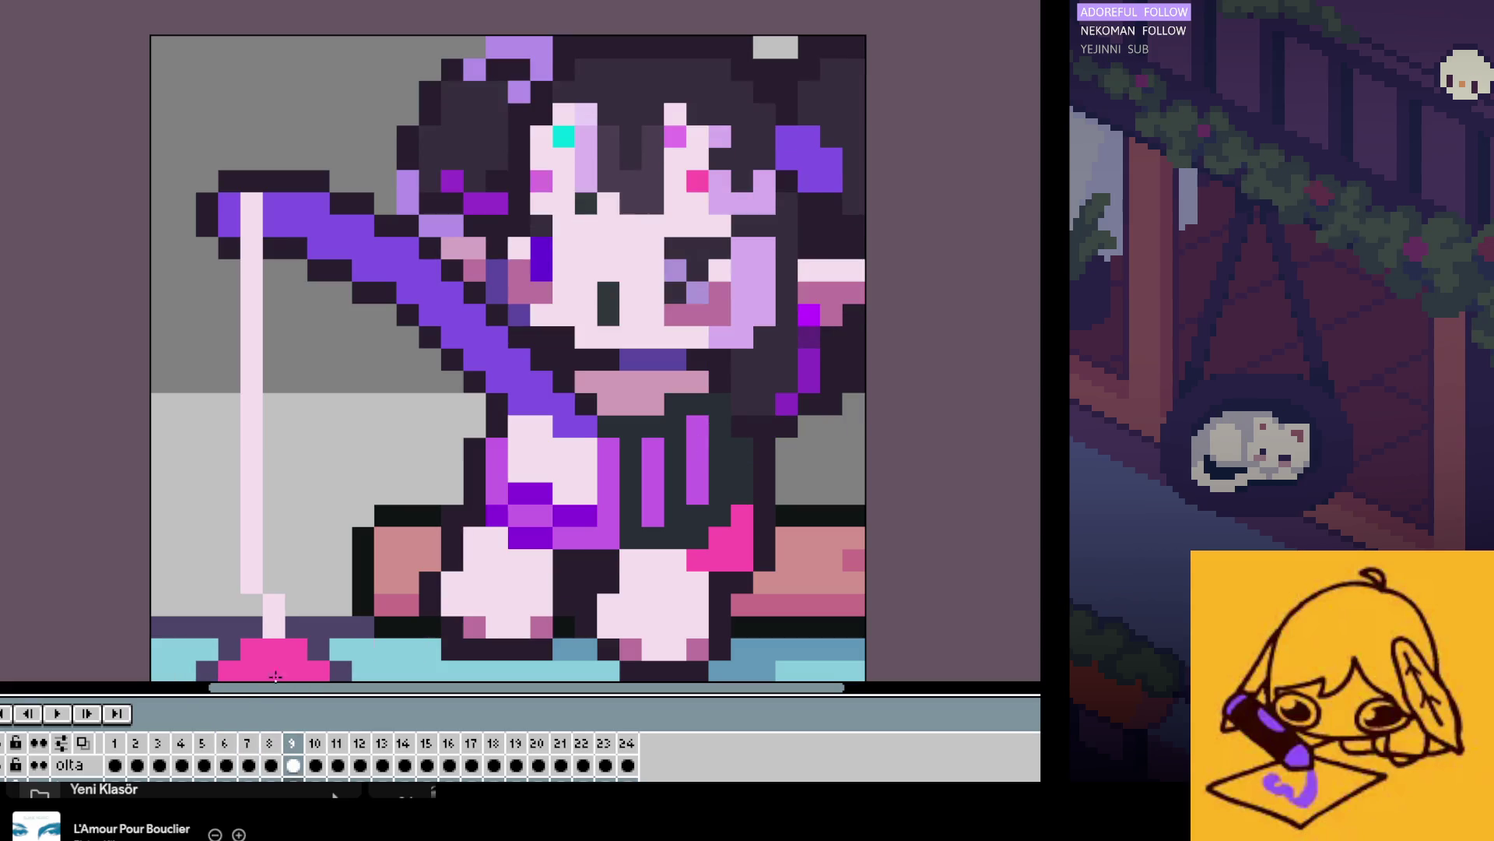
pyautogui.click(57, 713)
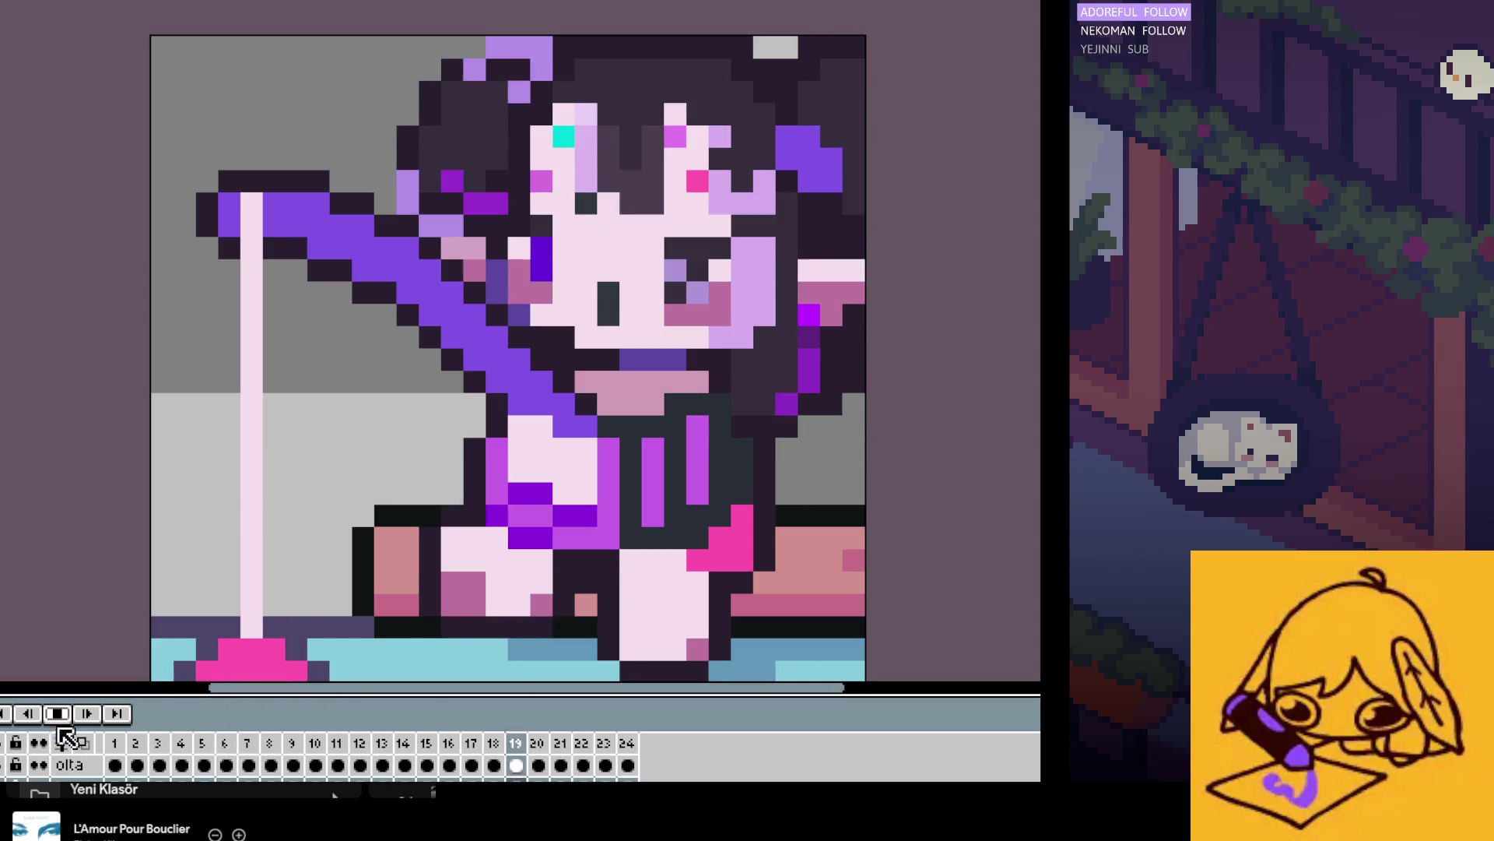
pyautogui.scroll(-3, 389, 433)
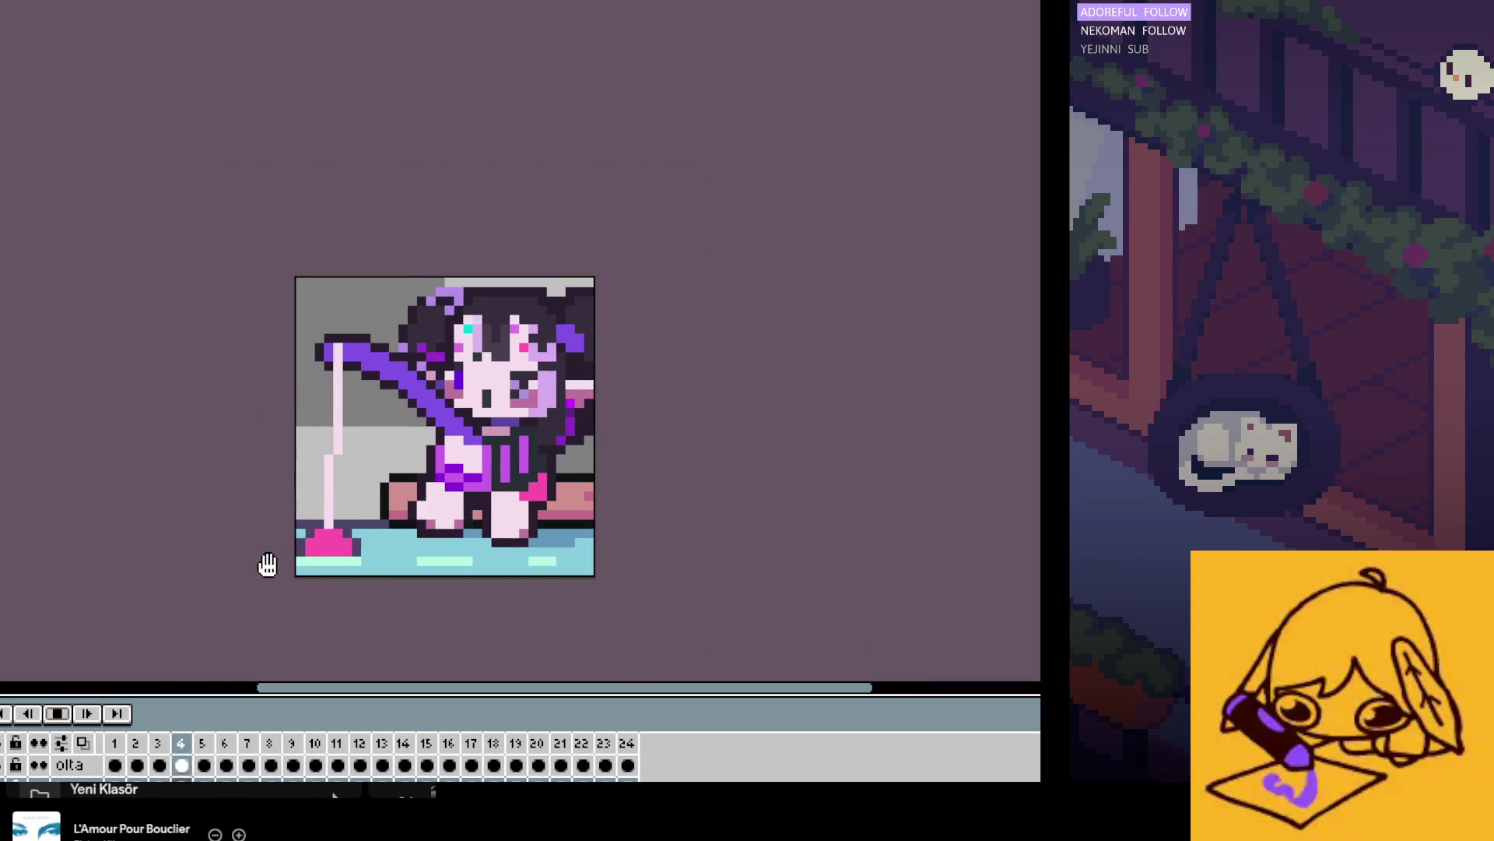
# Step: Select the first frames, lasso the girl's head and rod arm, then undo and deselect
pyautogui.click(57, 713)
pyautogui.moveTo(114, 765)
pyautogui.mouseDown()
pyautogui.moveTo(270, 765)
pyautogui.moveTo(226, 766)
pyautogui.mouseUp()
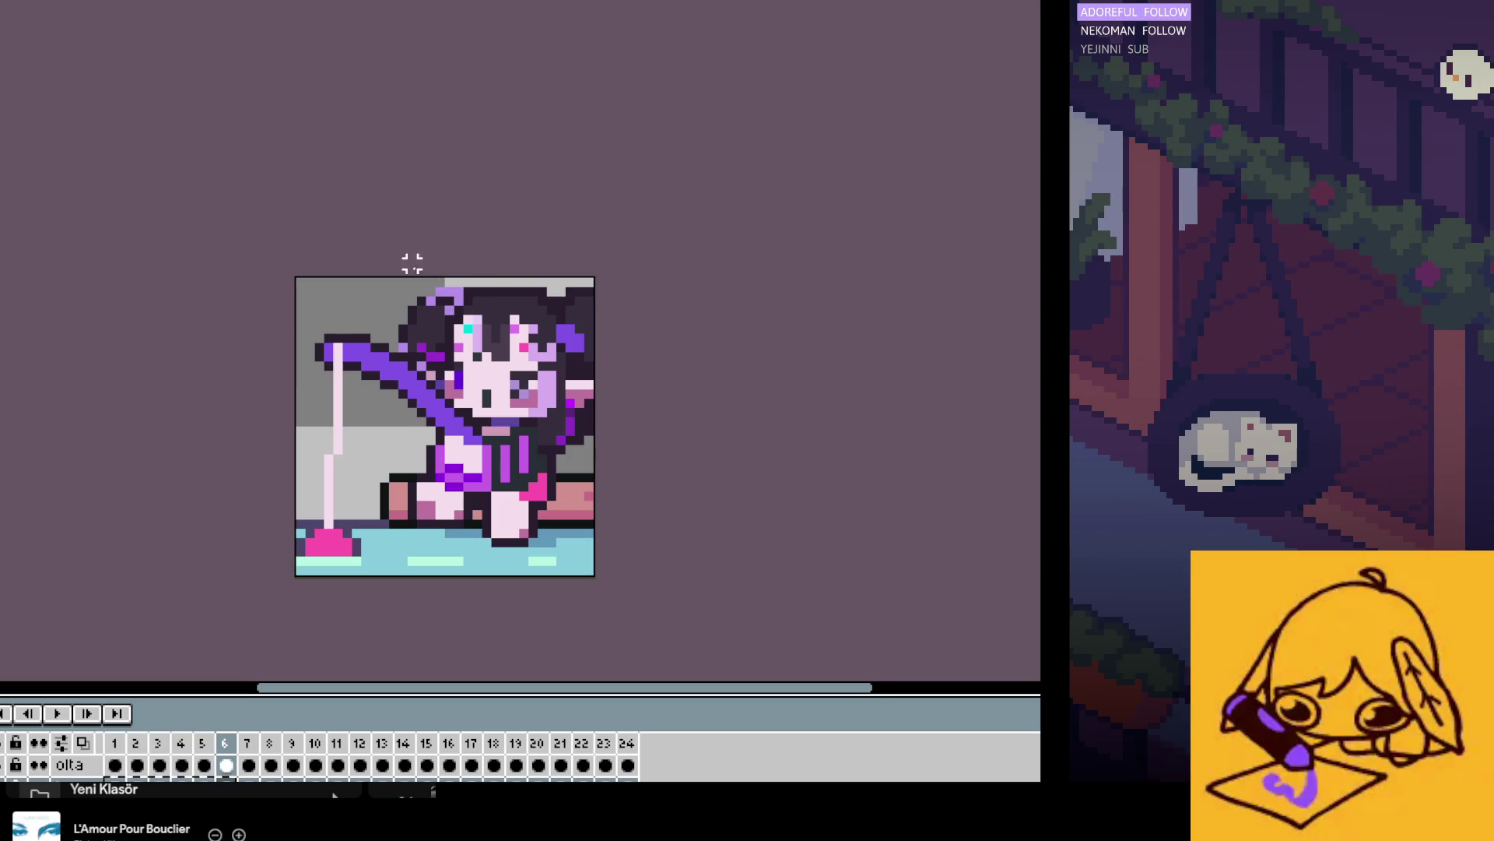
pyautogui.moveTo(413, 421); pyautogui.dragTo(543, 458)
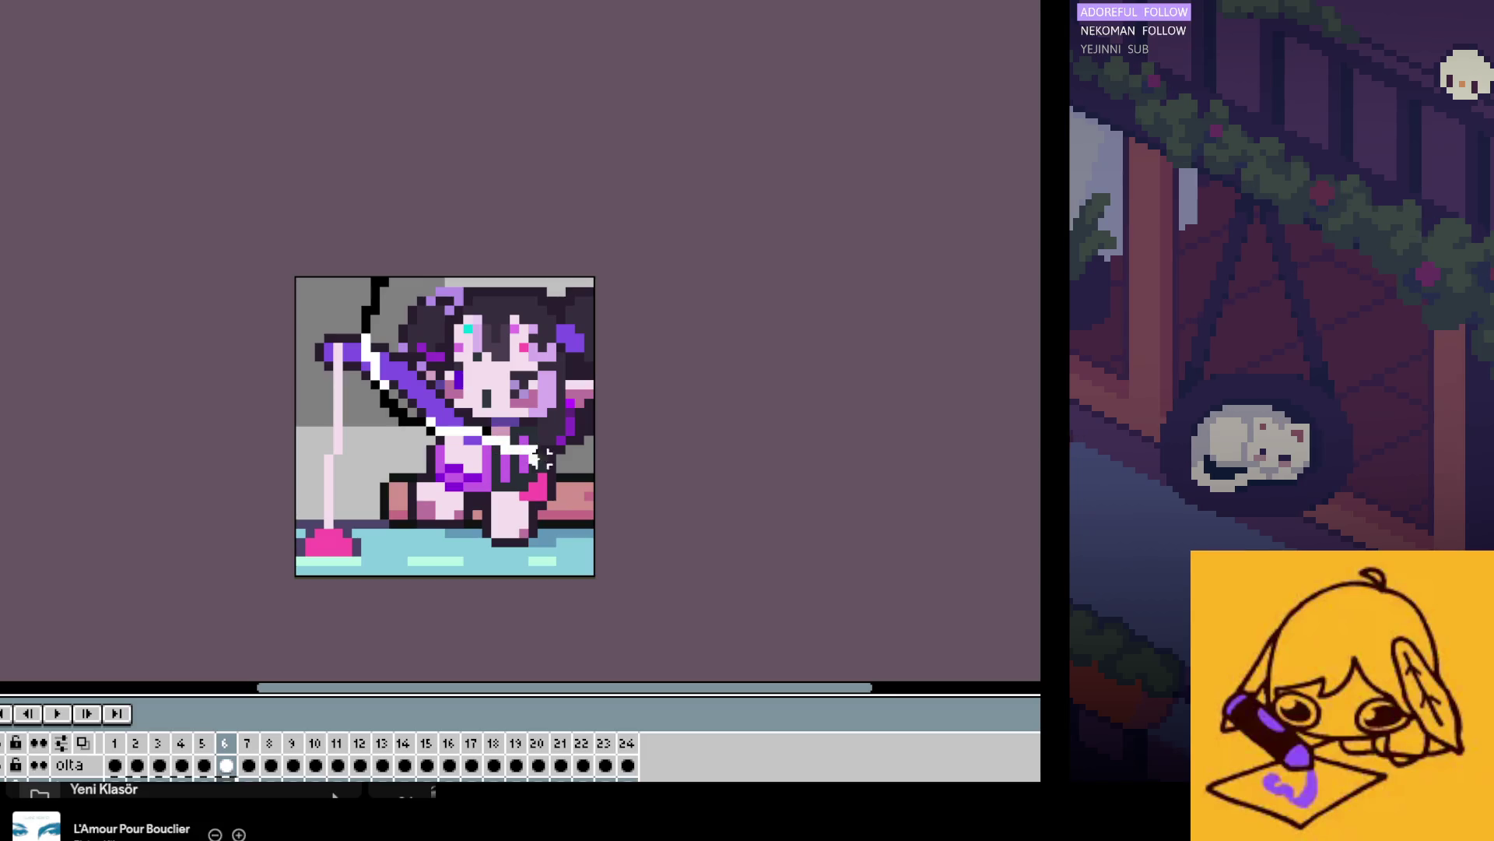
pyautogui.hotkey('ctrl', 'z')
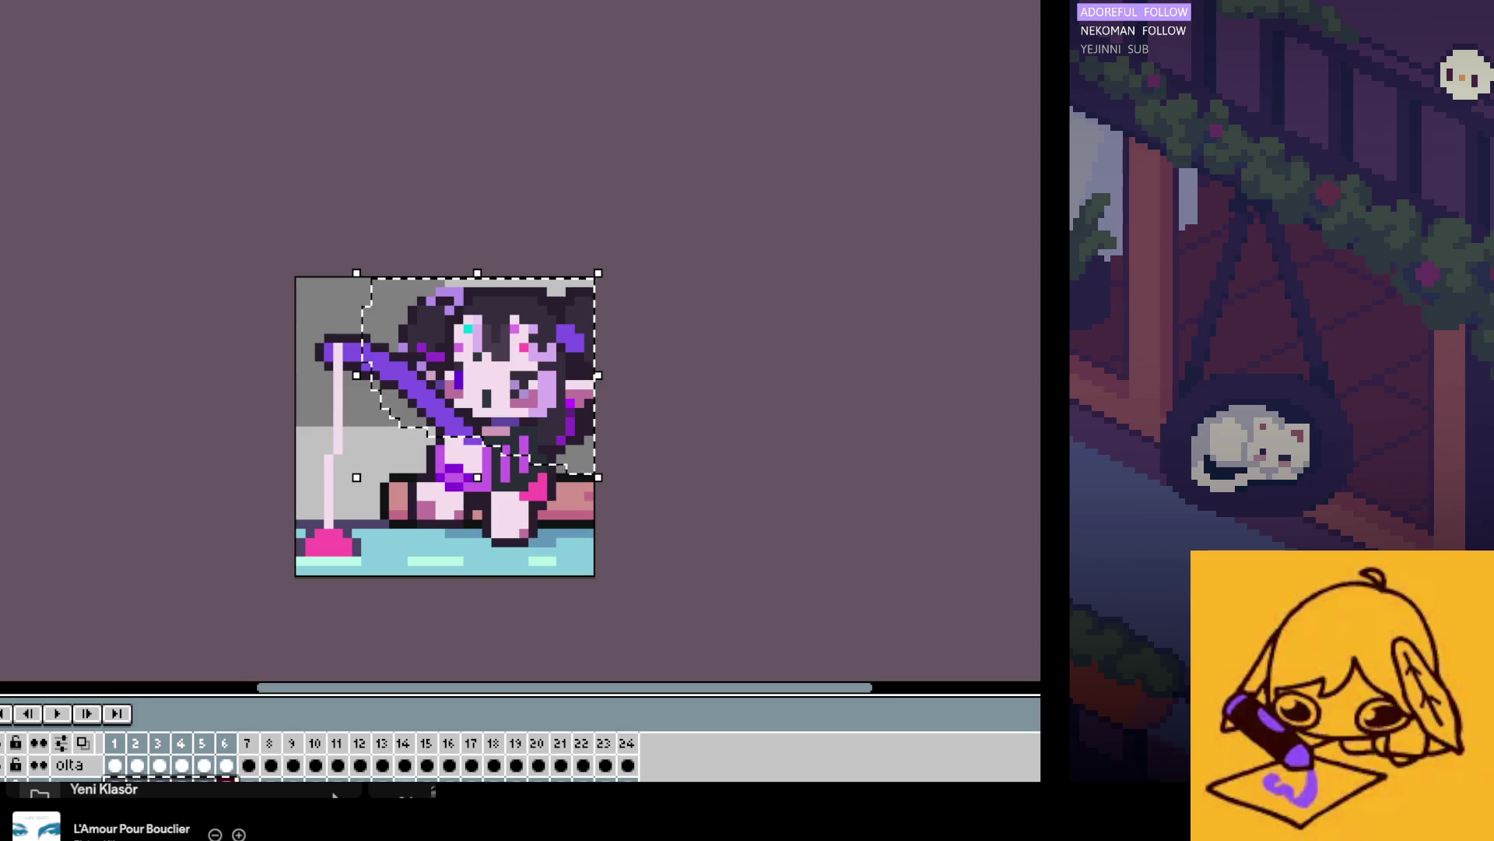
pyautogui.click(381, 765)
pyautogui.hotkey('ctrl', 'd')
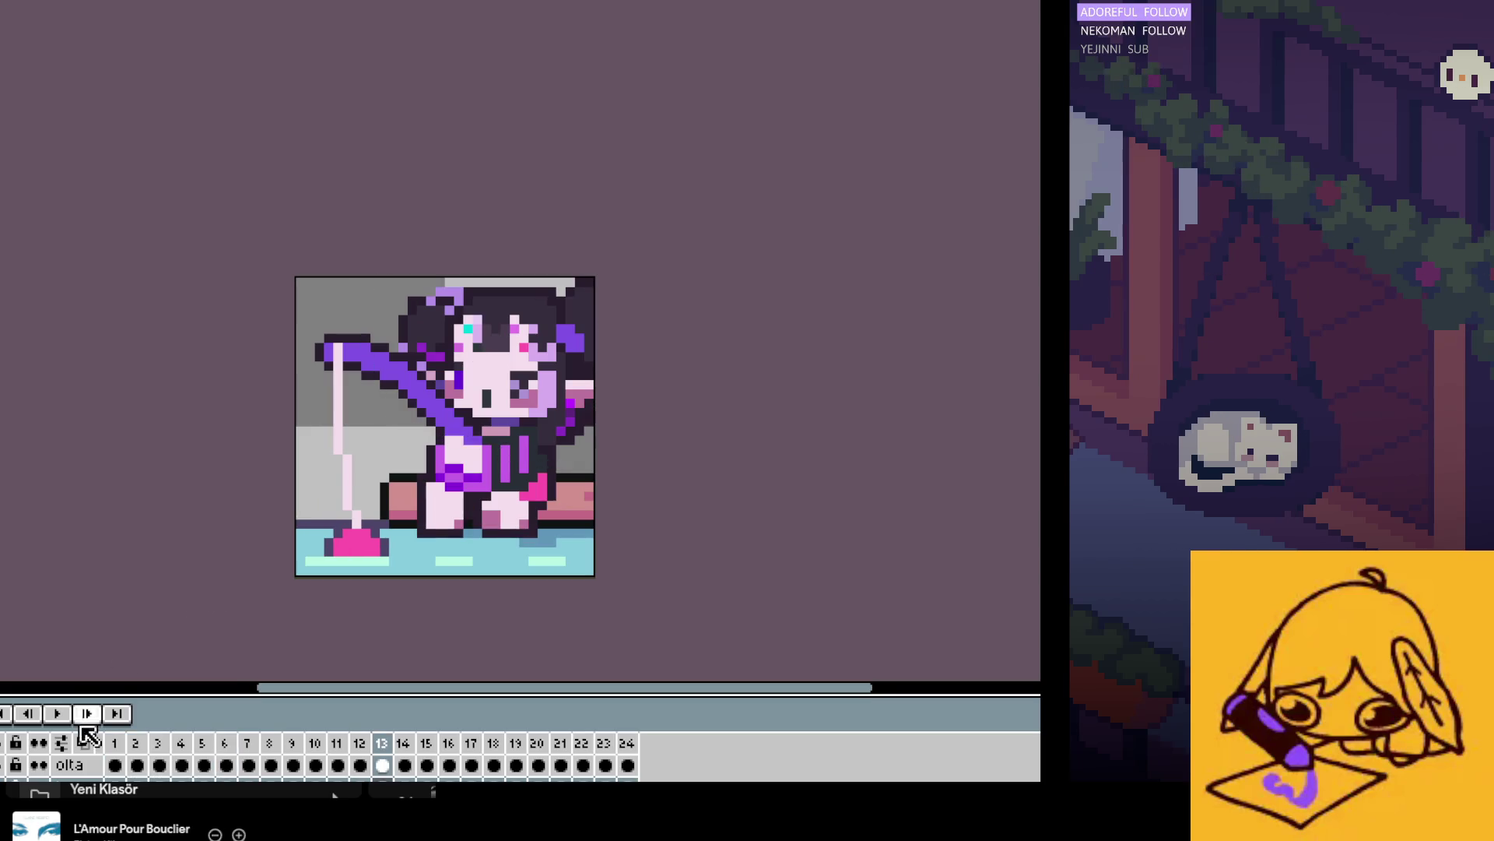
# Step: Lasso the head and rod arm again on frame 14, select frames from 5, and replay
pyautogui.click(60, 714)
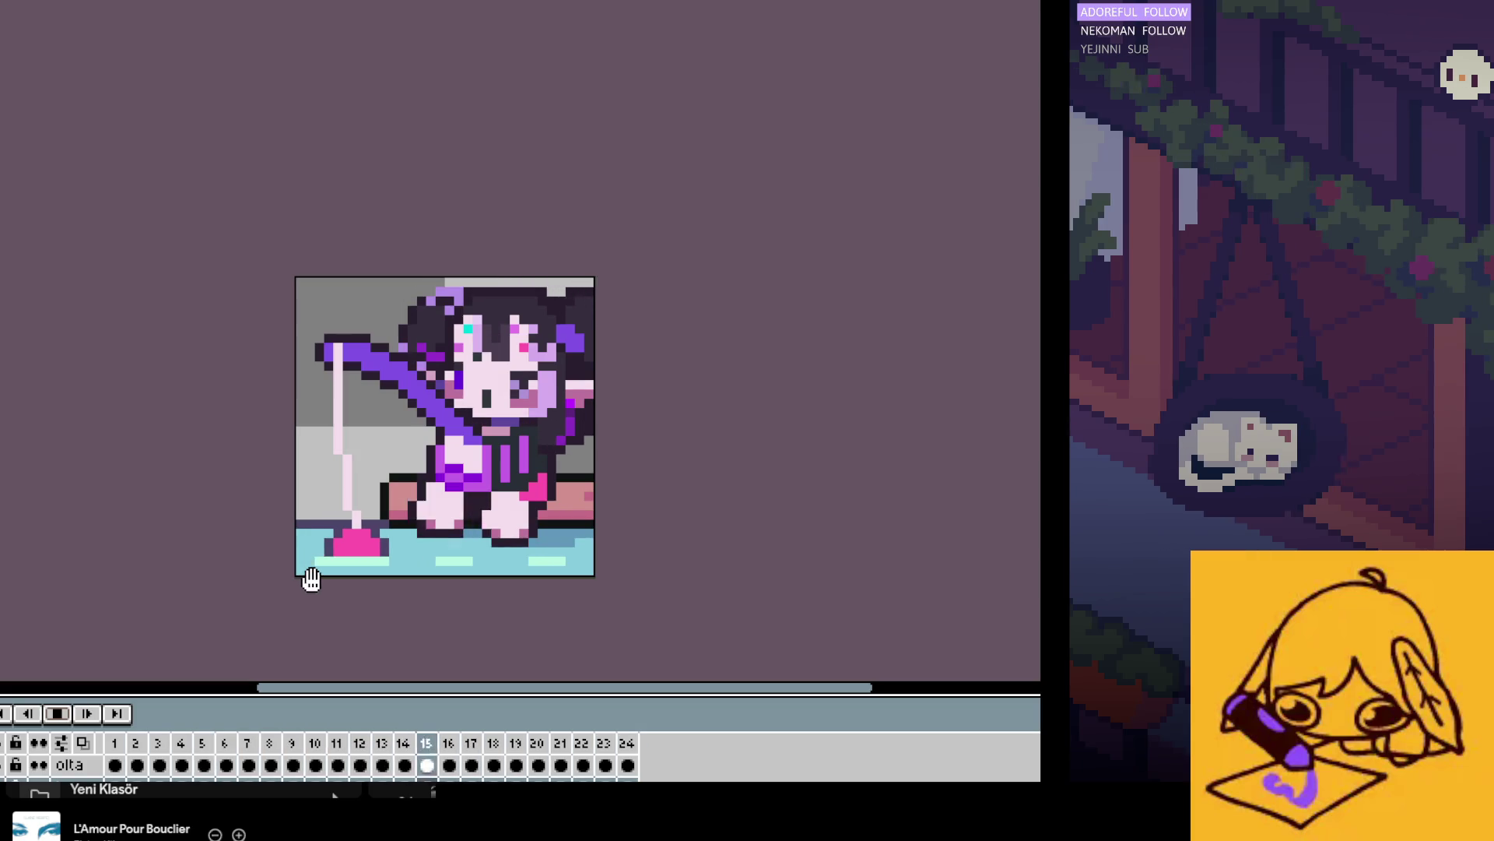
pyautogui.click(58, 714)
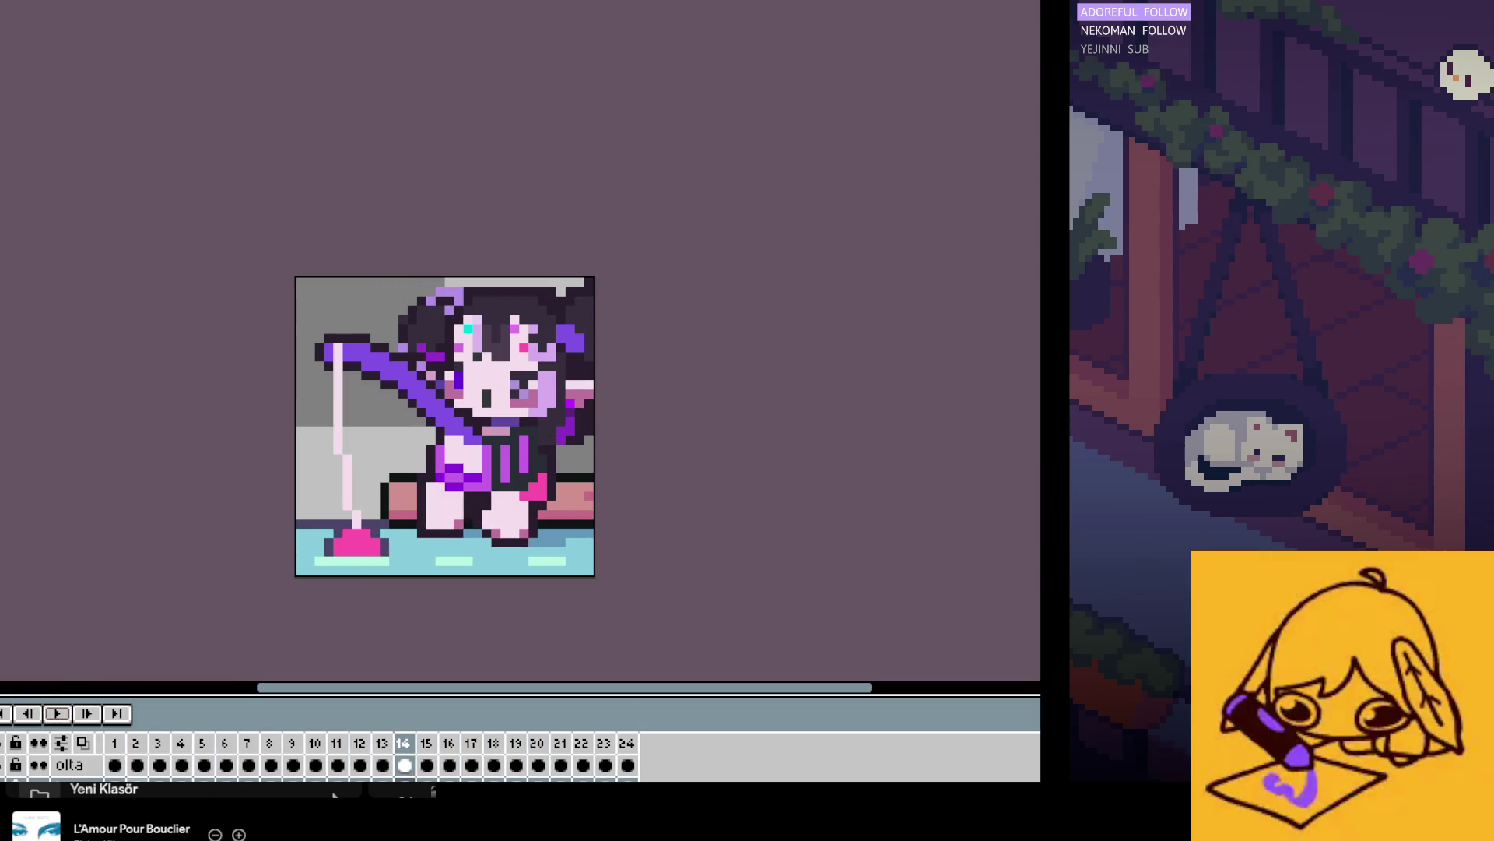
pyautogui.moveTo(390, 400); pyautogui.dragTo(510, 458)
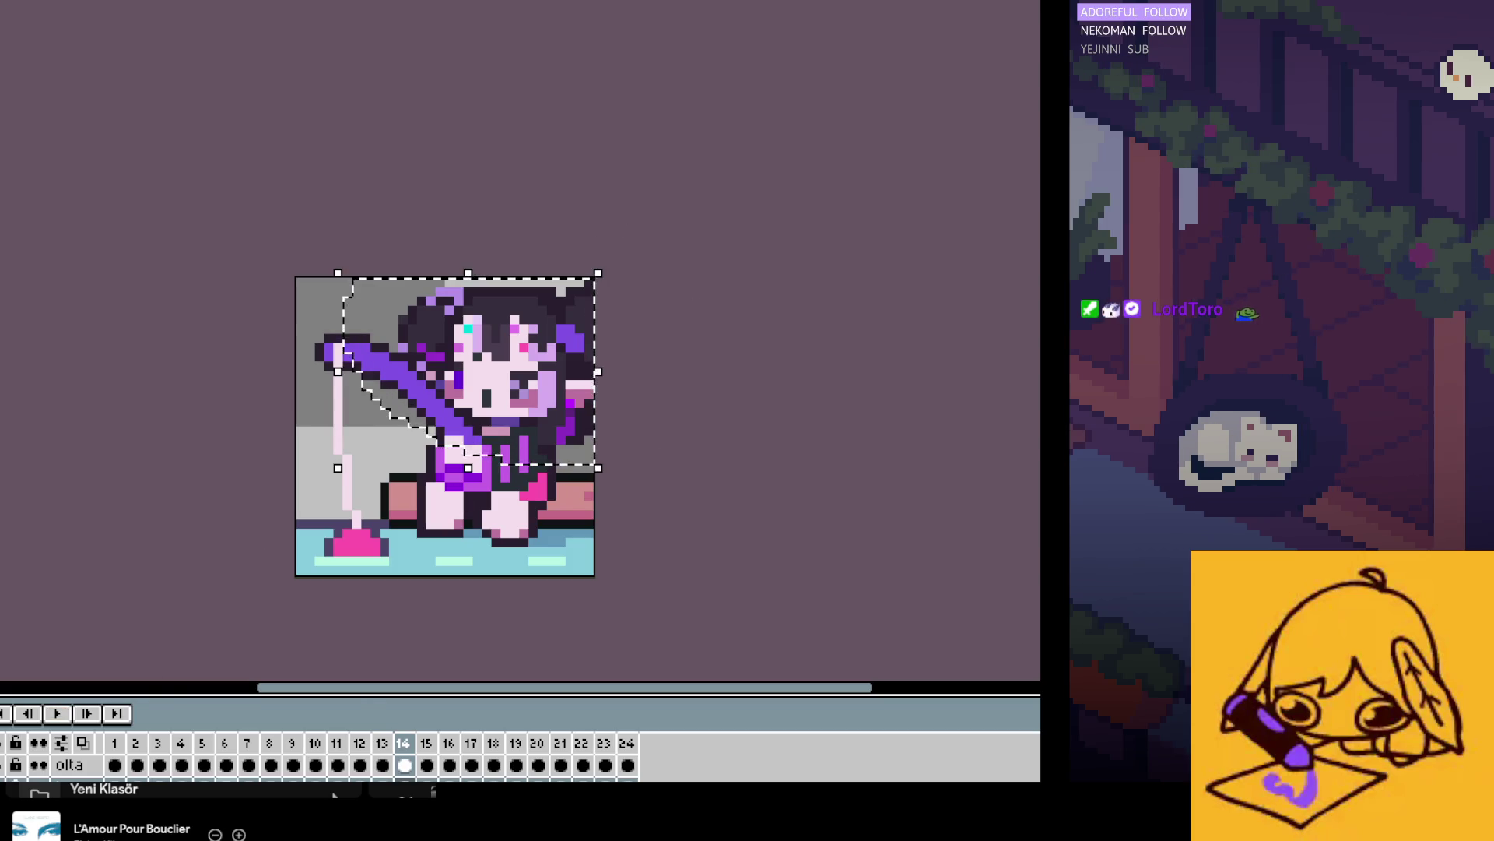
pyautogui.moveTo(204, 765); pyautogui.dragTo(248, 765)
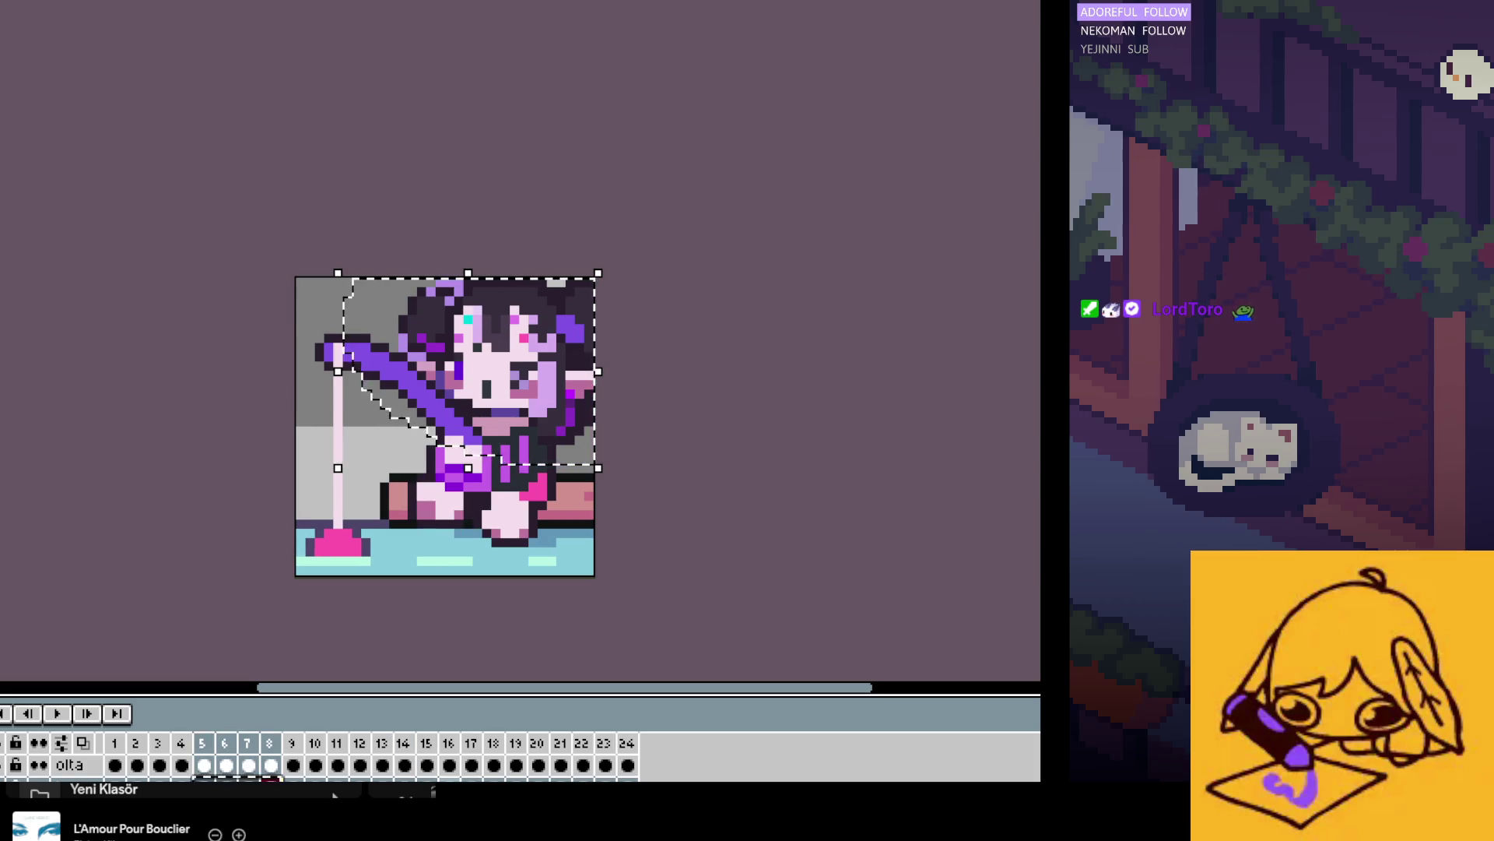
pyautogui.click(472, 766)
pyautogui.click(56, 713)
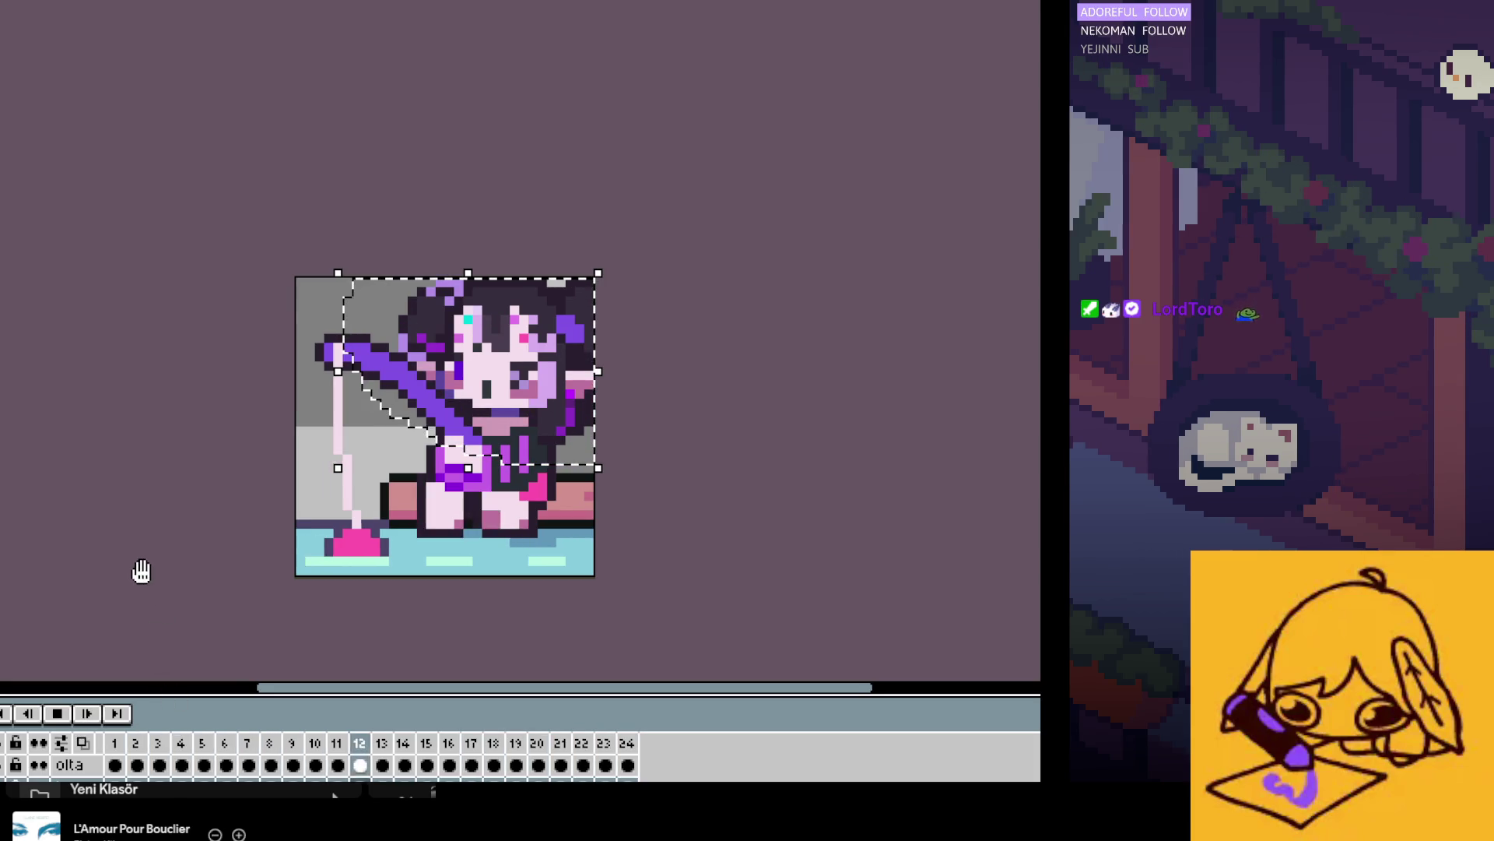
pyautogui.scroll(-1, 329, 607)
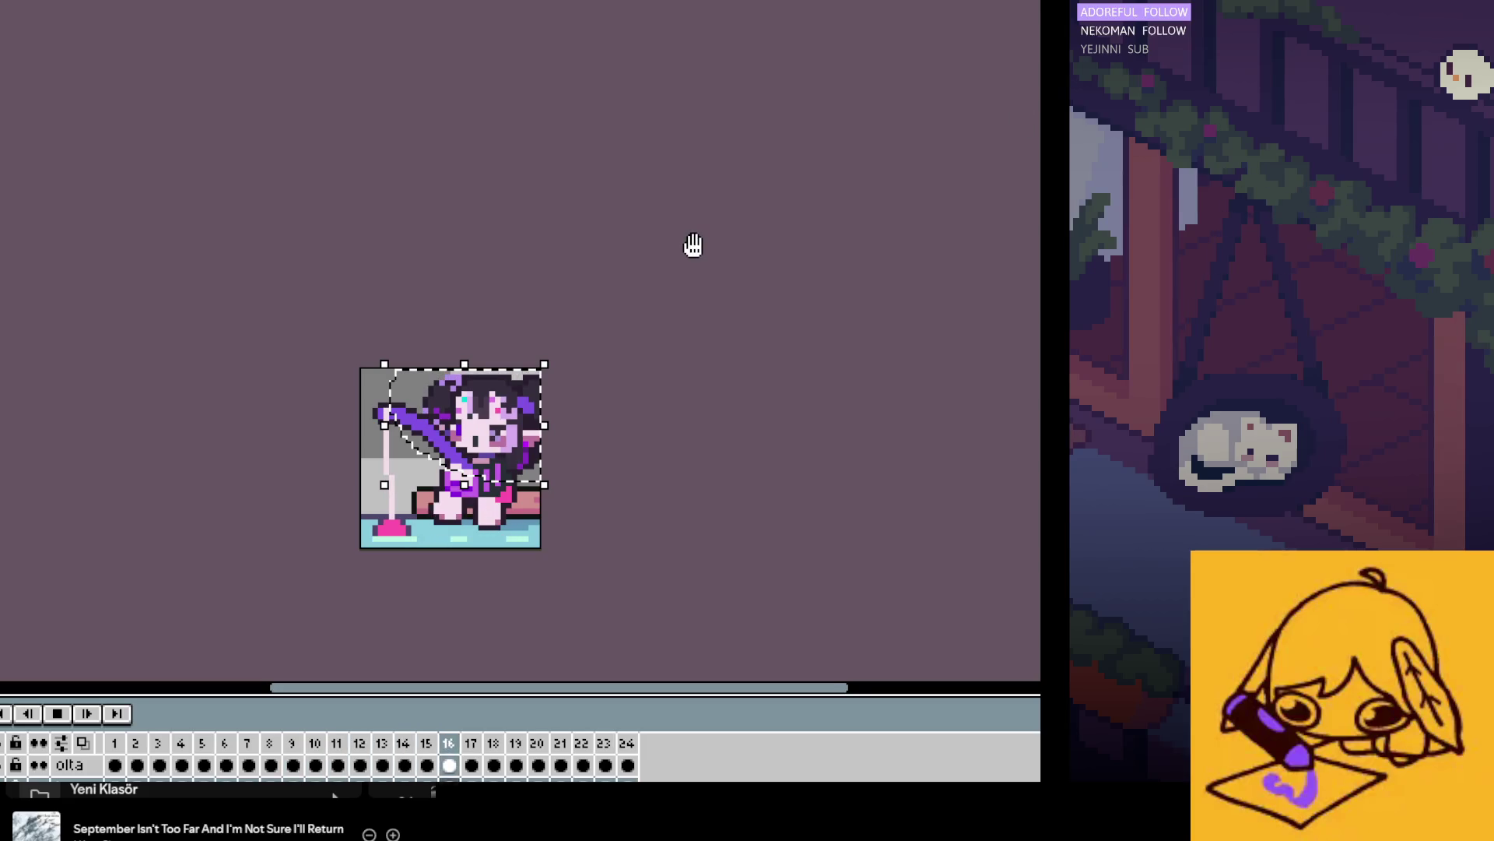
# Step: Stop and restart the fishing loop, leaving the freehand outline gone
pyautogui.click(57, 714)
pyautogui.click(58, 714)
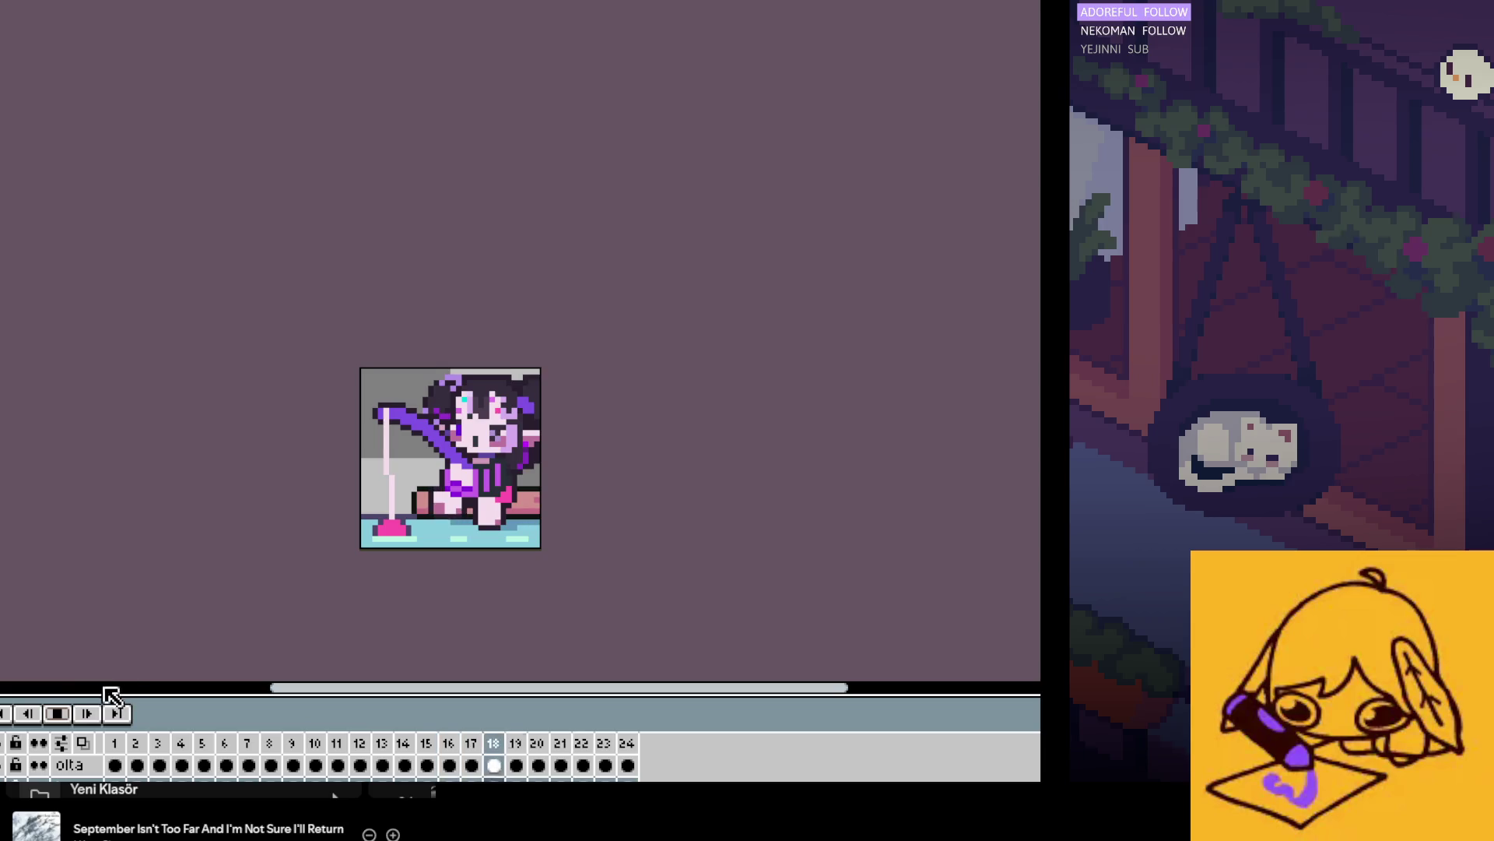
pyautogui.press('Return')
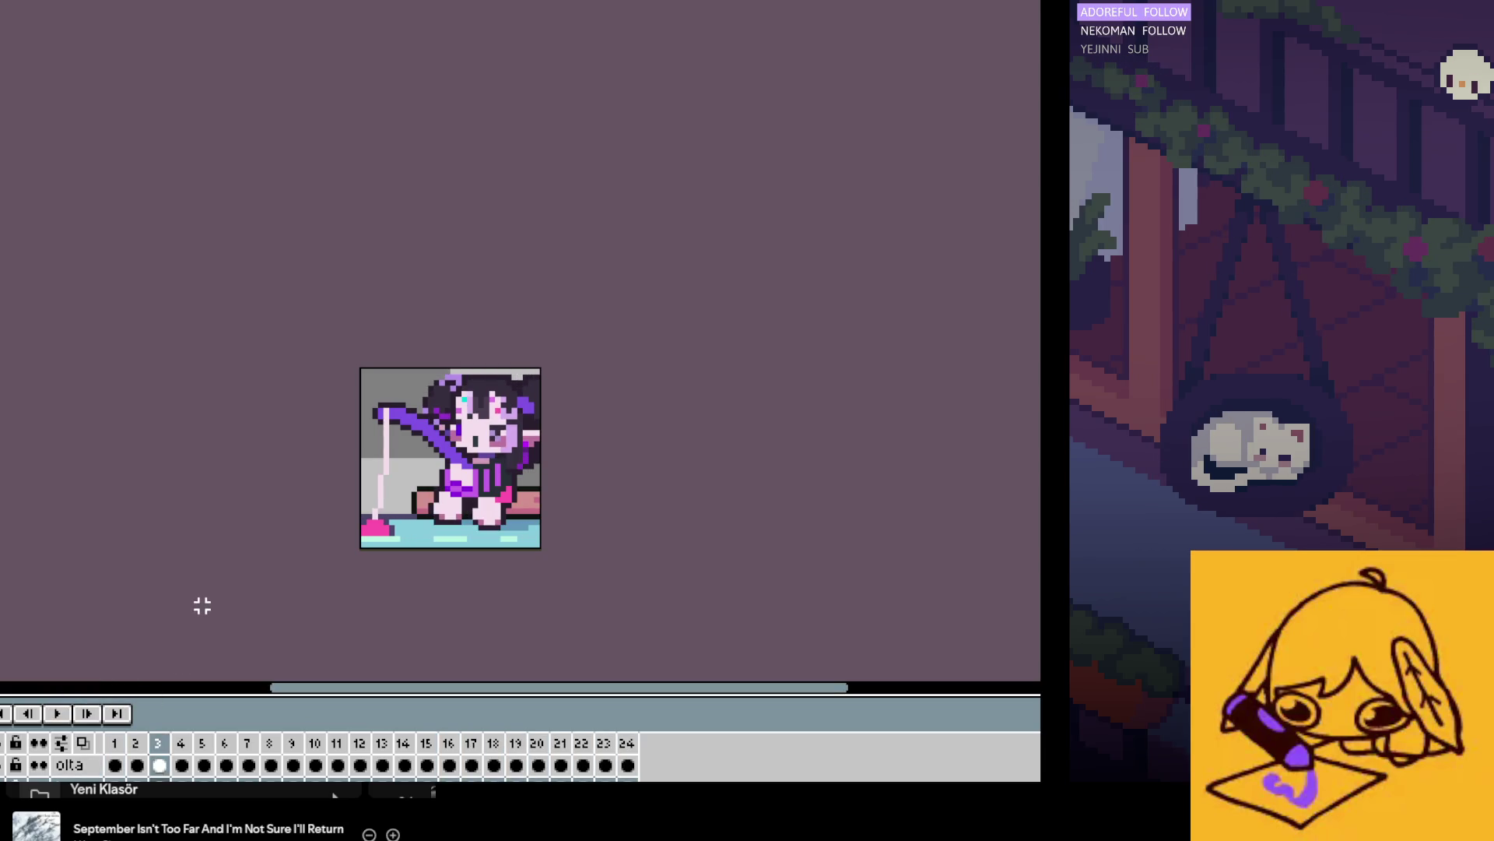
pyautogui.press('Return')
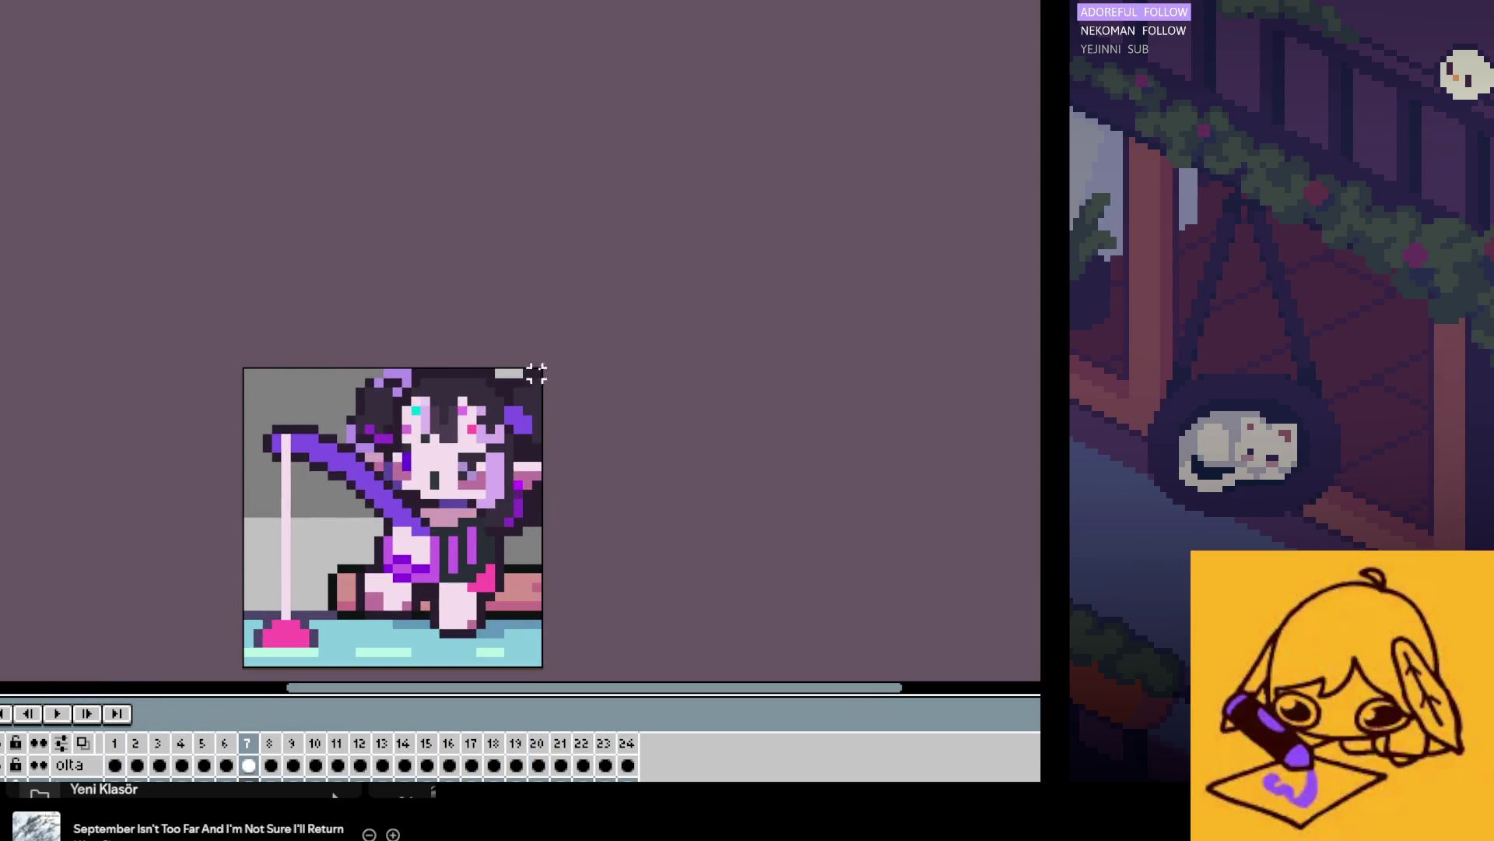
pyautogui.scroll(1, 533, 375)
pyautogui.scroll(1, 527, 393)
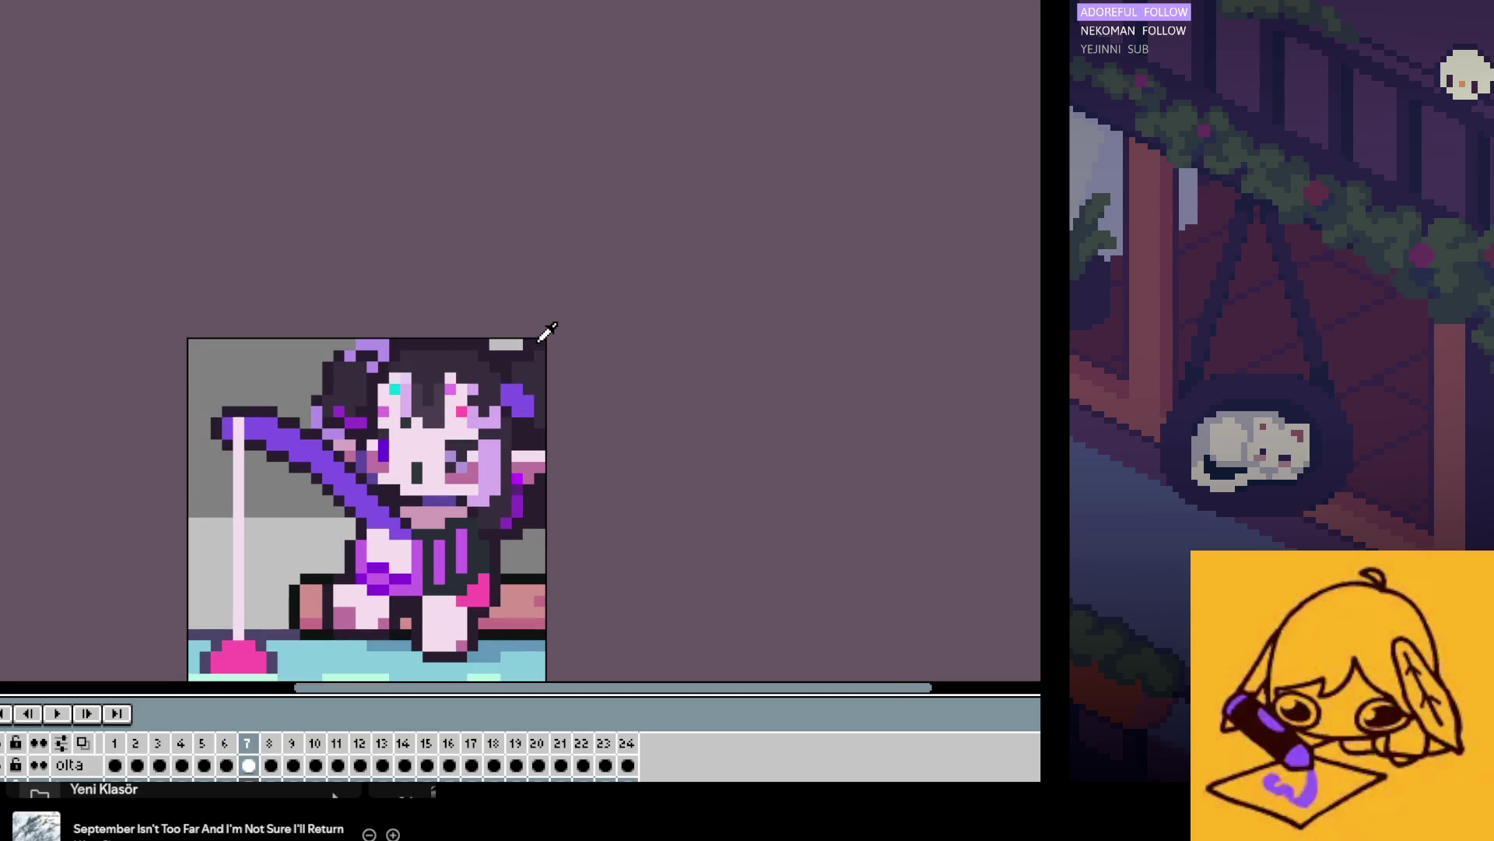
pyautogui.press('Right')
pyautogui.press('Left')
pyautogui.press('Right')
pyautogui.press('Left')
pyautogui.press('Right')
pyautogui.press('Left')
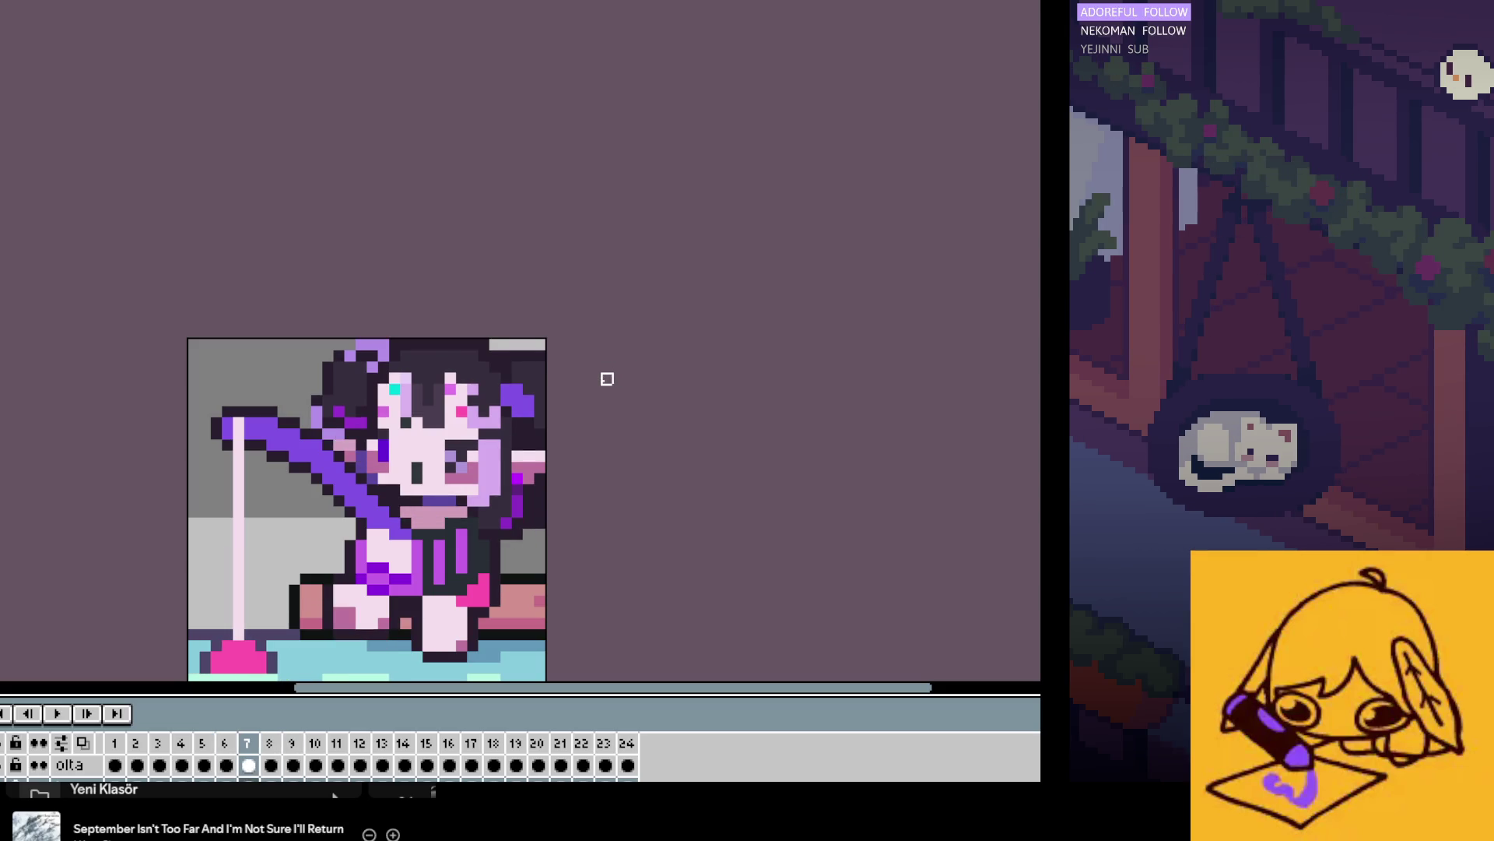
pyautogui.press('Right')
pyautogui.press('Left')
pyautogui.press('Right')
pyautogui.press('Right')
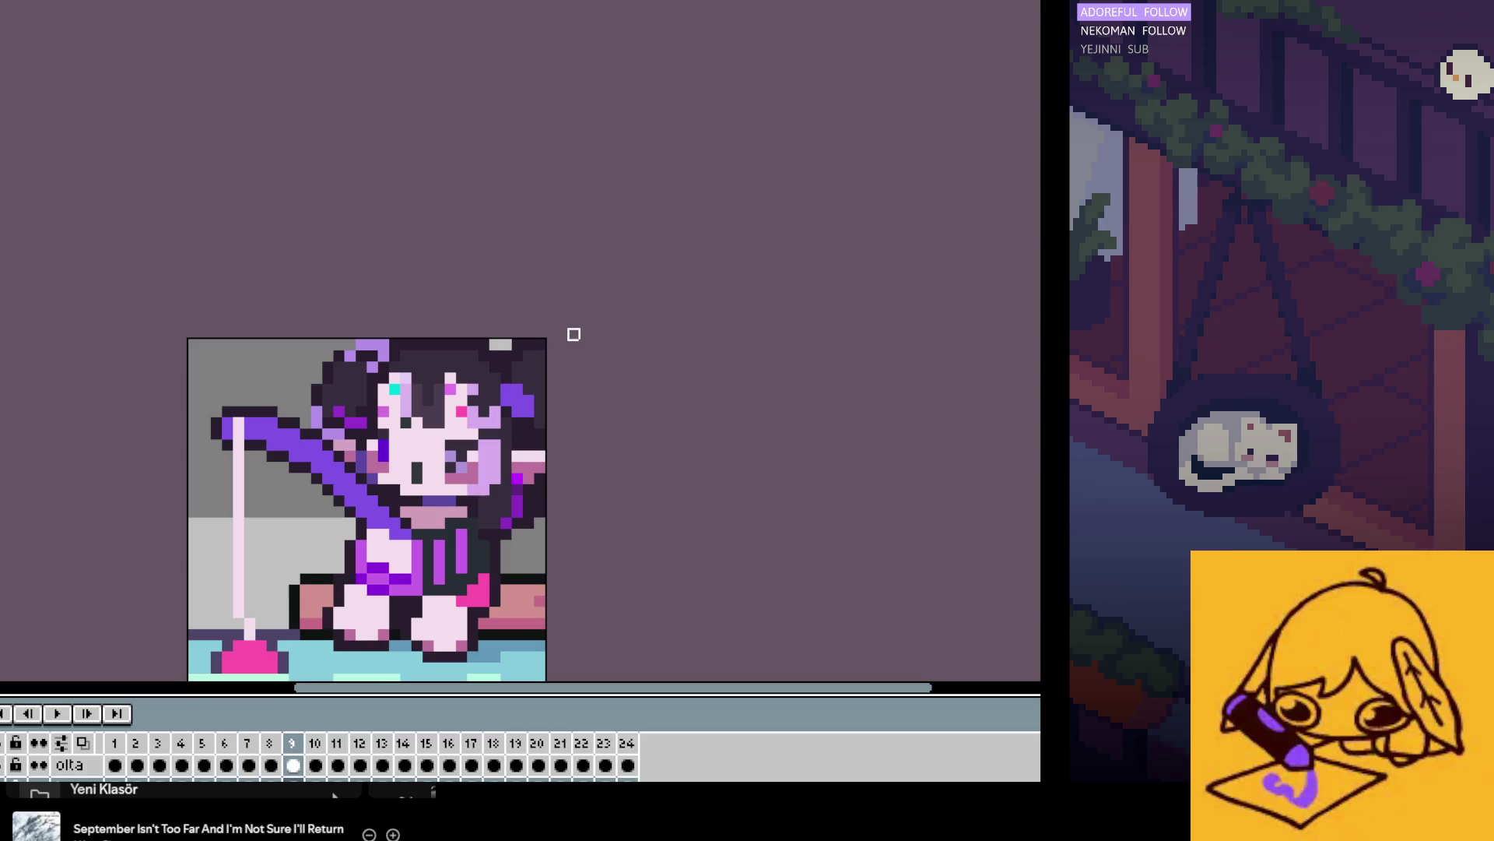
pyautogui.press('Right')
pyautogui.press('Right')
pyautogui.click(57, 713)
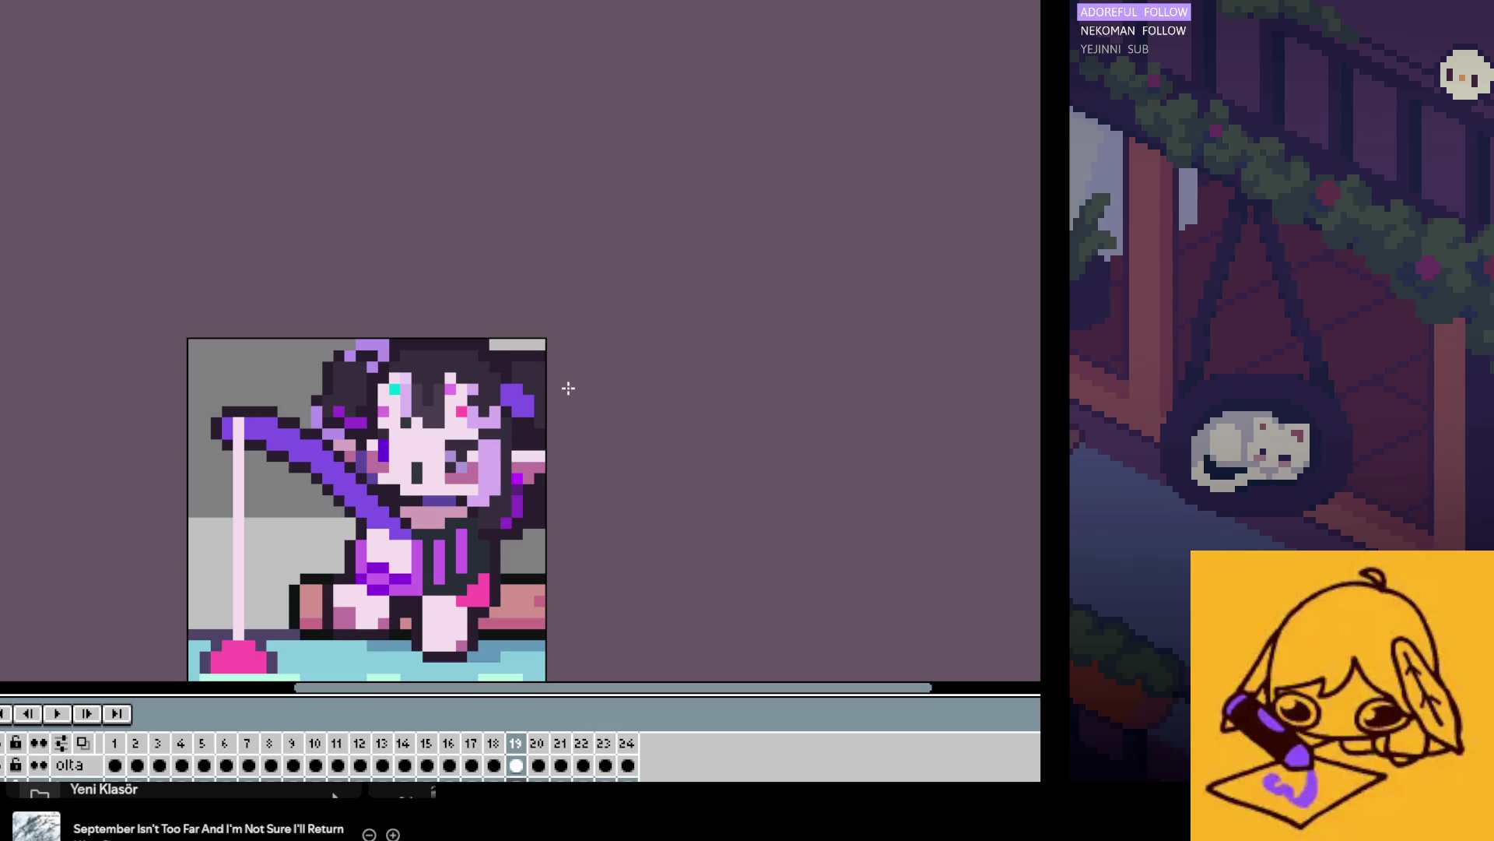
pyautogui.press('Right')
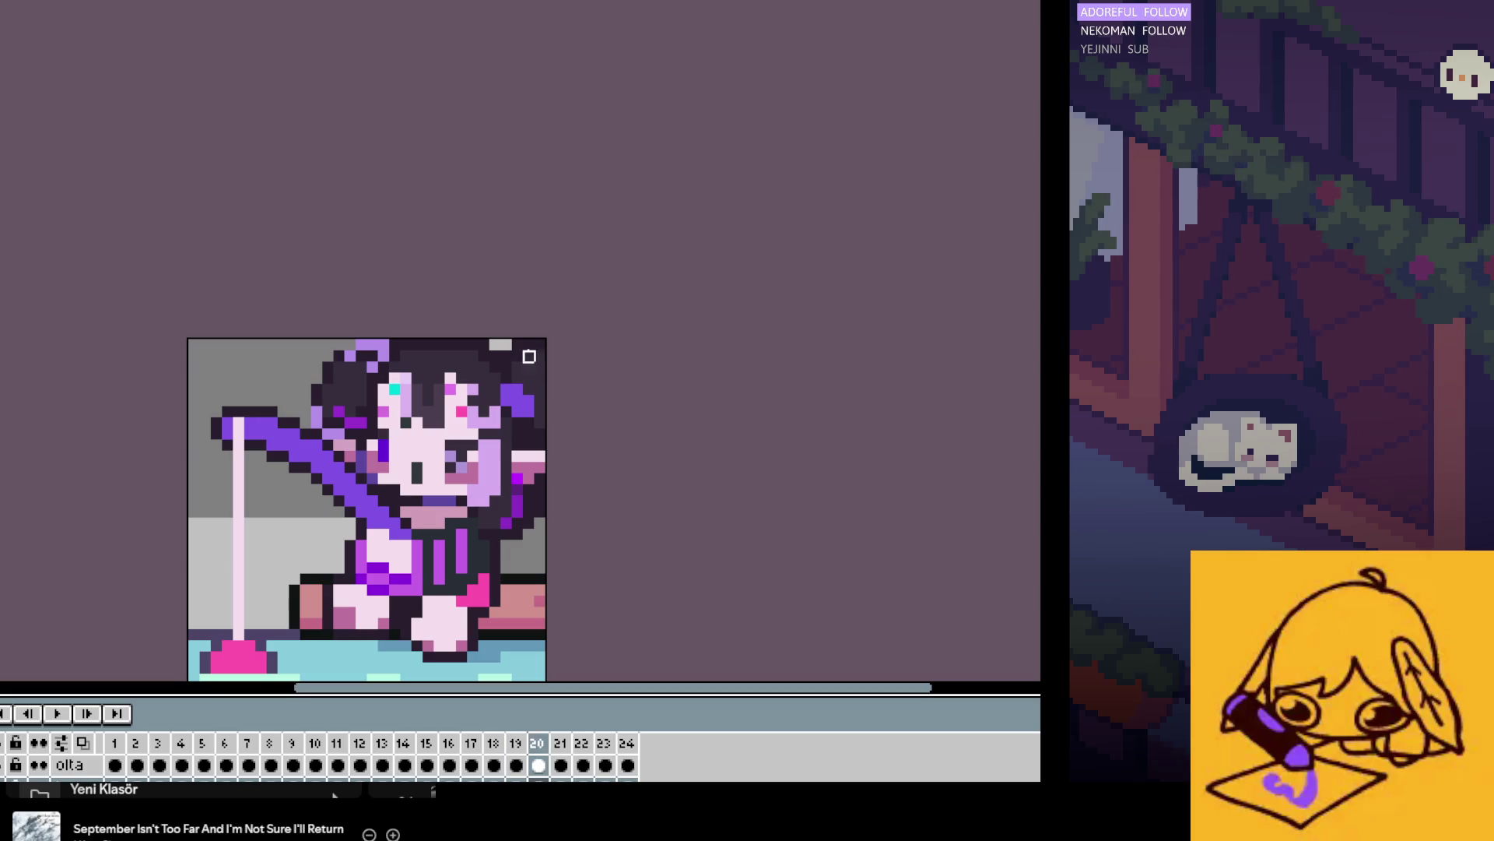
pyautogui.click(54, 713)
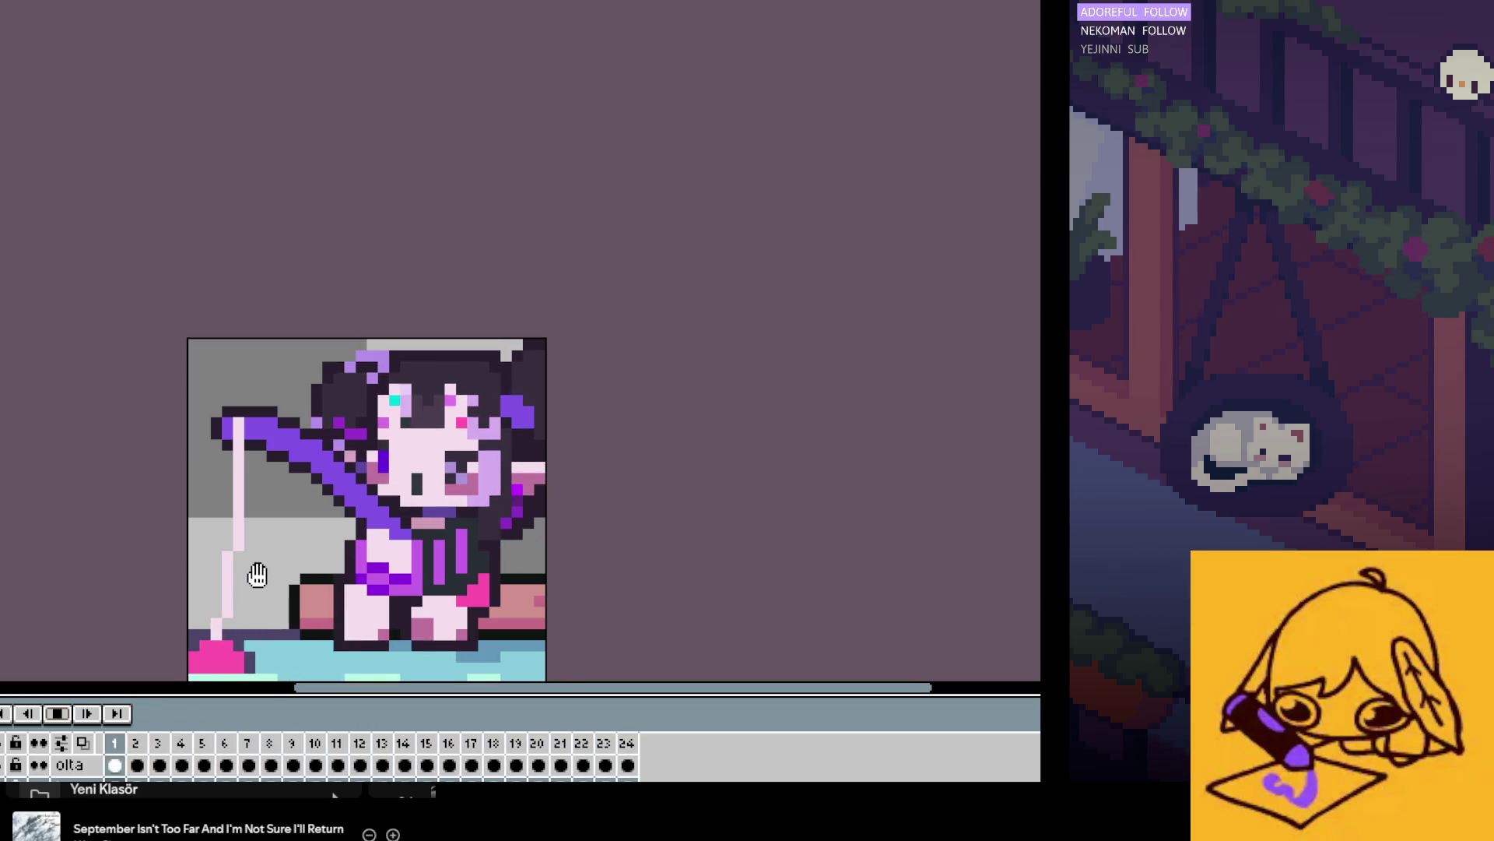
pyautogui.click(115, 765)
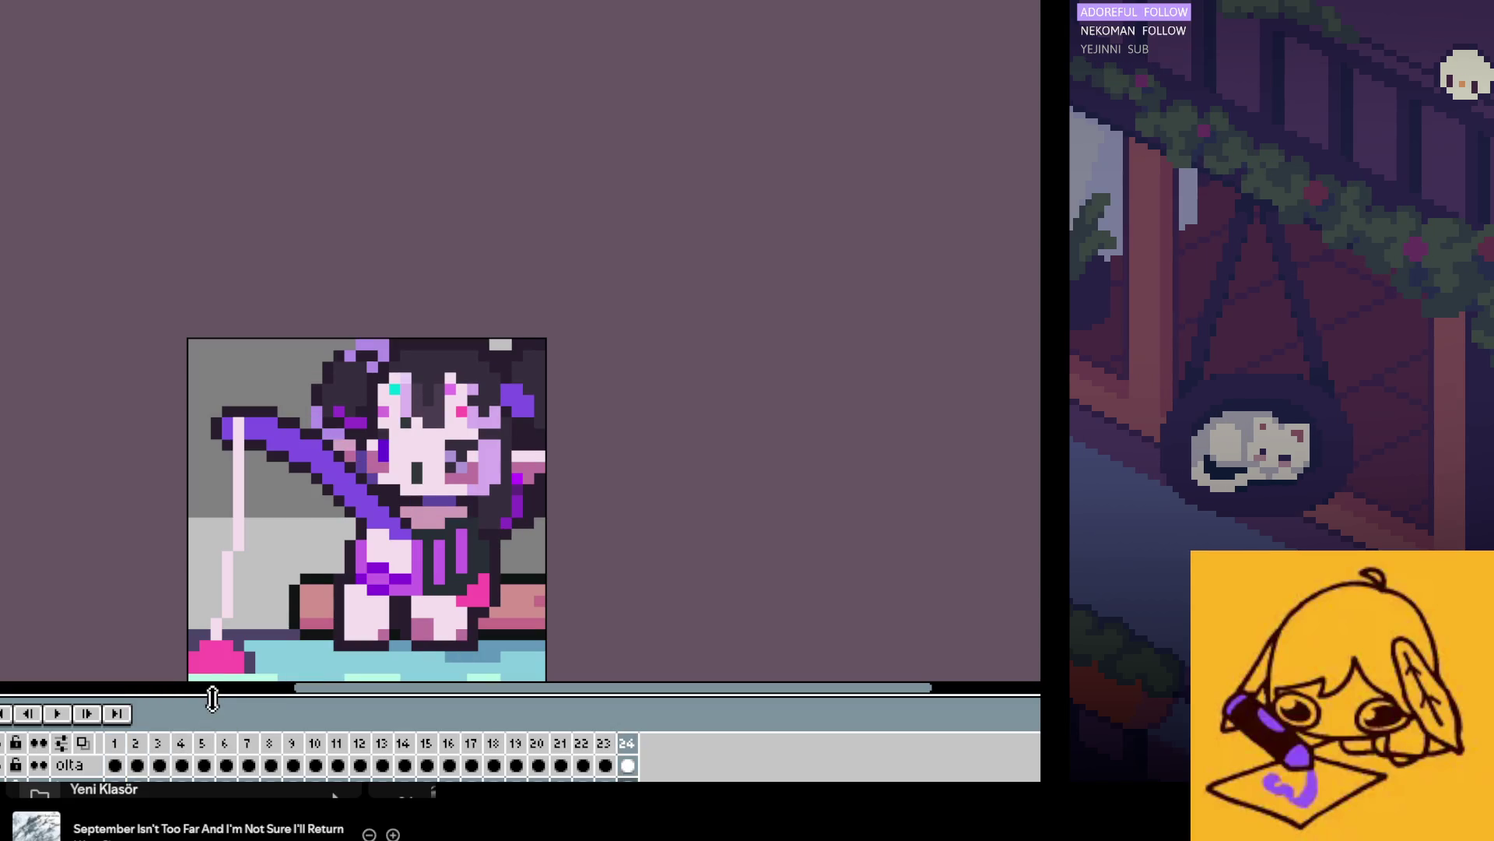
pyautogui.press('Right')
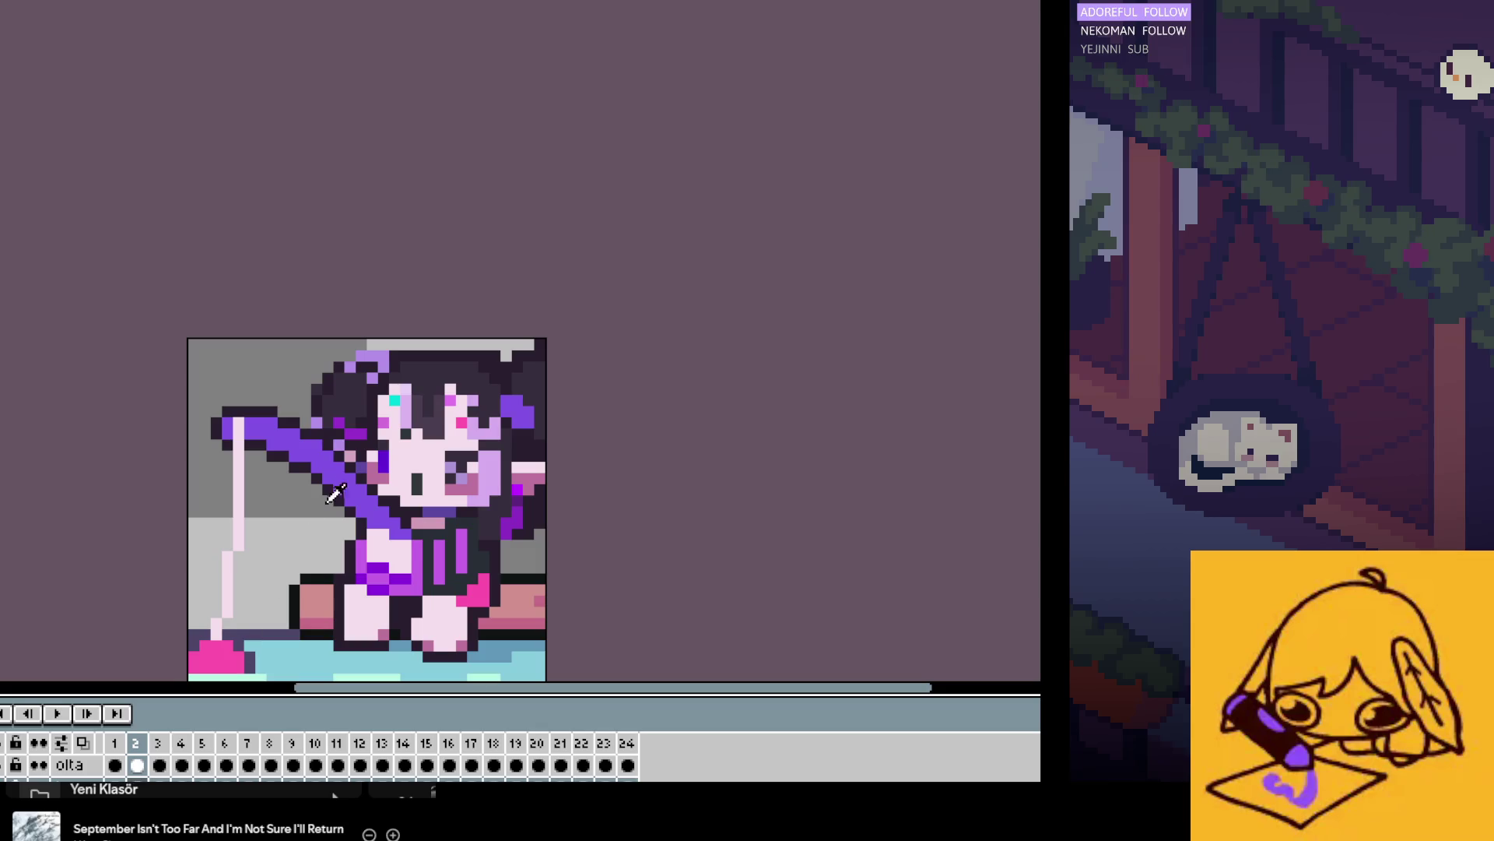
pyautogui.scroll(2, 354, 383)
pyautogui.press('Left')
pyautogui.press('Right')
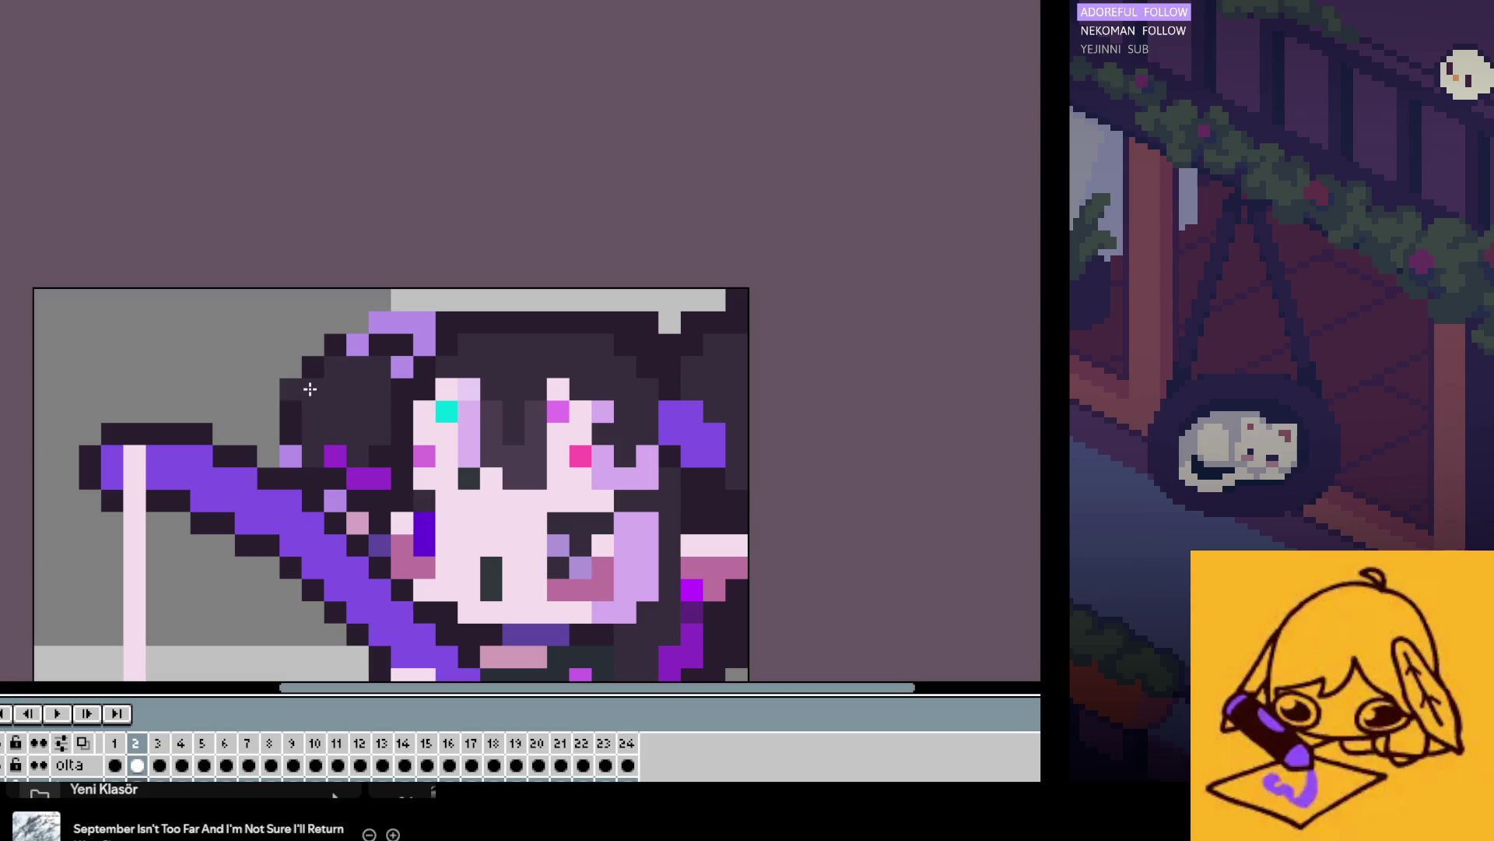
pyautogui.press('Left')
pyautogui.press('Left')
pyautogui.press('Right')
pyautogui.press('Right')
pyautogui.press('Right')
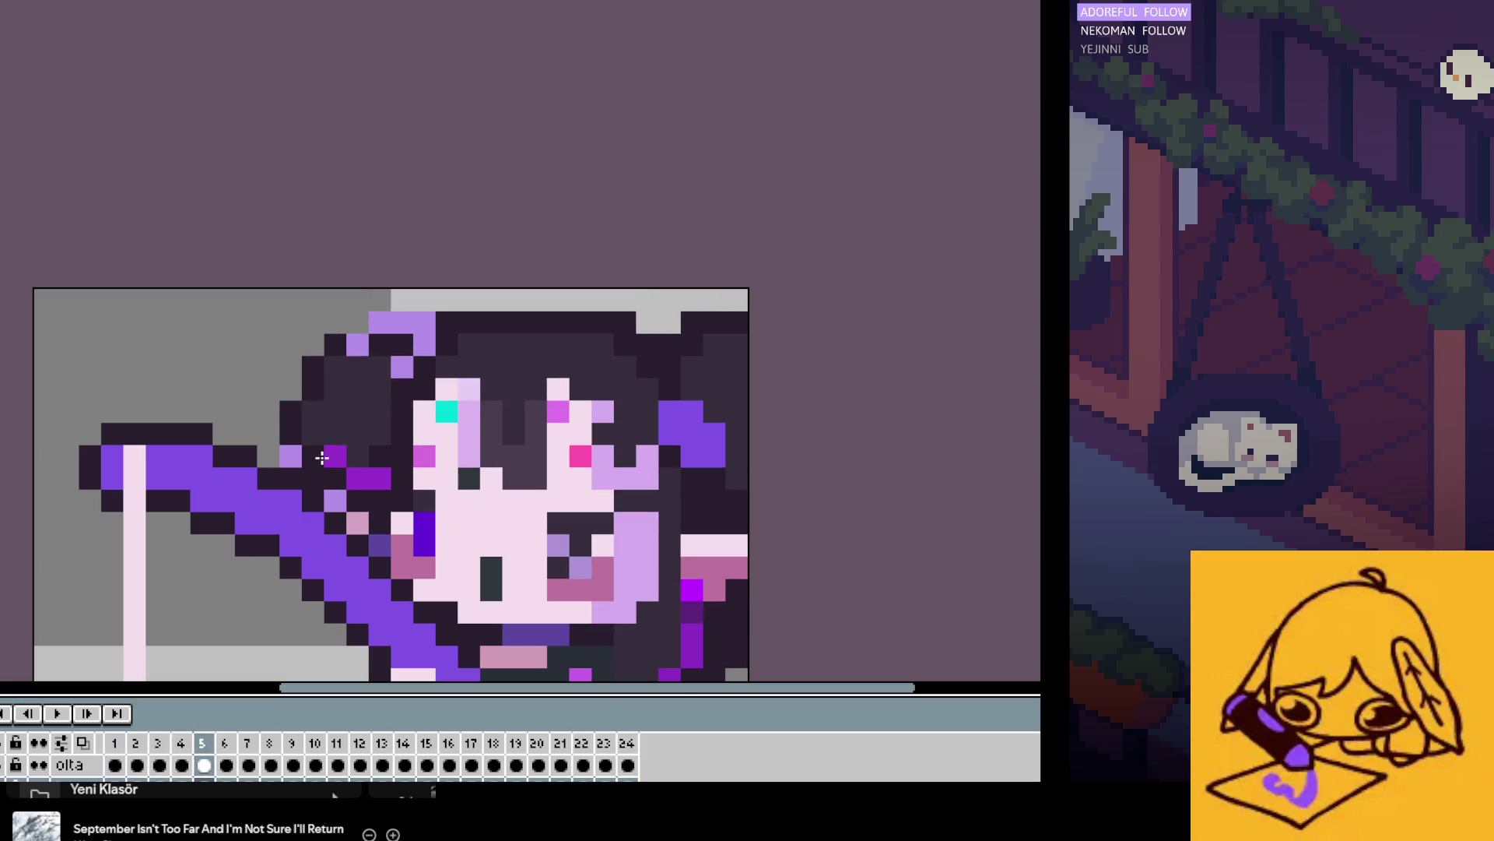
pyautogui.press('Right')
pyautogui.press('Right')
pyautogui.press('Right')
pyautogui.press('Right')
pyautogui.press('Right')
pyautogui.press('Right')
pyautogui.press('Right')
pyautogui.press('Right')
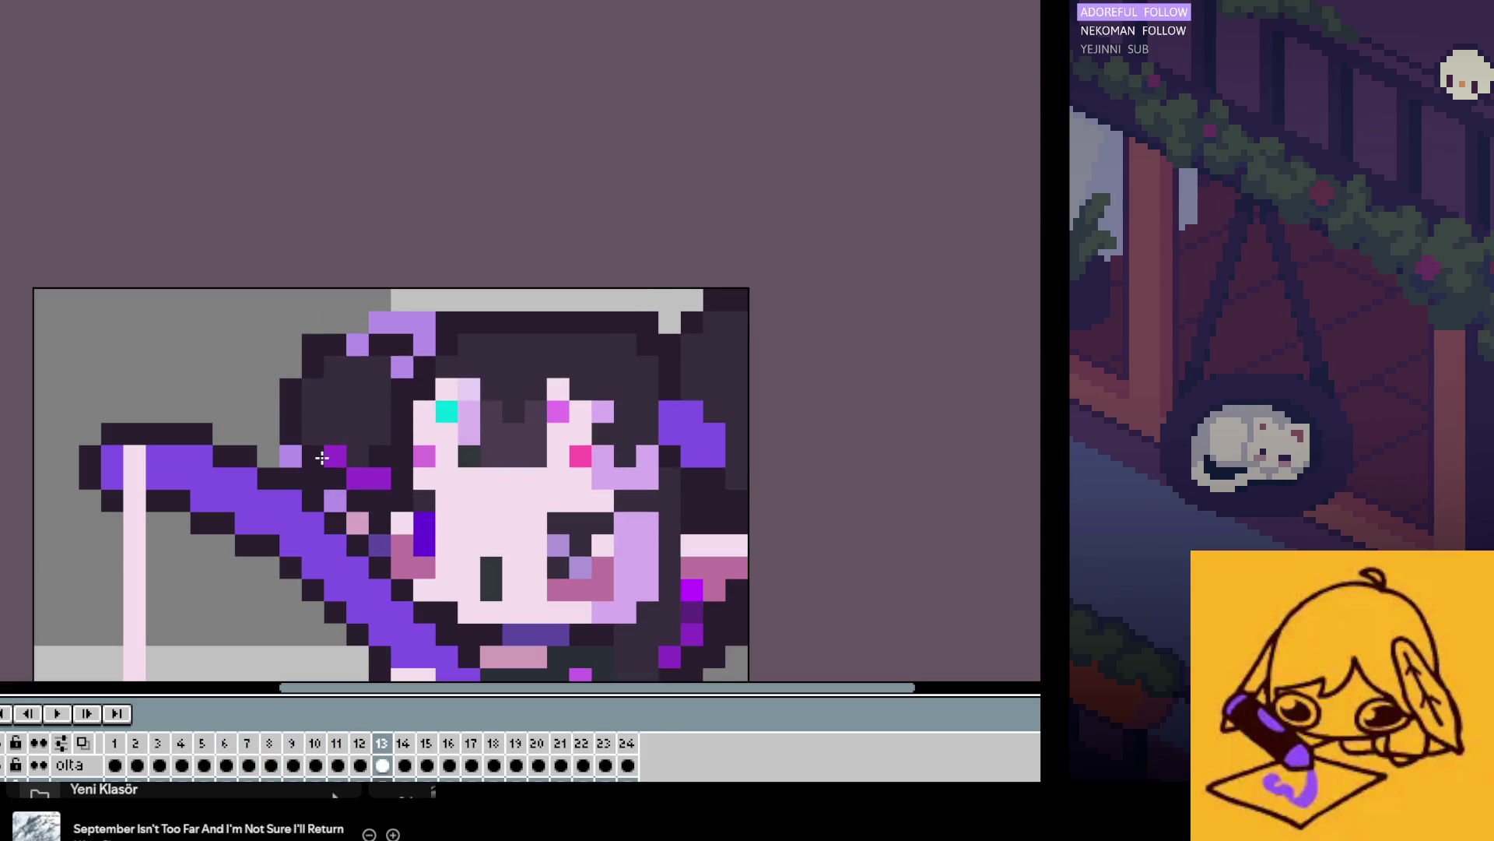
pyautogui.press('Right')
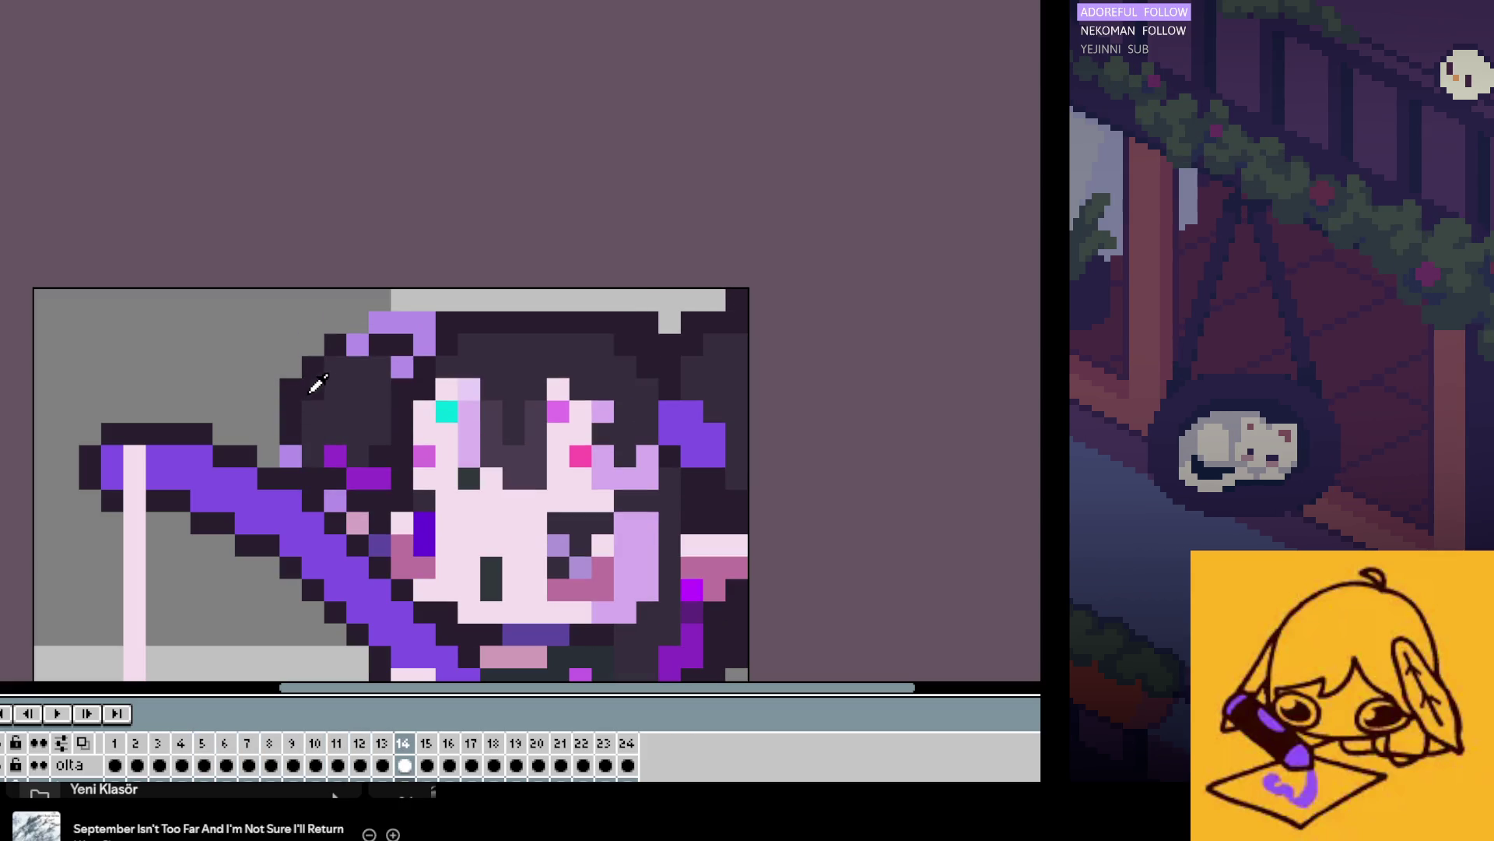
pyautogui.click(57, 714)
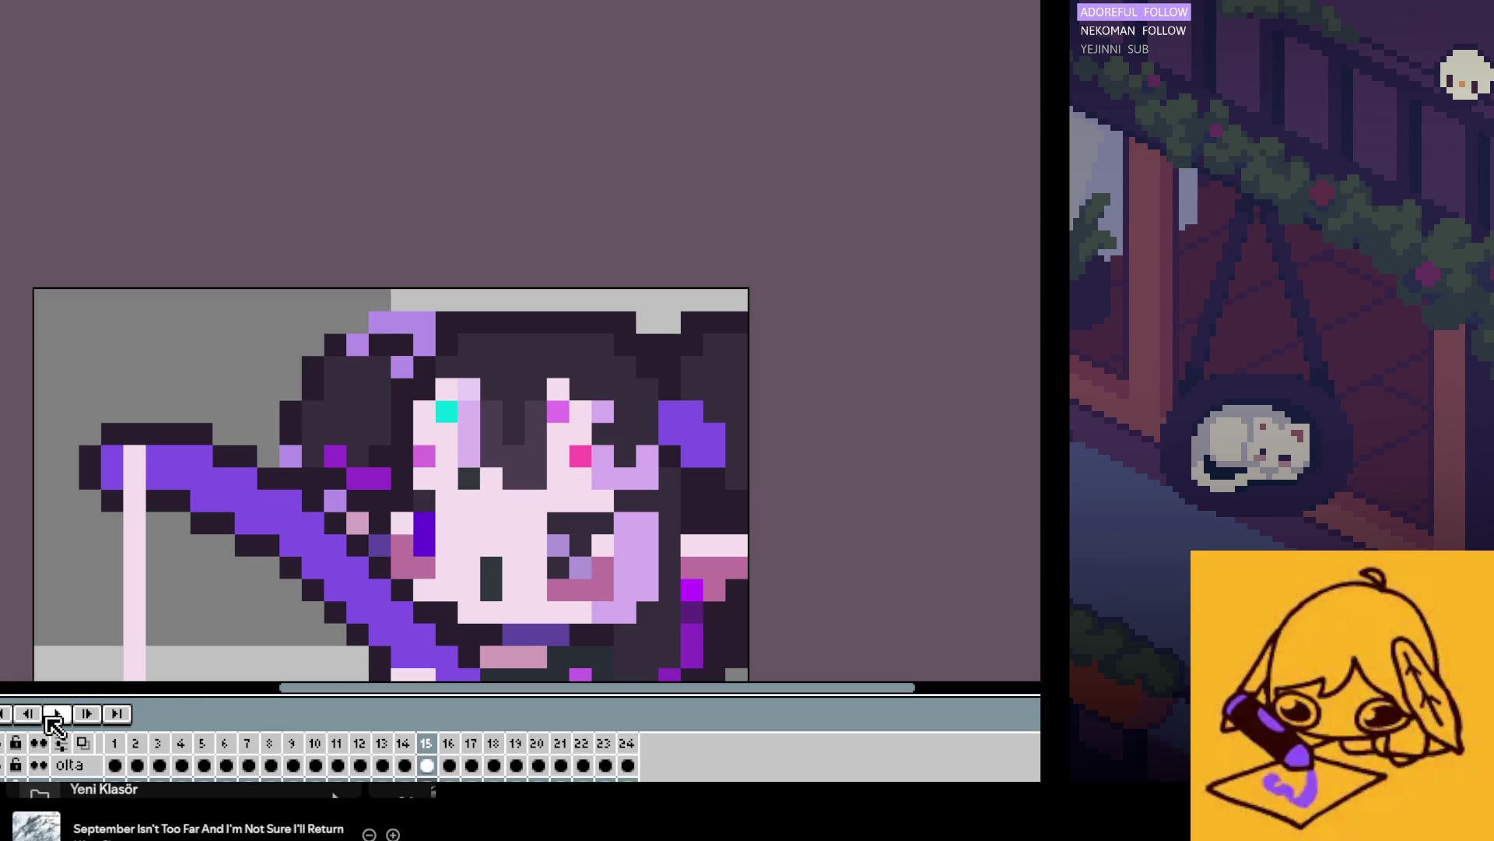
pyautogui.scroll(-2, 248, 541)
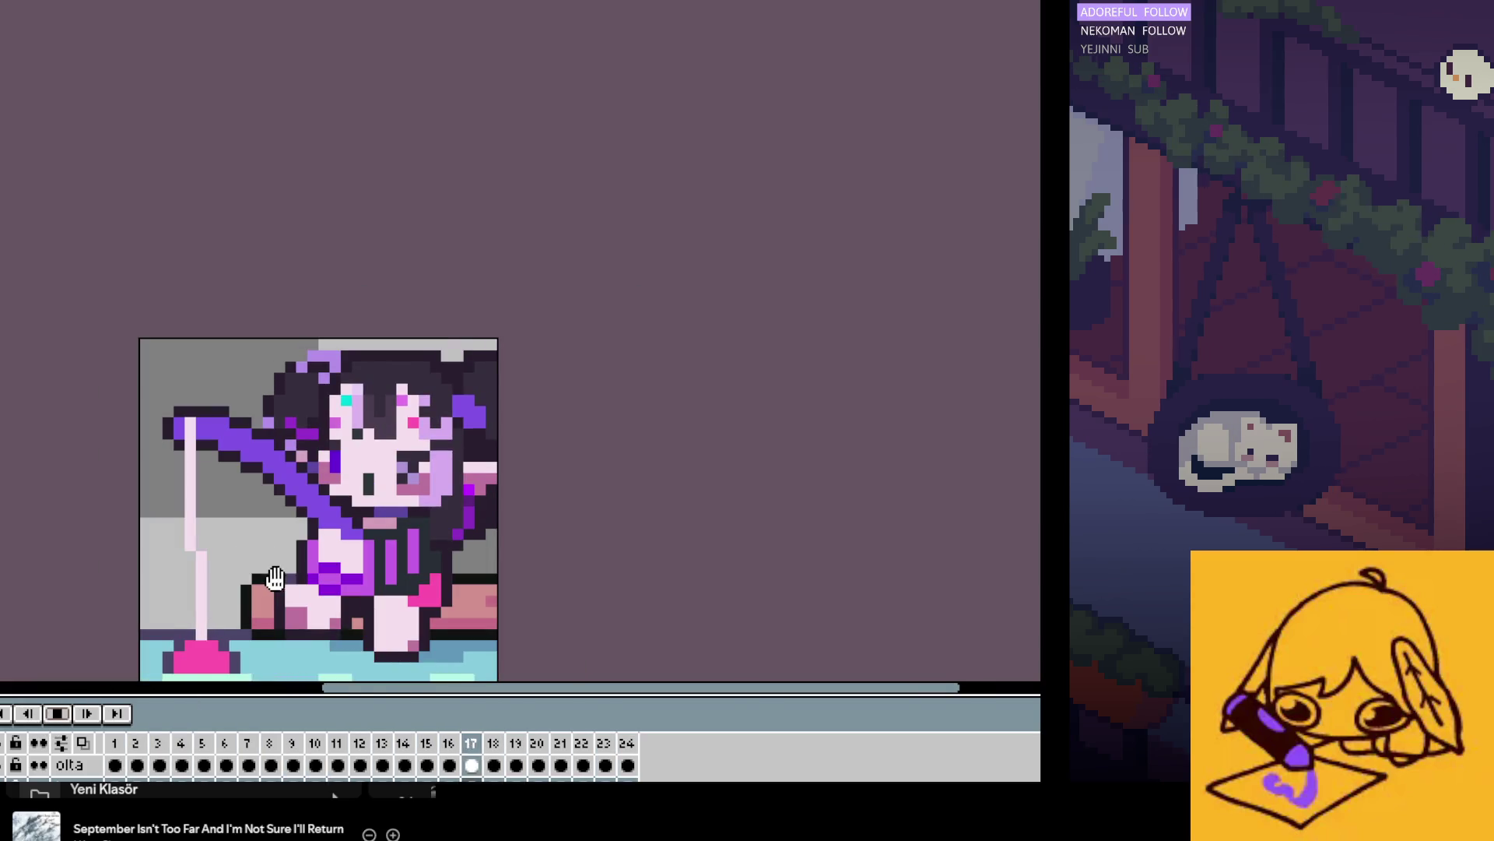
pyautogui.scroll(-1, 265, 552)
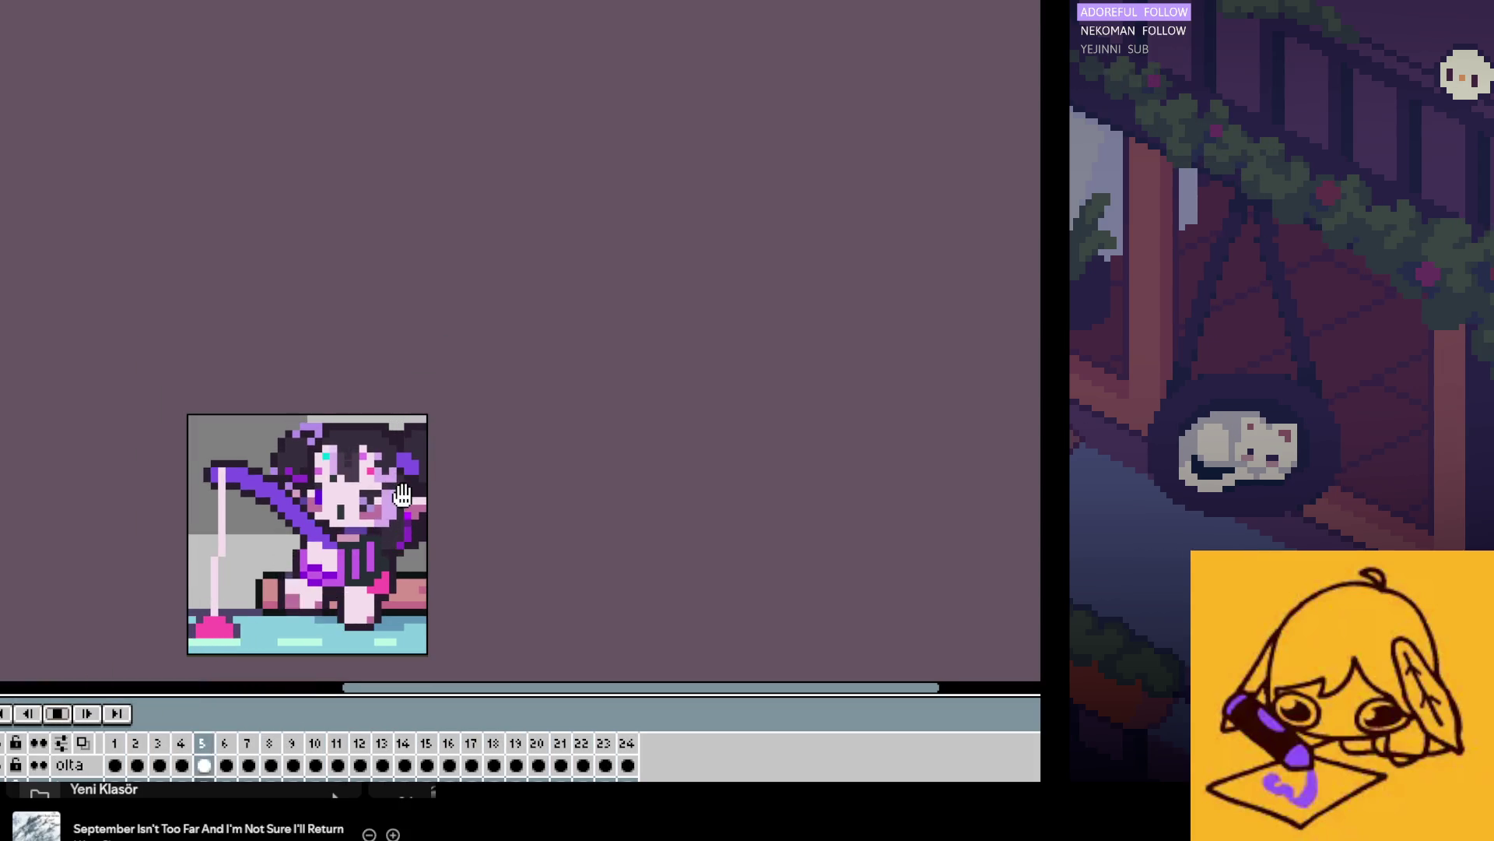
pyautogui.scroll(-1, 354, 665)
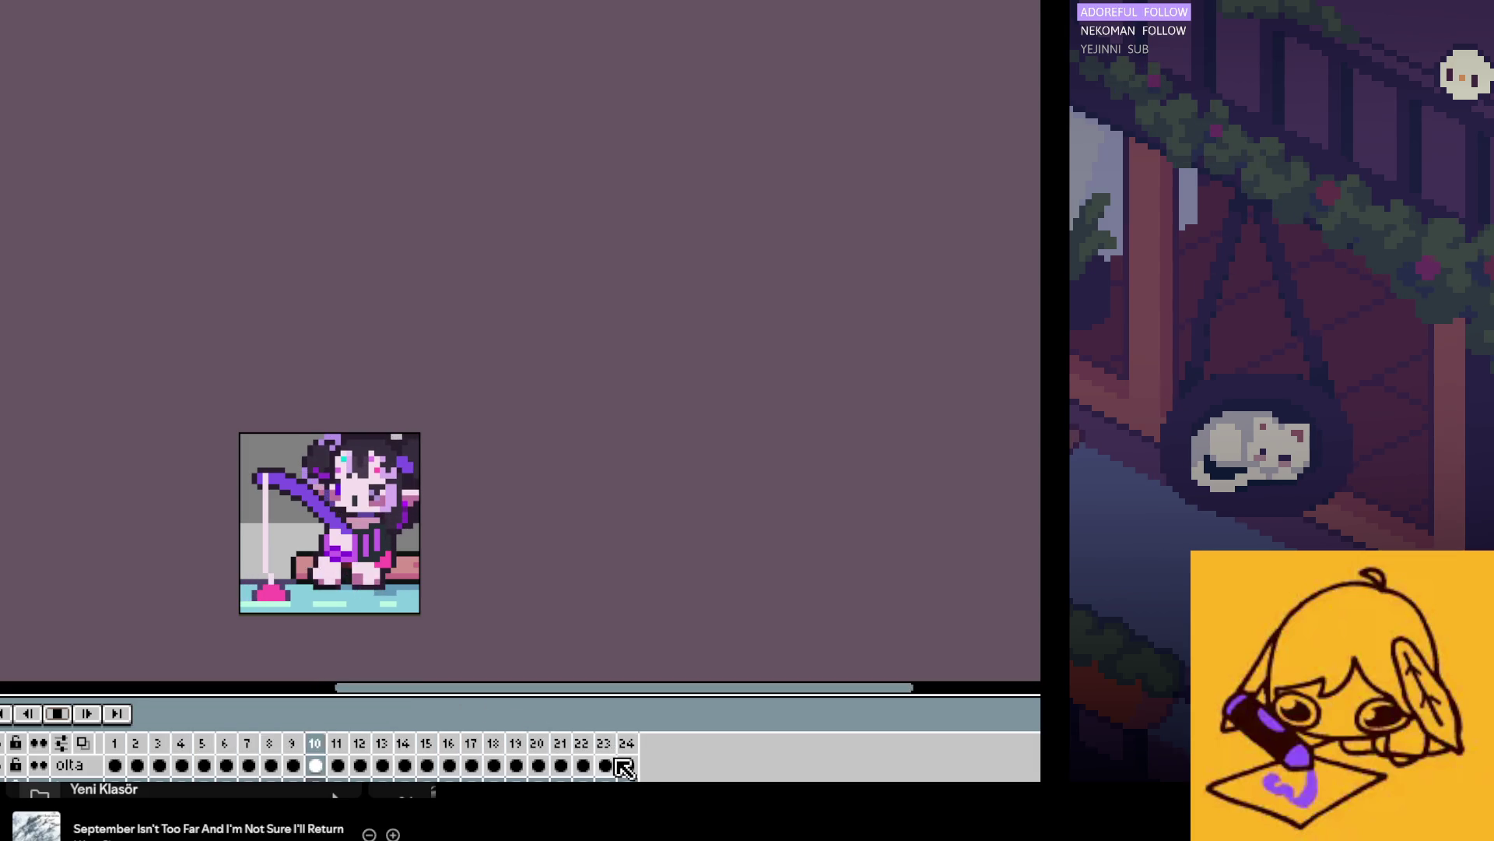
pyautogui.click(56, 713)
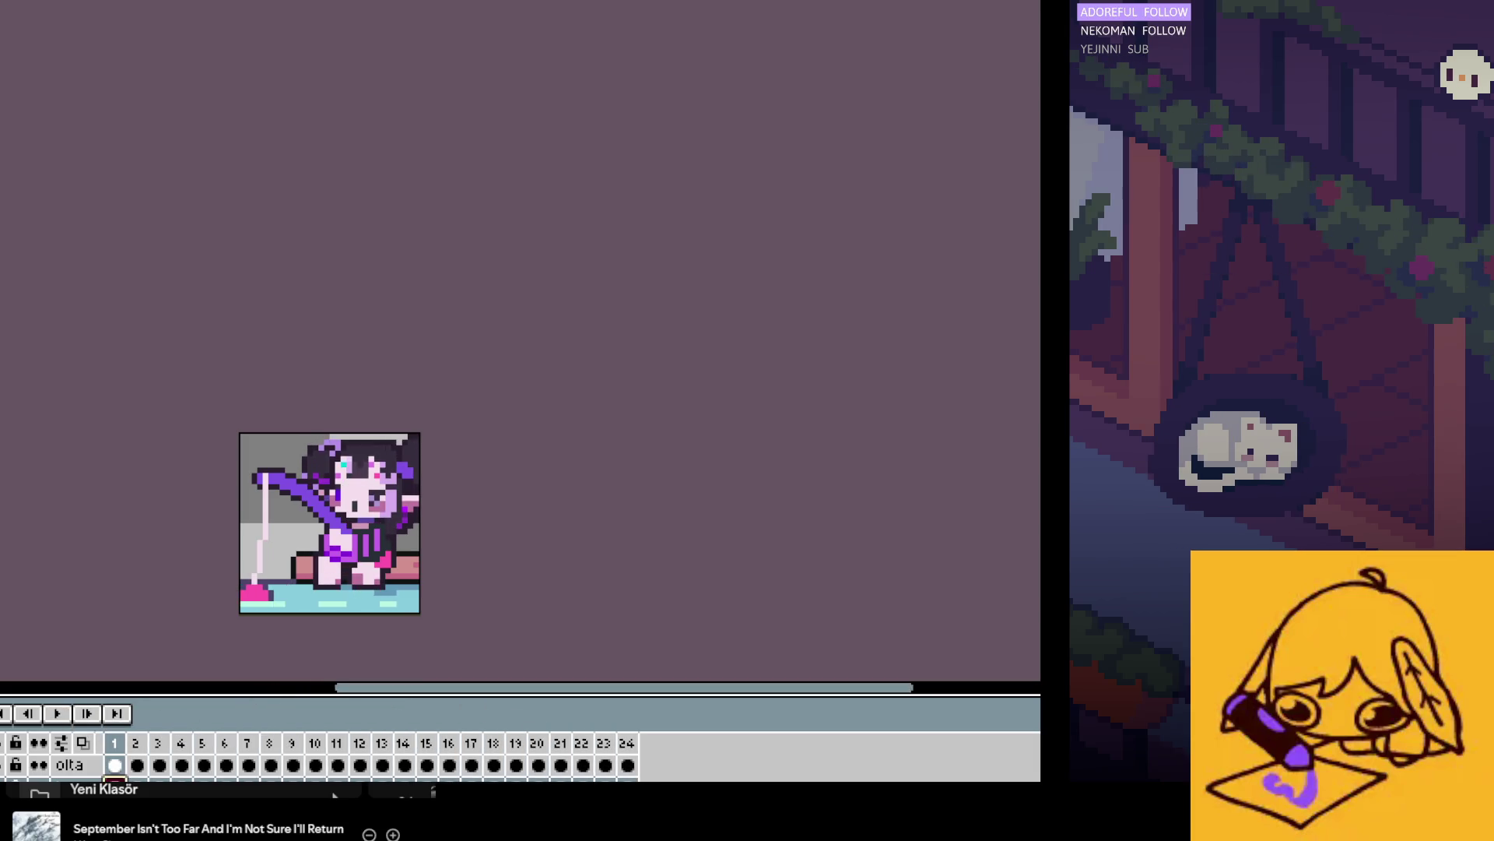
pyautogui.scroll(2, 264, 615)
pyautogui.press('.')
pyautogui.press('.')
pyautogui.press('.')
pyautogui.press('.')
# Step: Zoom in to check frames 11 and 12, replay the loop, and save with Ctrl+S
pyautogui.scroll(1, 387, 580)
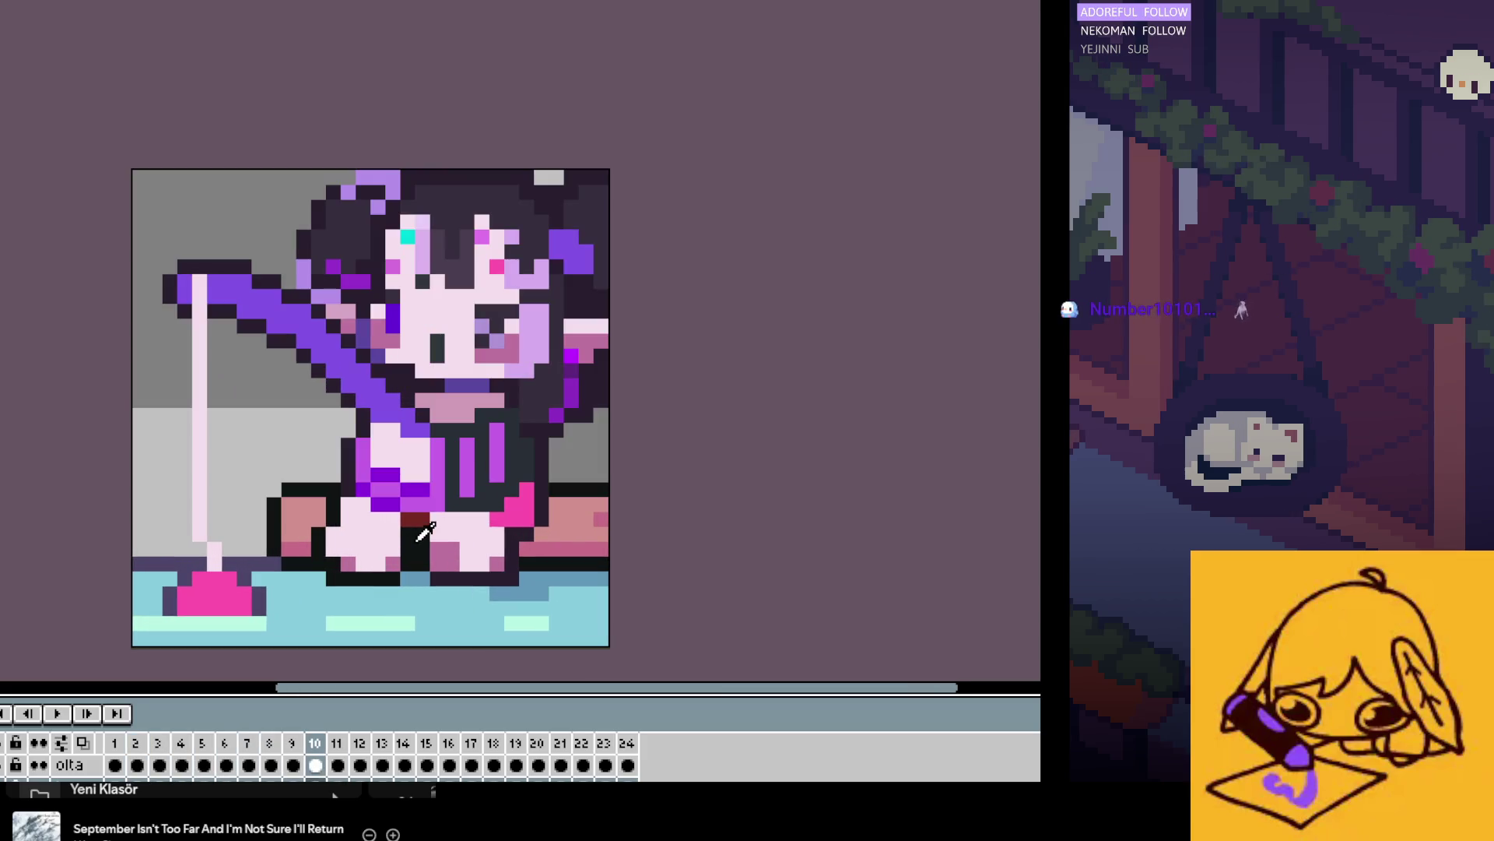
pyautogui.press('.')
pyautogui.press('.')
pyautogui.press(',')
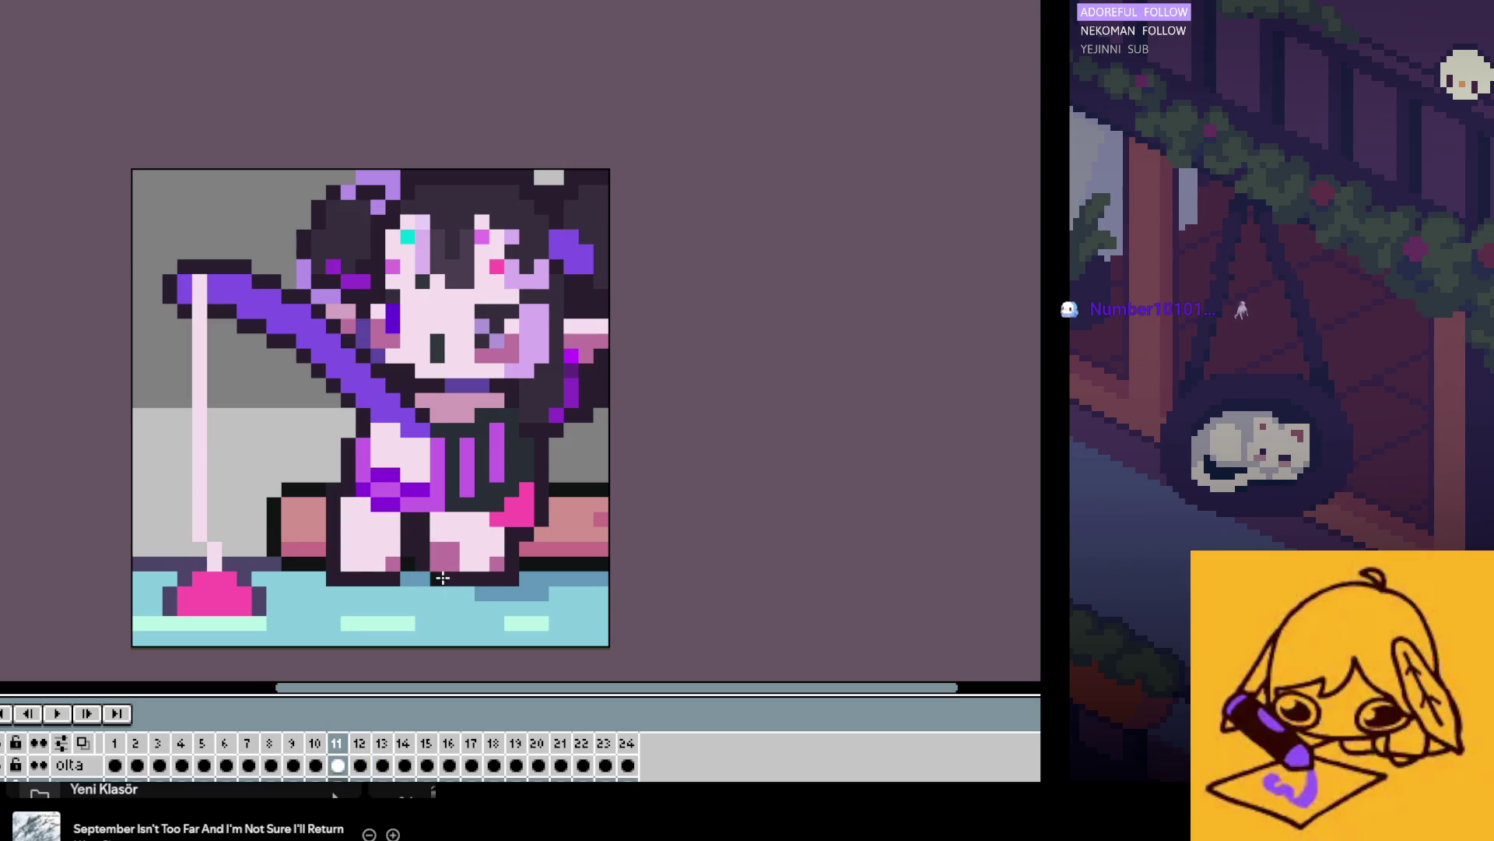
pyautogui.scroll(2, 444, 572)
pyautogui.press('Return')
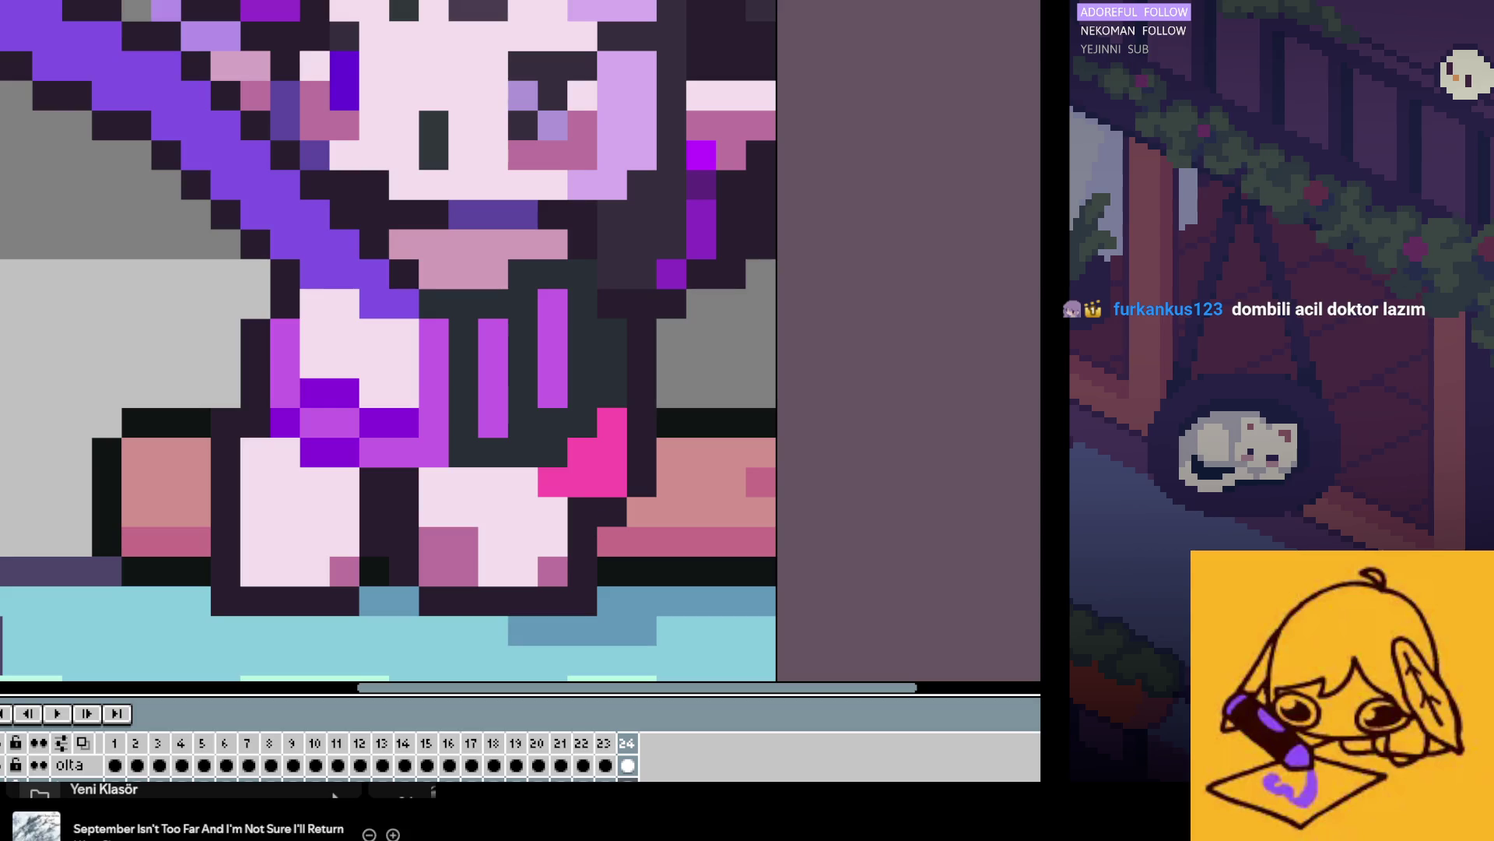
pyautogui.press('Return')
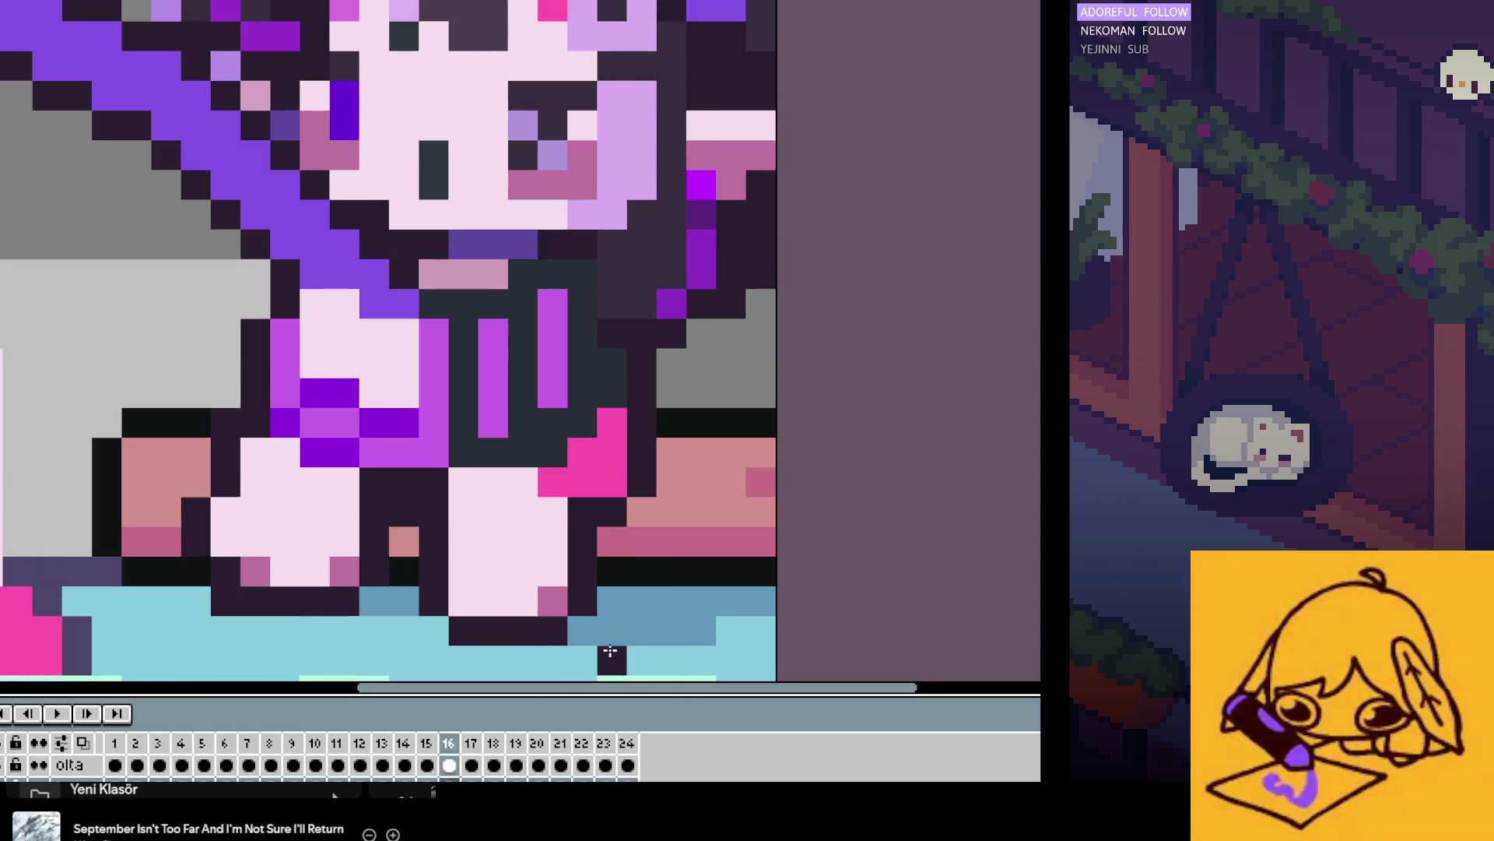
pyautogui.hotkey('ctrl', 's')
pyautogui.scroll(-3, 553, 574)
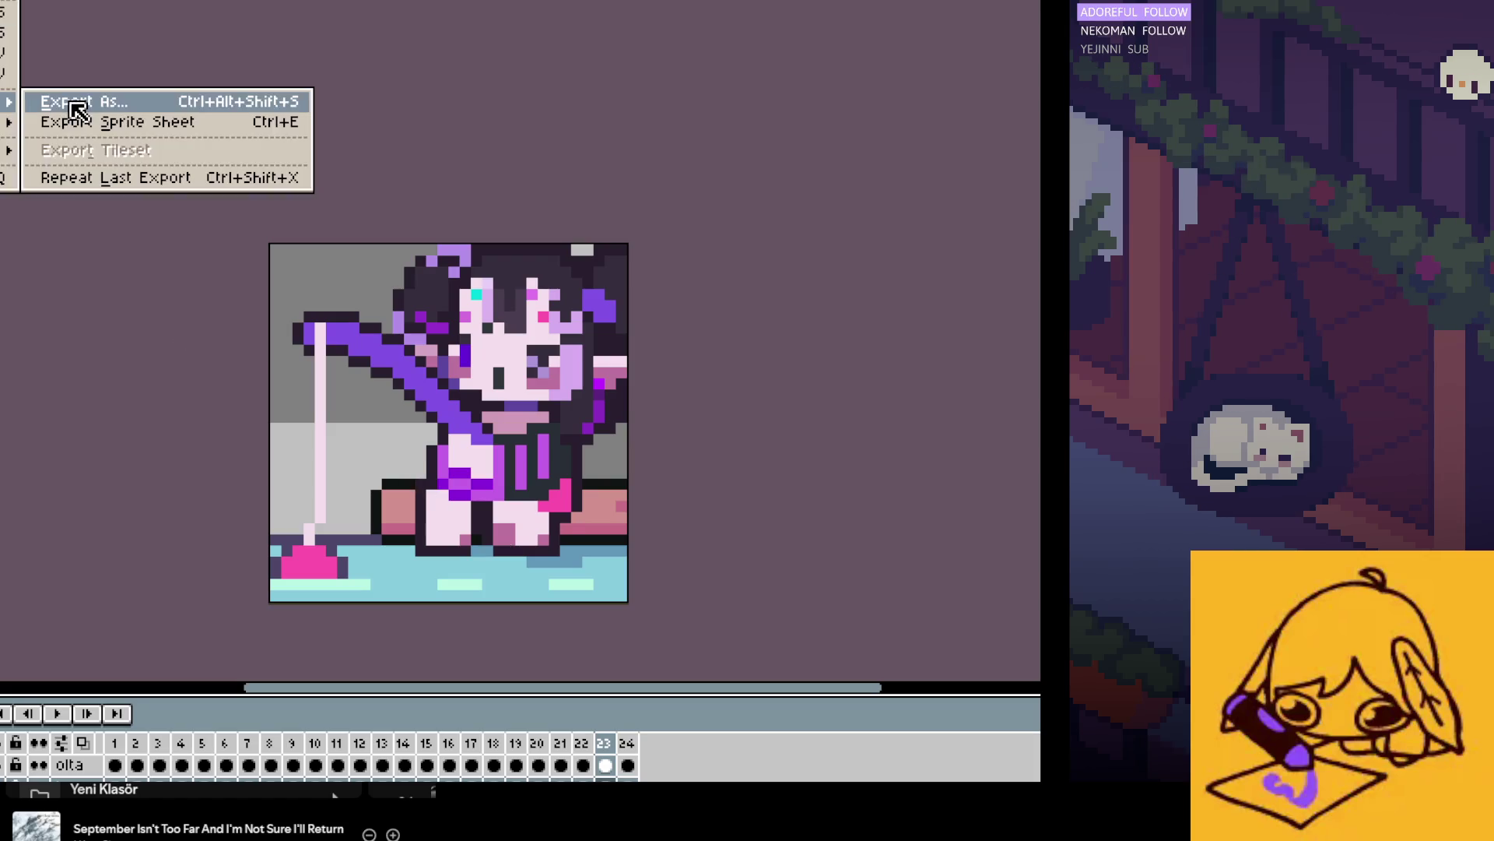
# Step: Export all 24 frames as aaa.png resized to 400%, agreeing to separate files
pyautogui.click(78, 100)
pyautogui.click(671, 305)
pyautogui.click(671, 305)
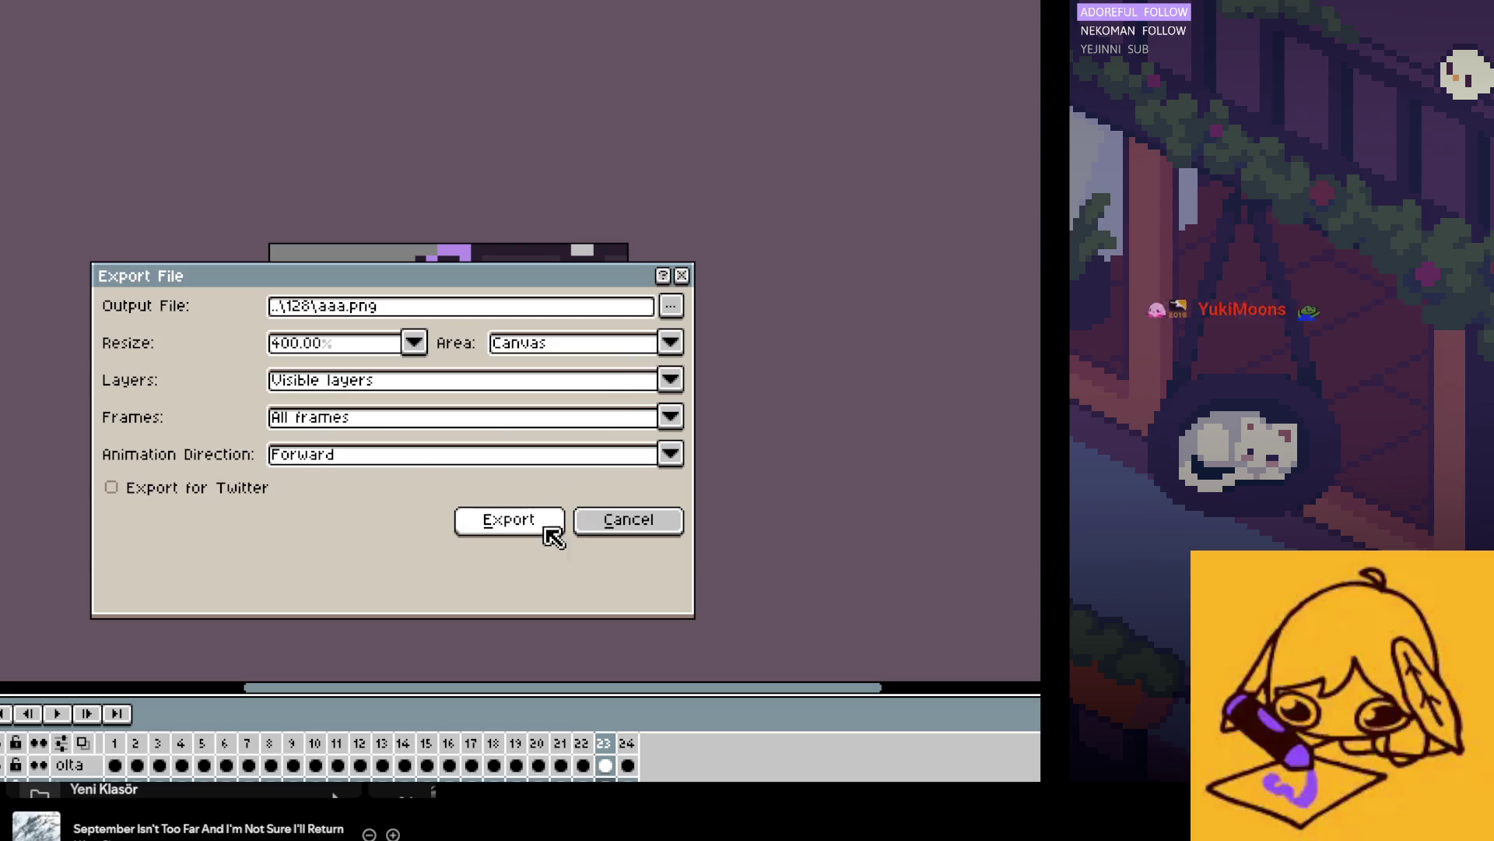
pyautogui.click(544, 523)
pyautogui.click(671, 435)
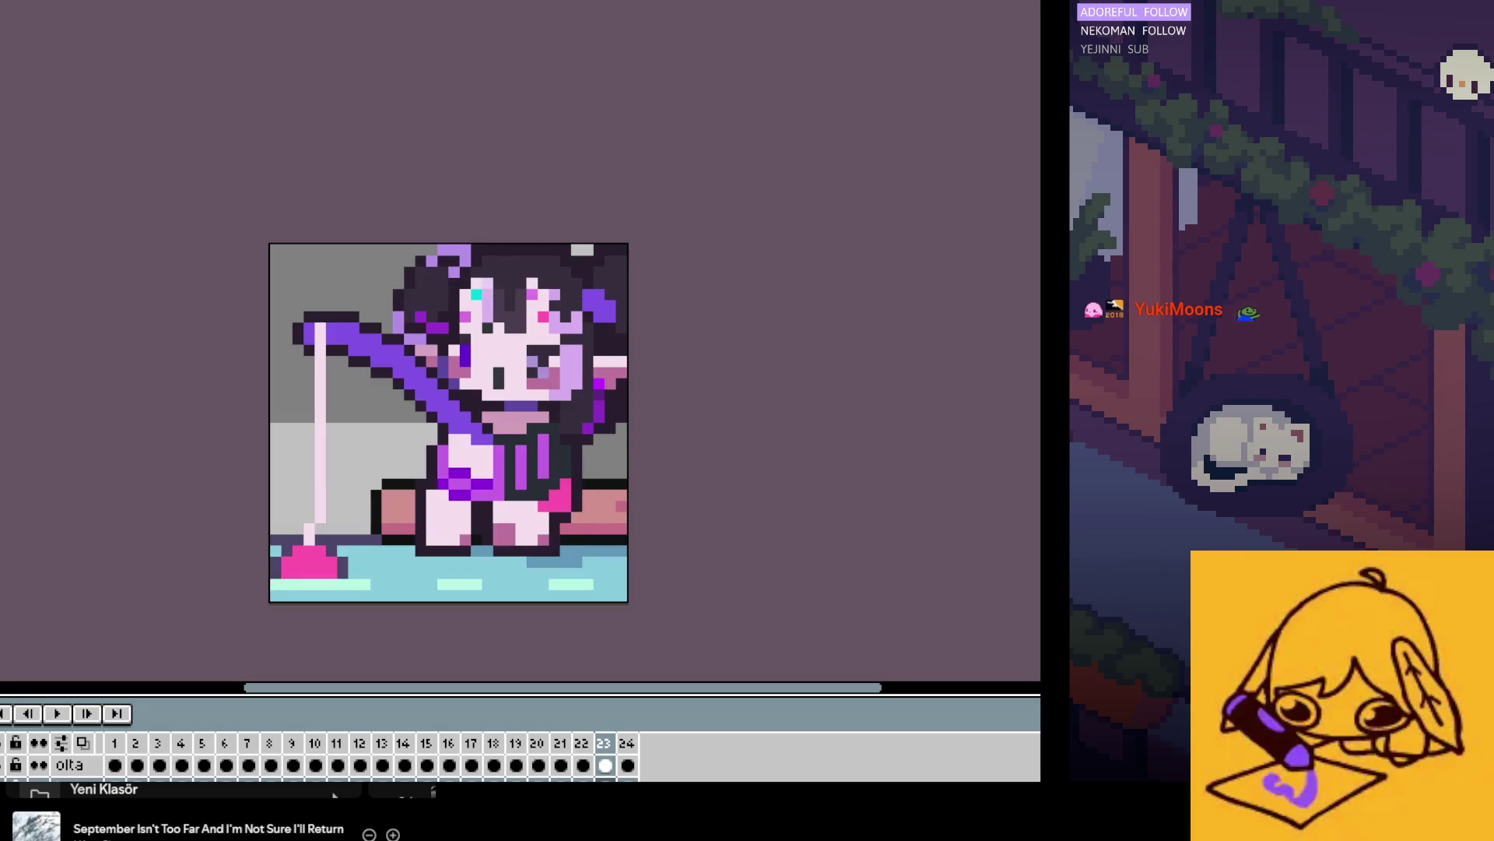
# Step: Create a new small sprite, entering width 28 and height 2
pyautogui.hotkey('ctrl', 'n')
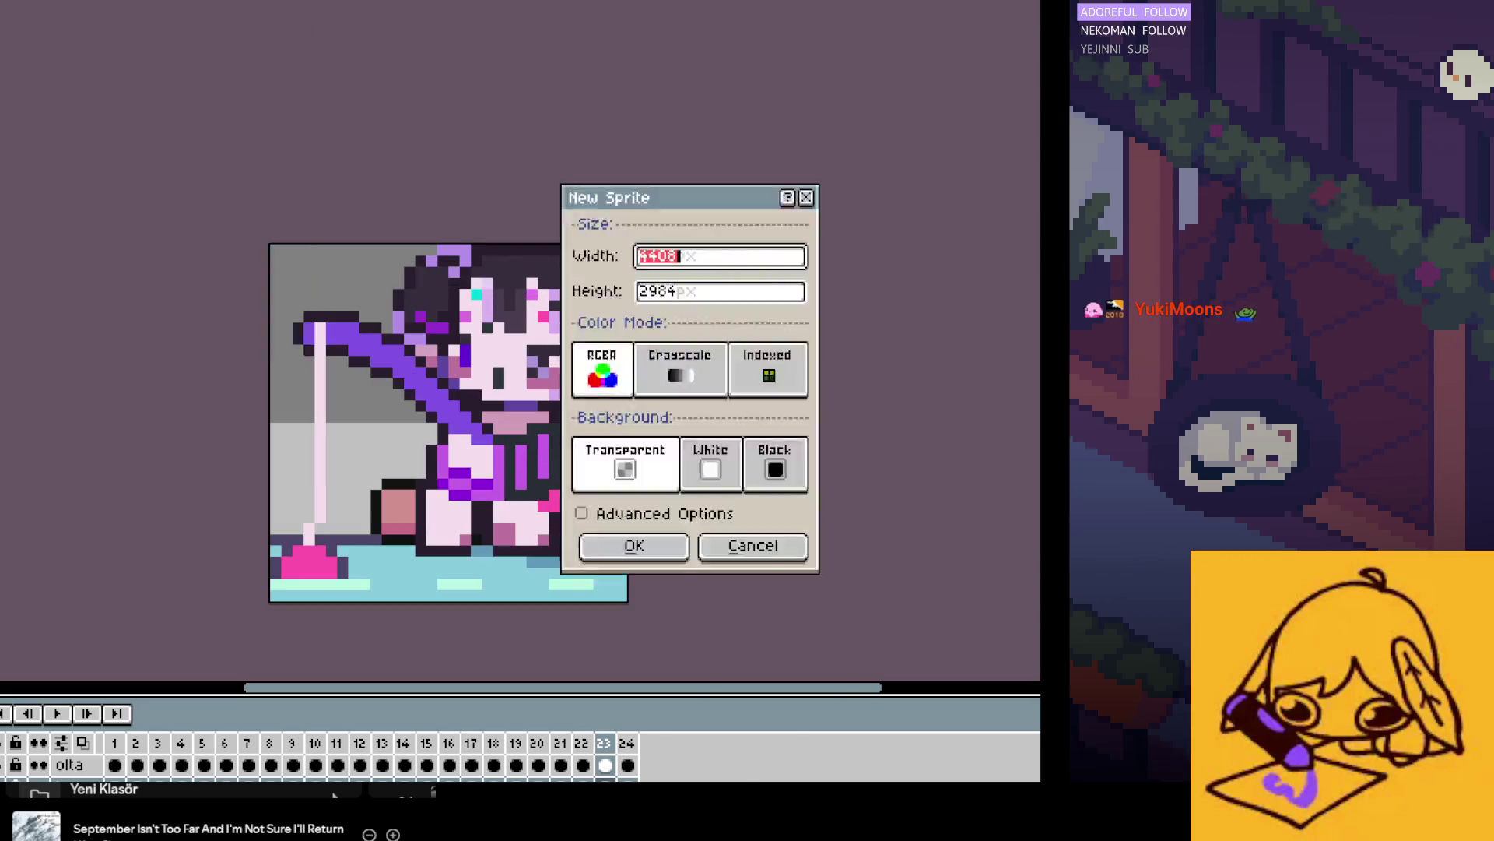
pyautogui.write('11')
pyautogui.hotkey('ctrl', 'a')
pyautogui.press('BackSpace')
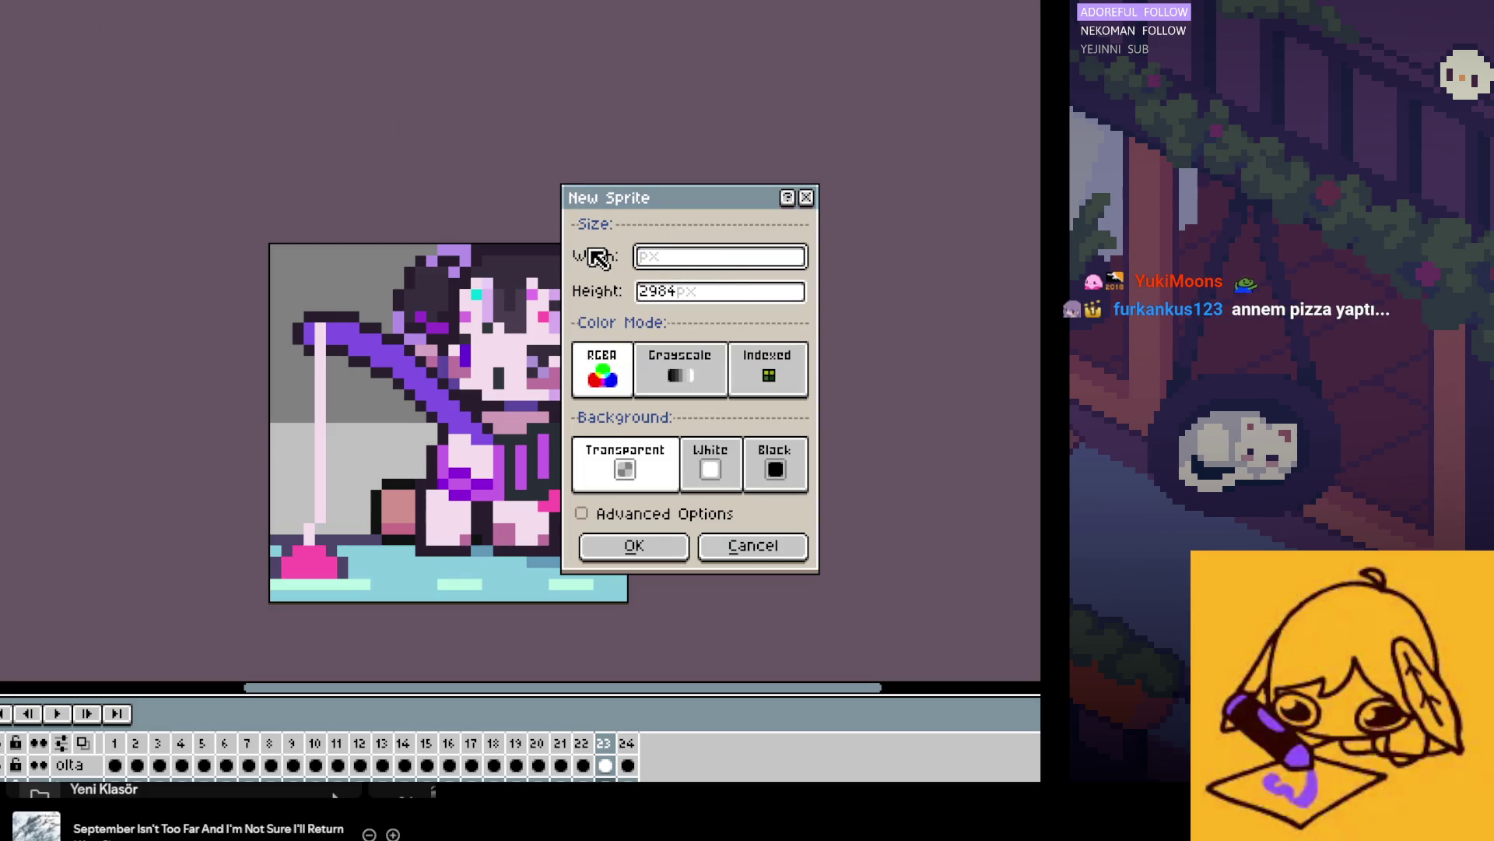
pyautogui.write('28')
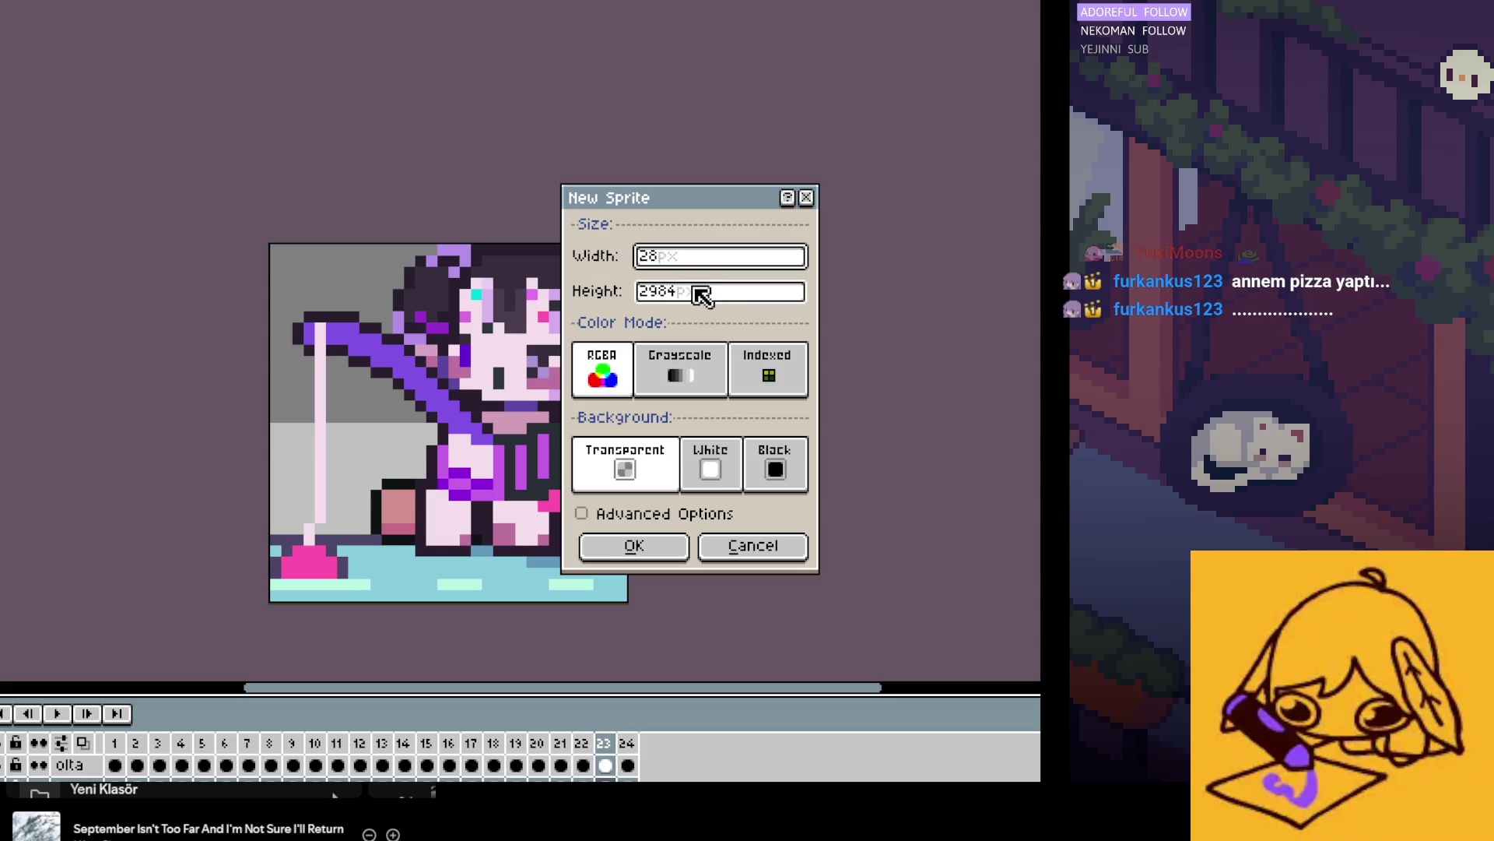
pyautogui.click(701, 290)
pyautogui.write('2')
pyautogui.click(677, 549)
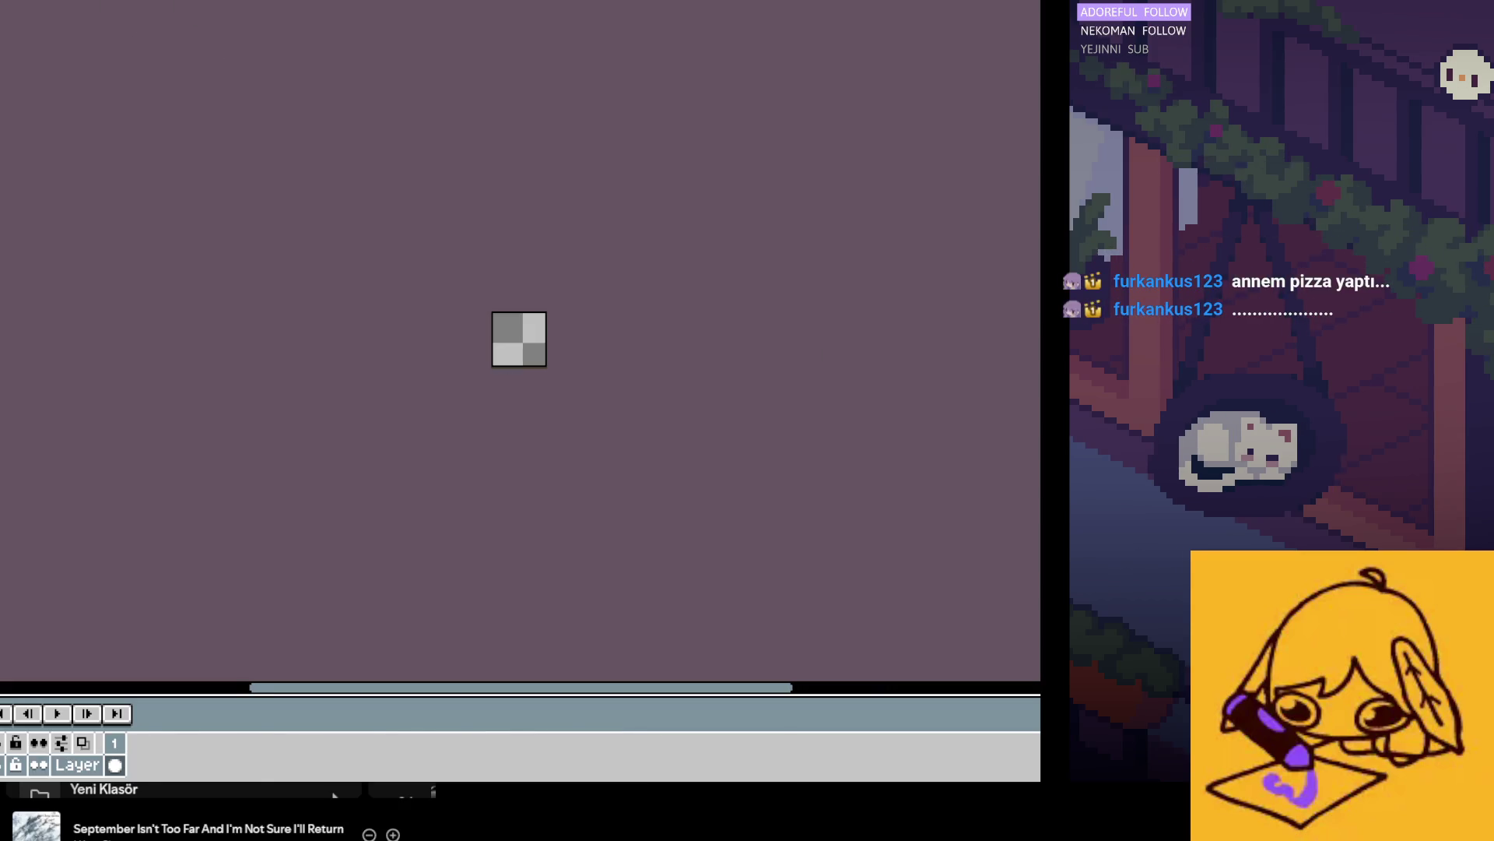
# Step: Switch between the fishing animation and the new sprite, ending back on the fishing animation
pyautogui.click(81, 9)
pyautogui.scroll(-1, 84, 749)
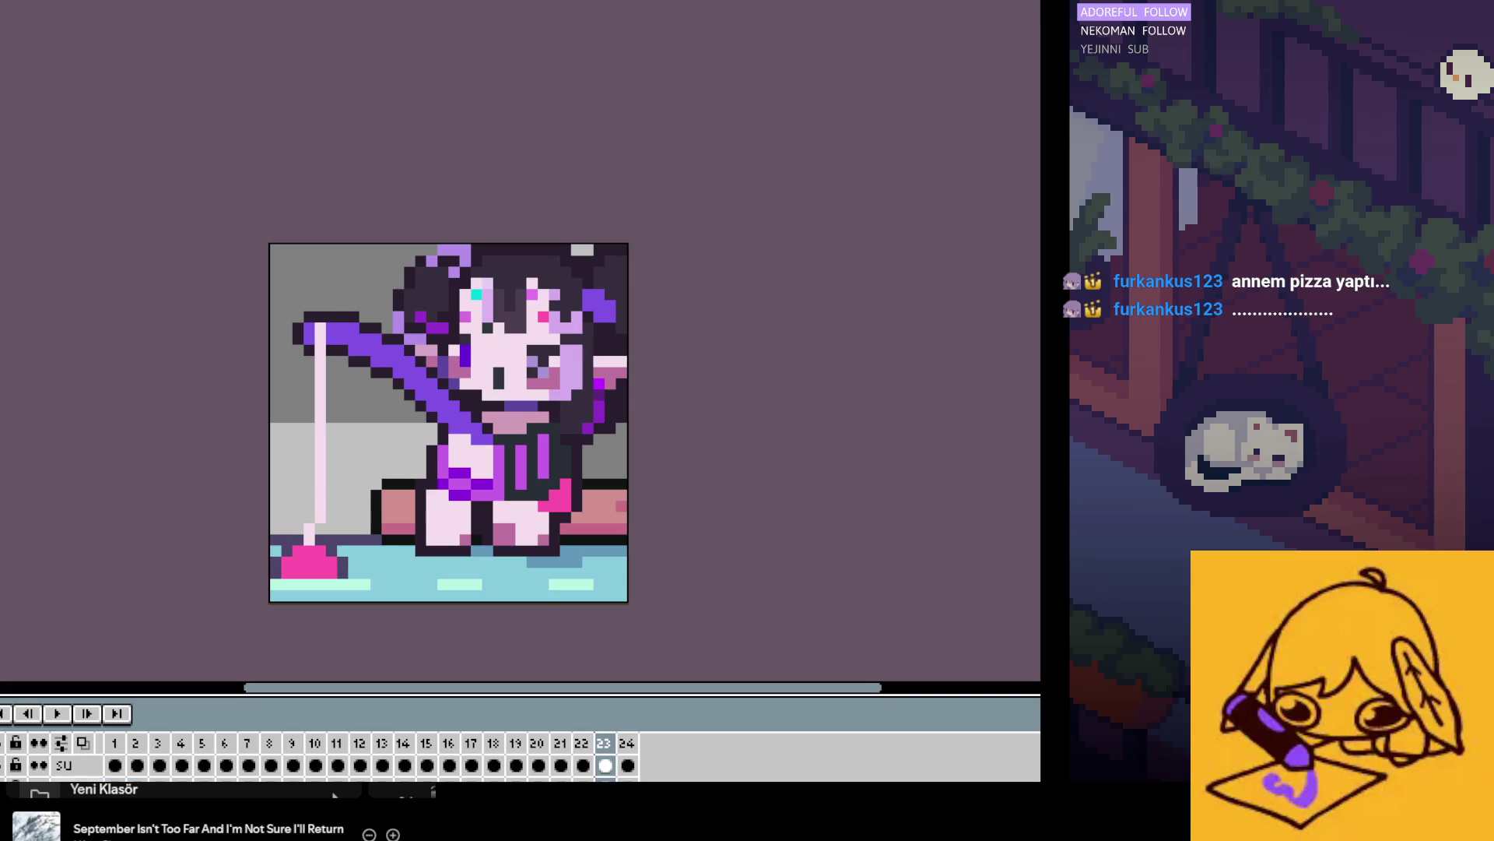
pyautogui.scroll(2, 101, 714)
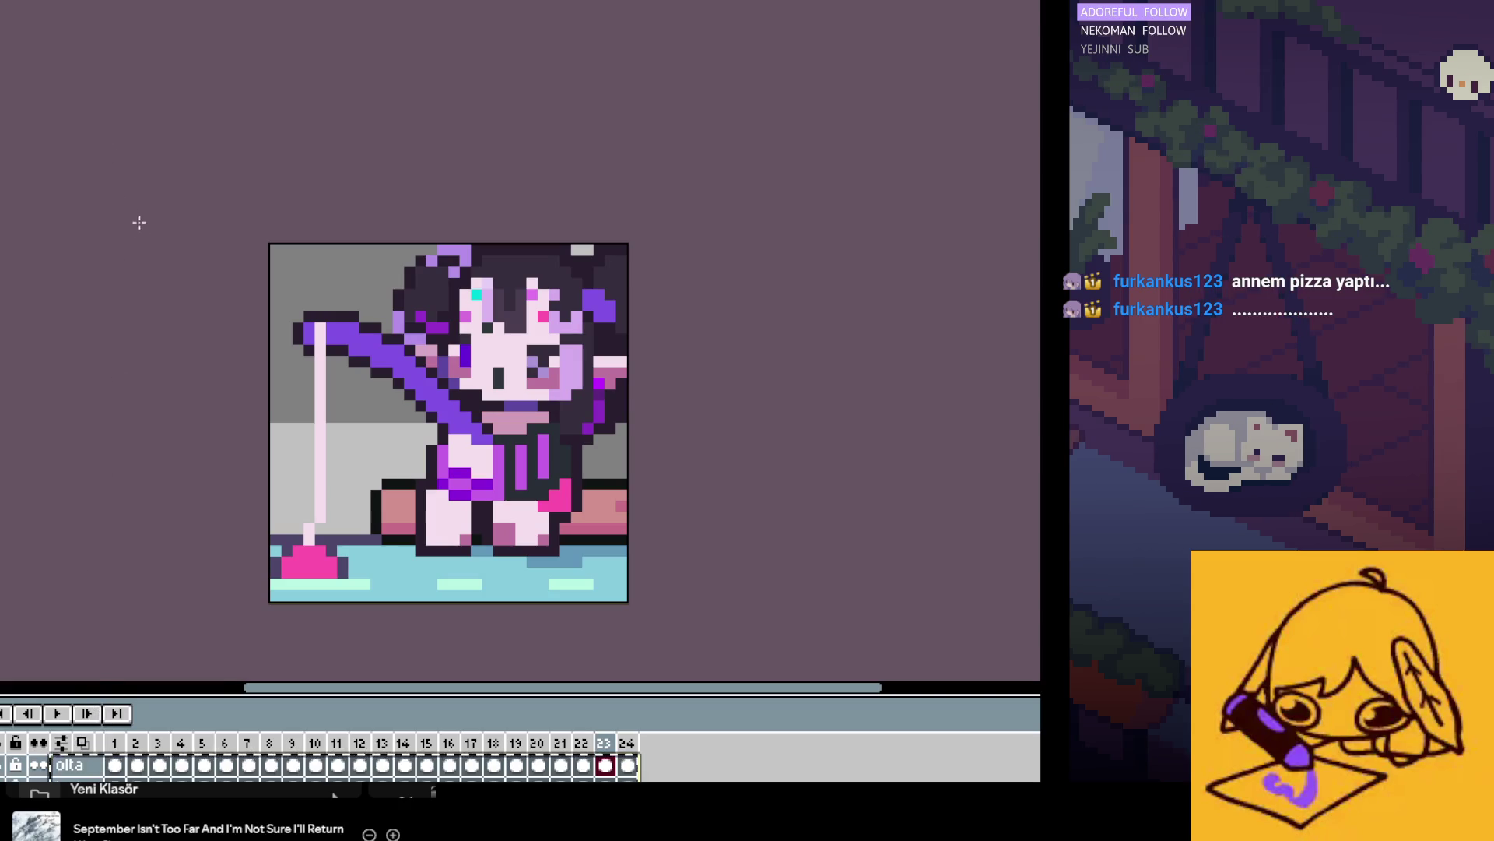
pyautogui.hotkey('ctrl', 'Tab')
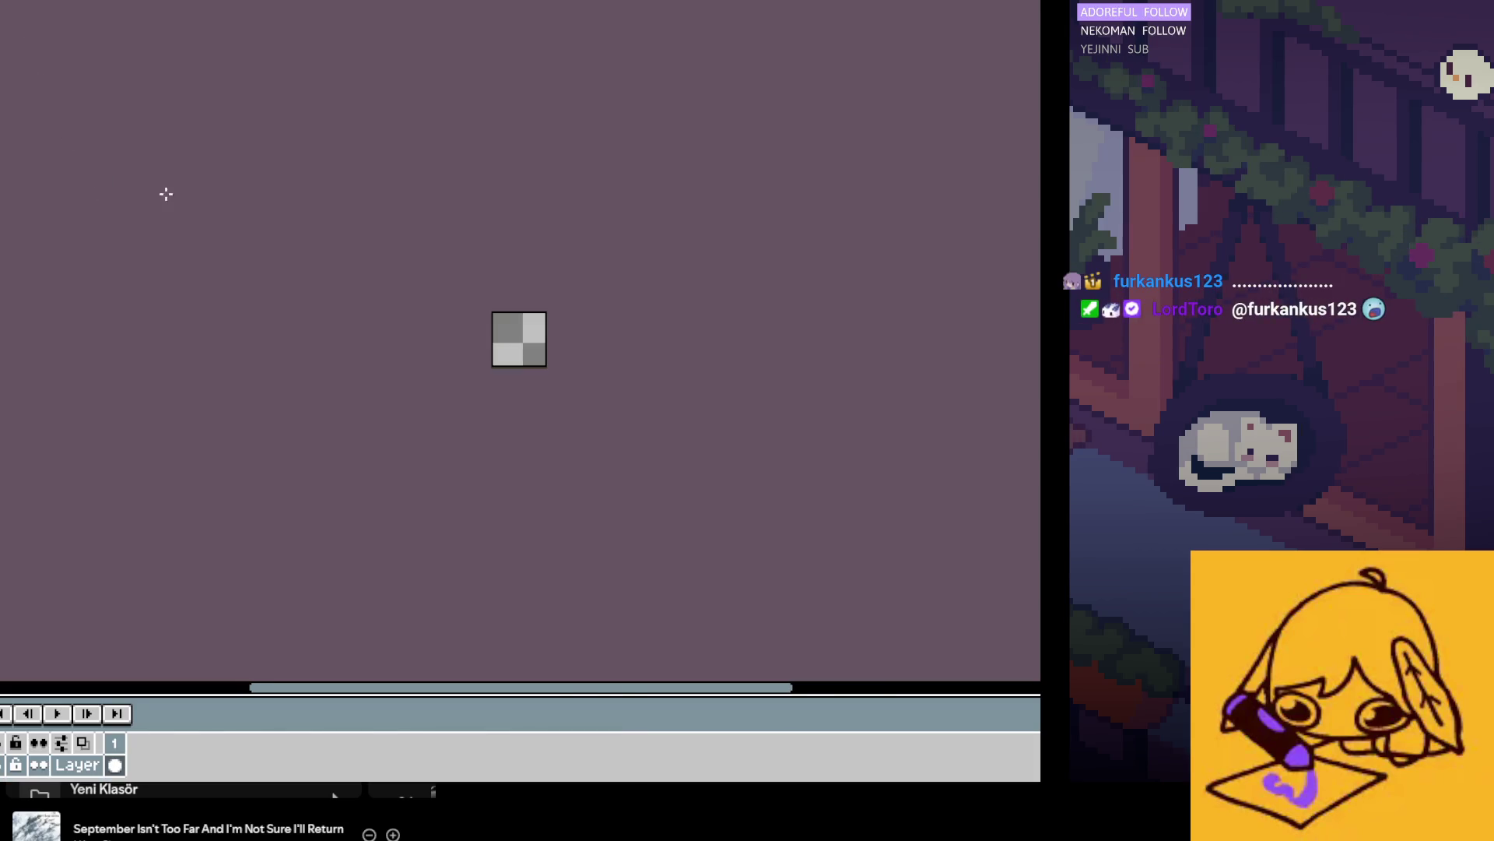
pyautogui.hotkey('ctrl', 'Tab')
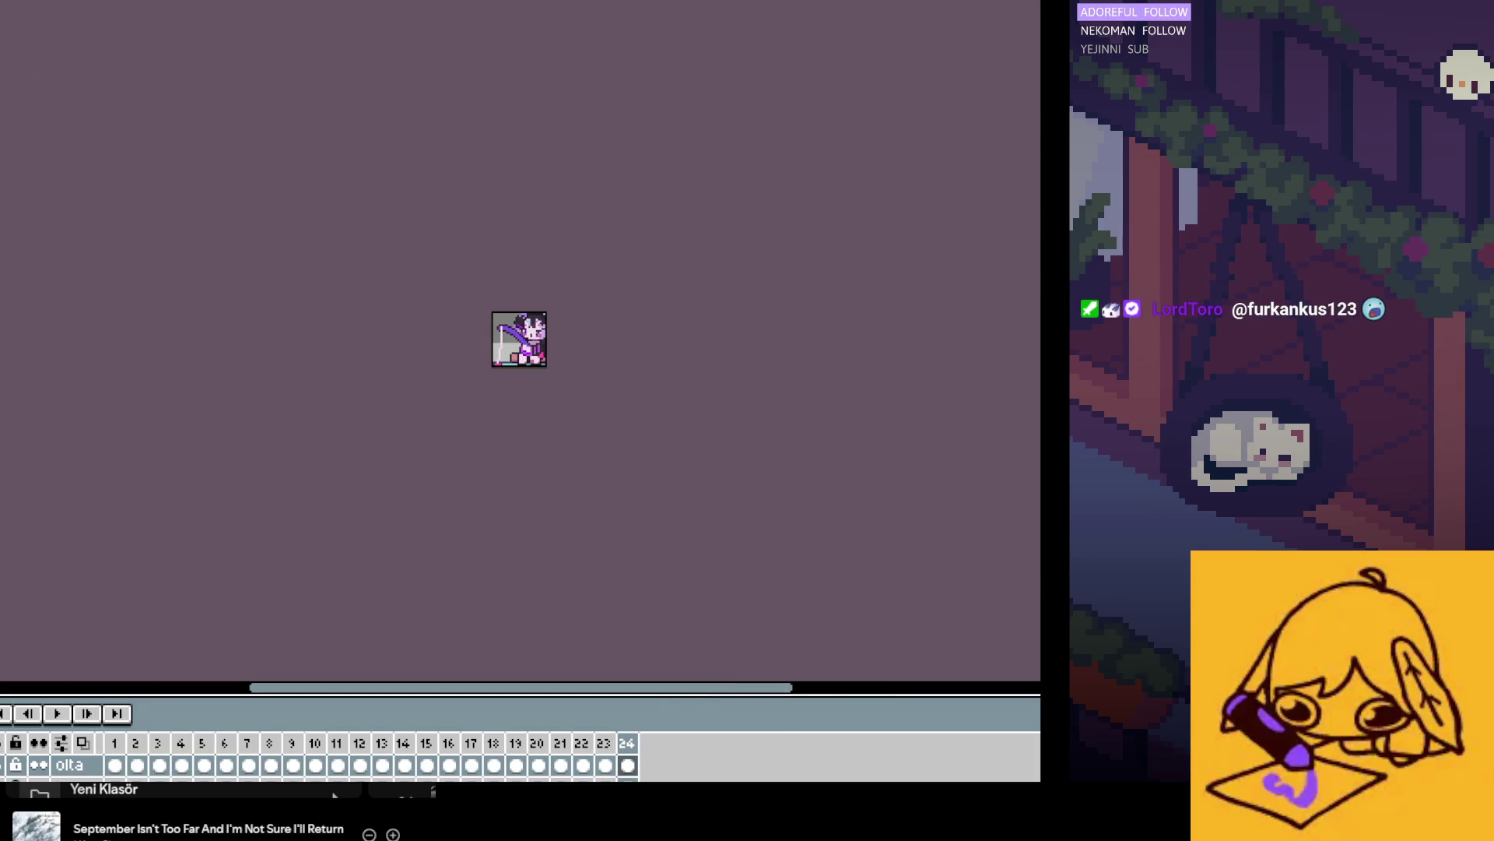
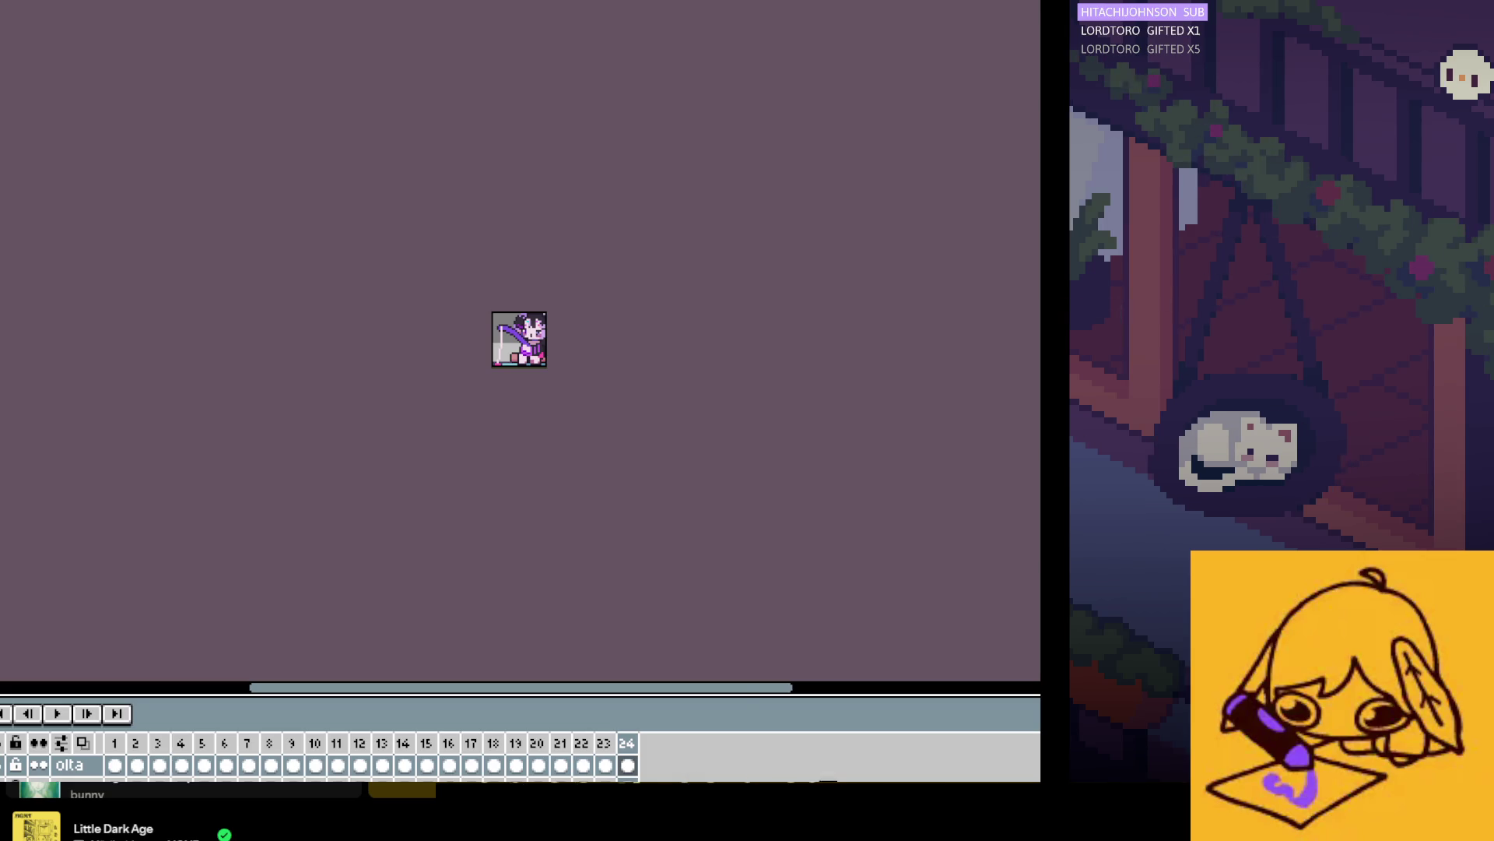
# Step: Zoom in on the sprite and draw a freehand stroke on the olta layer's frame 24
pyautogui.scroll(2, 546, 366)
pyautogui.scroll(1, 423, 321)
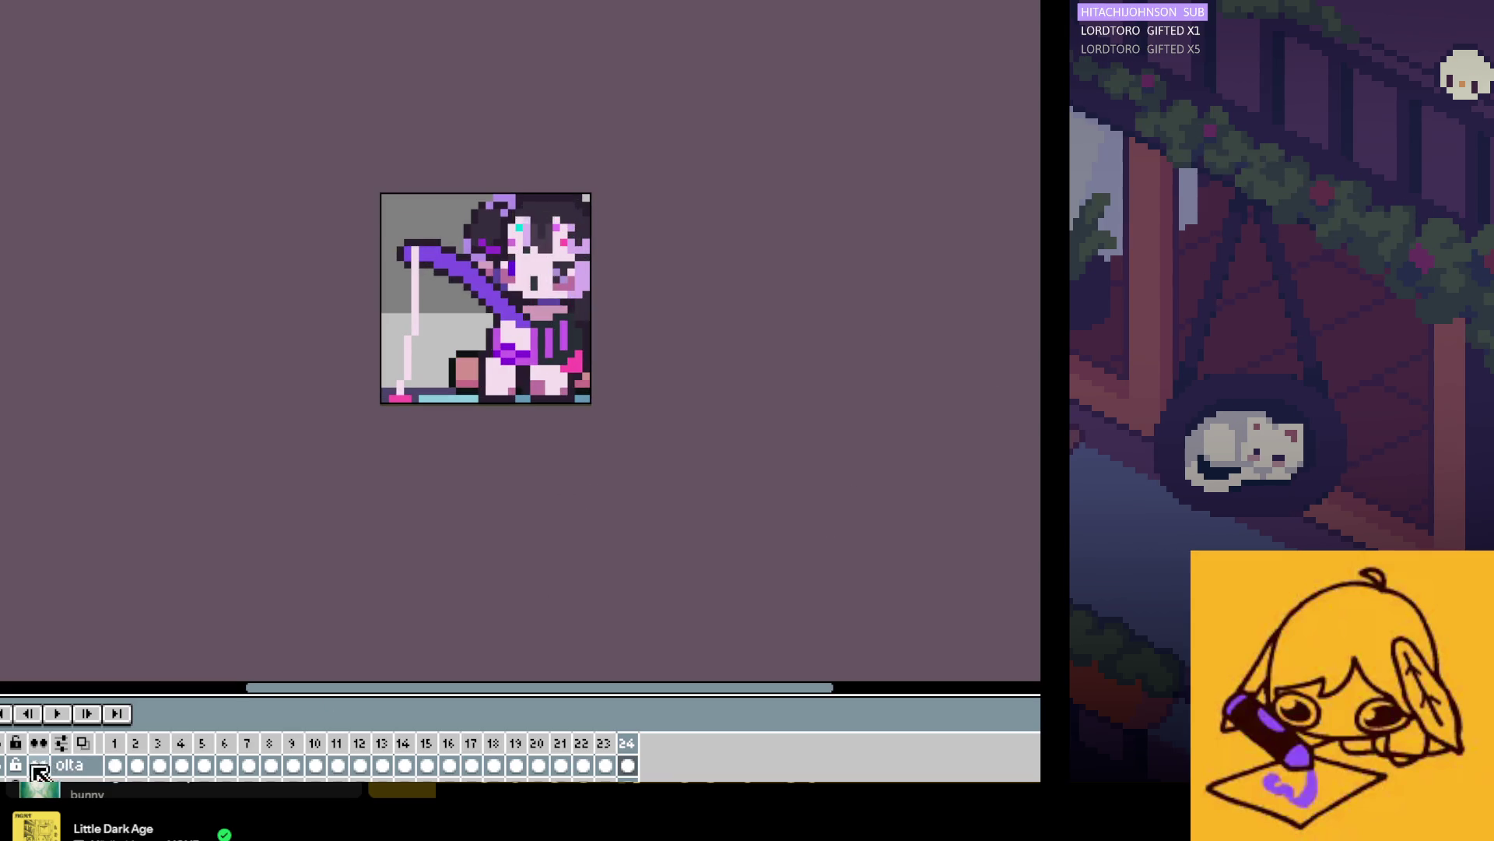
pyautogui.click(74, 765)
pyautogui.scroll(1, 367, 227)
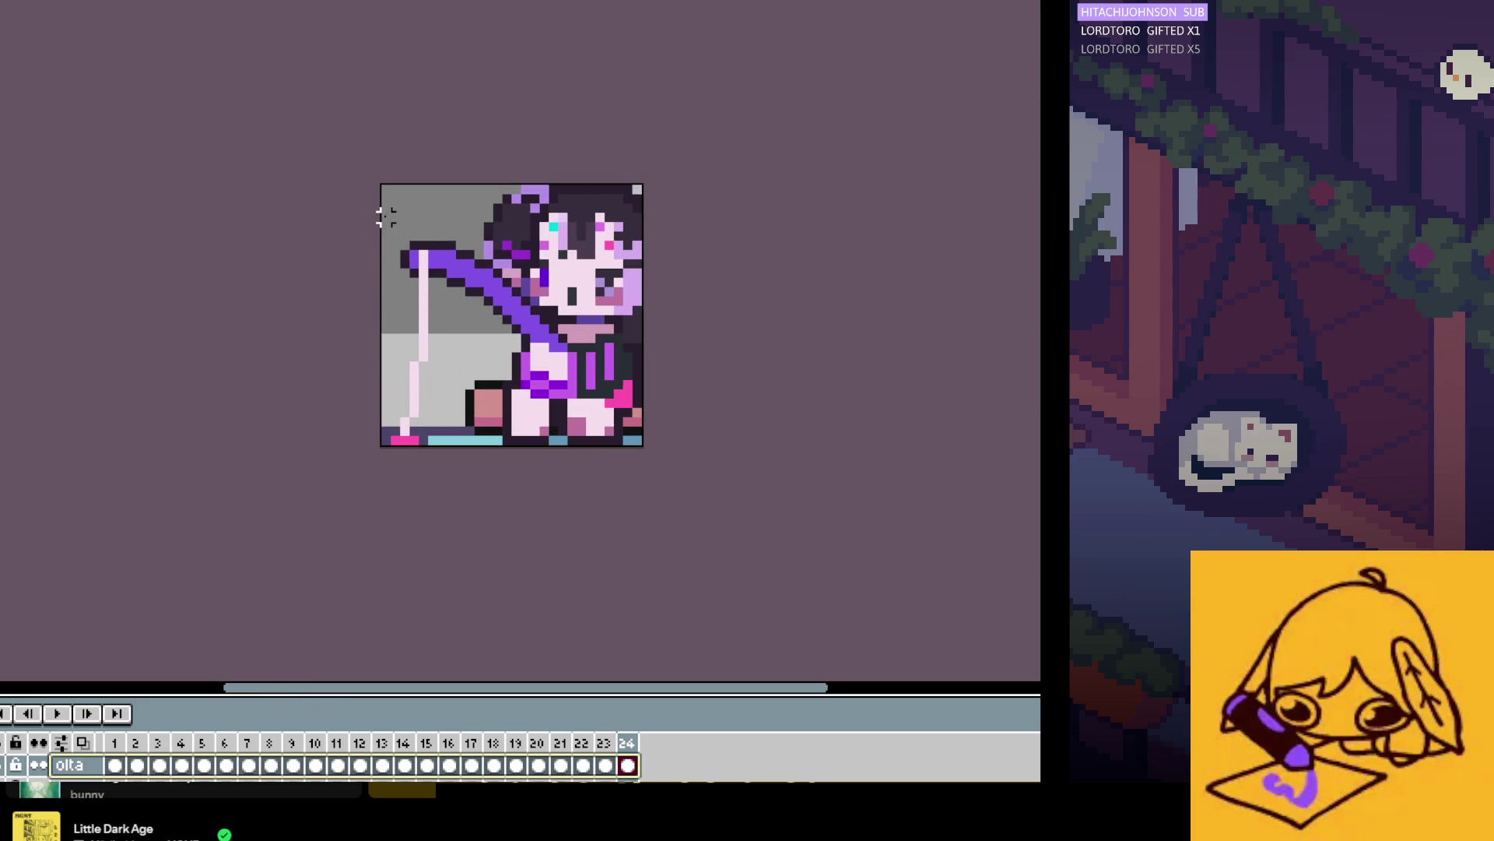
pyautogui.moveTo(384, 214); pyautogui.dragTo(498, 366)
pyautogui.hotkey('ctrl', 'z')
pyautogui.hotkey('ctrl', 'a')
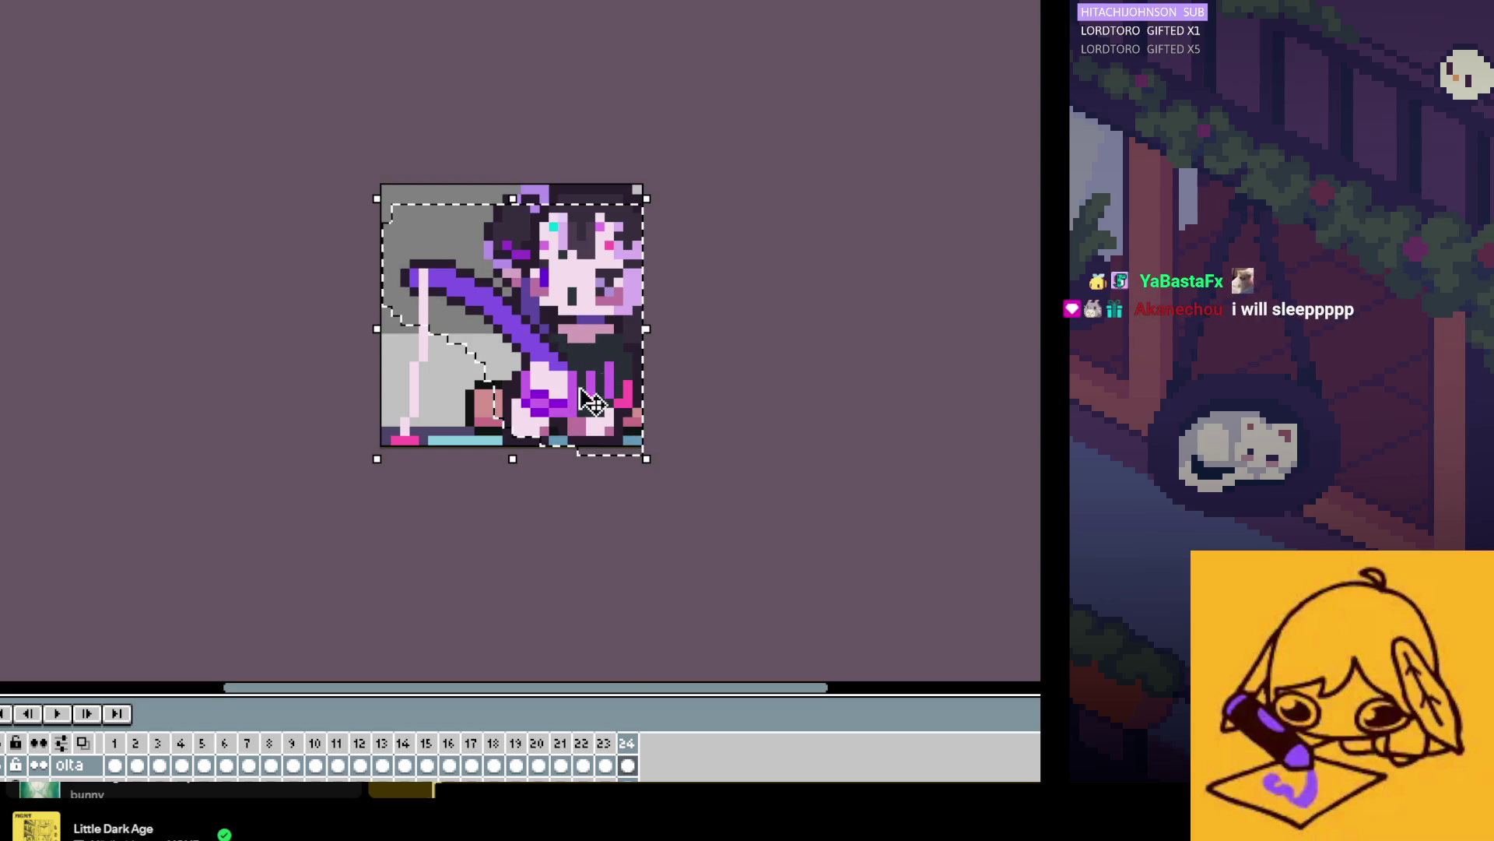
pyautogui.hotkey('ctrl', 'd')
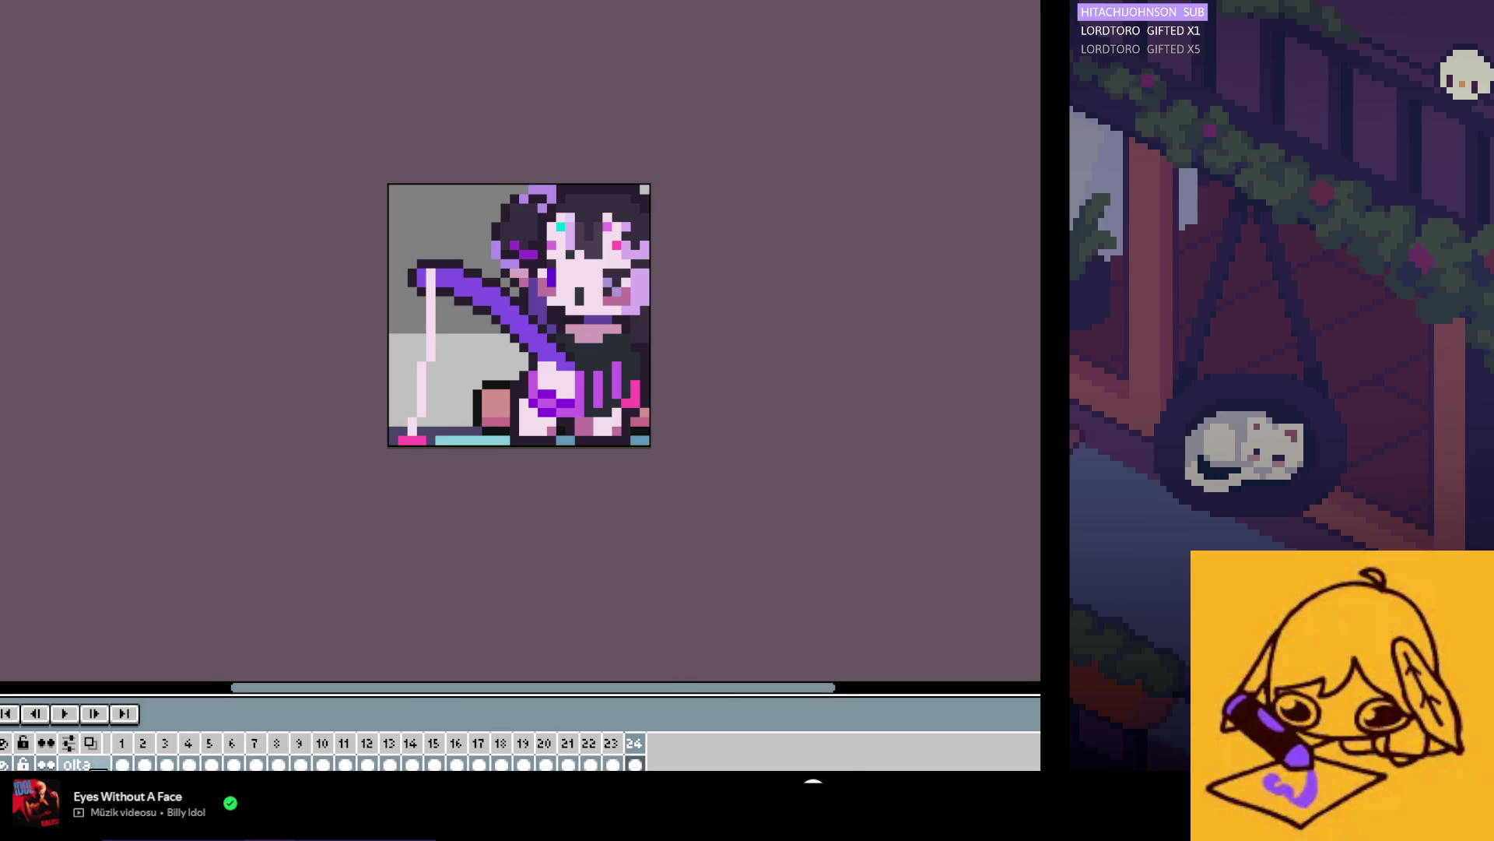
# Step: Select the olta layer's cels, try nudging the fishing rod, and undo the extra changes
pyautogui.click(77, 764)
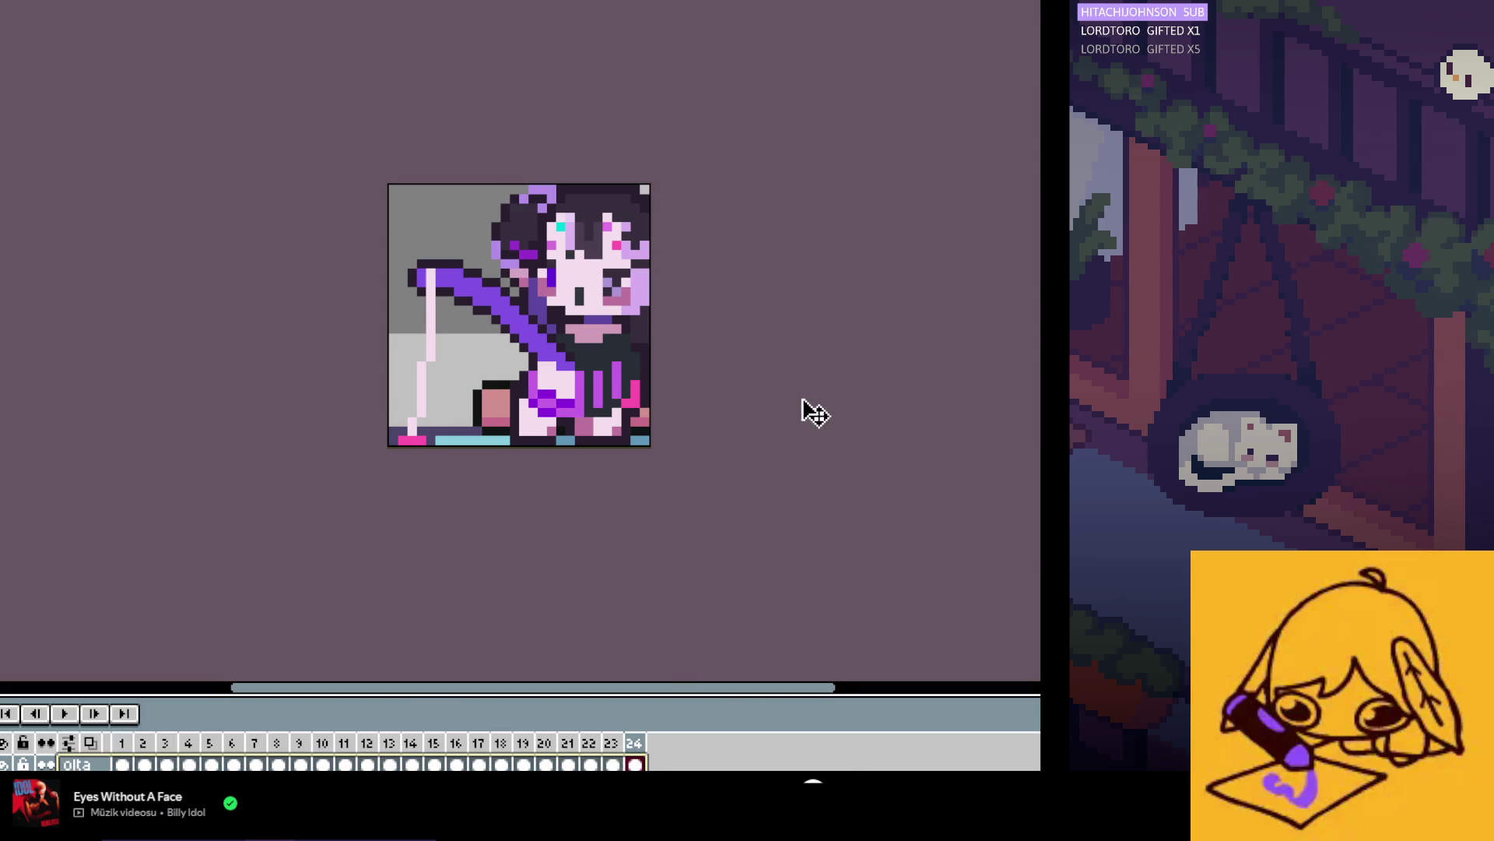
pyautogui.hotkey('ctrl', 'z')
pyautogui.hotkey('ctrl', 'z')
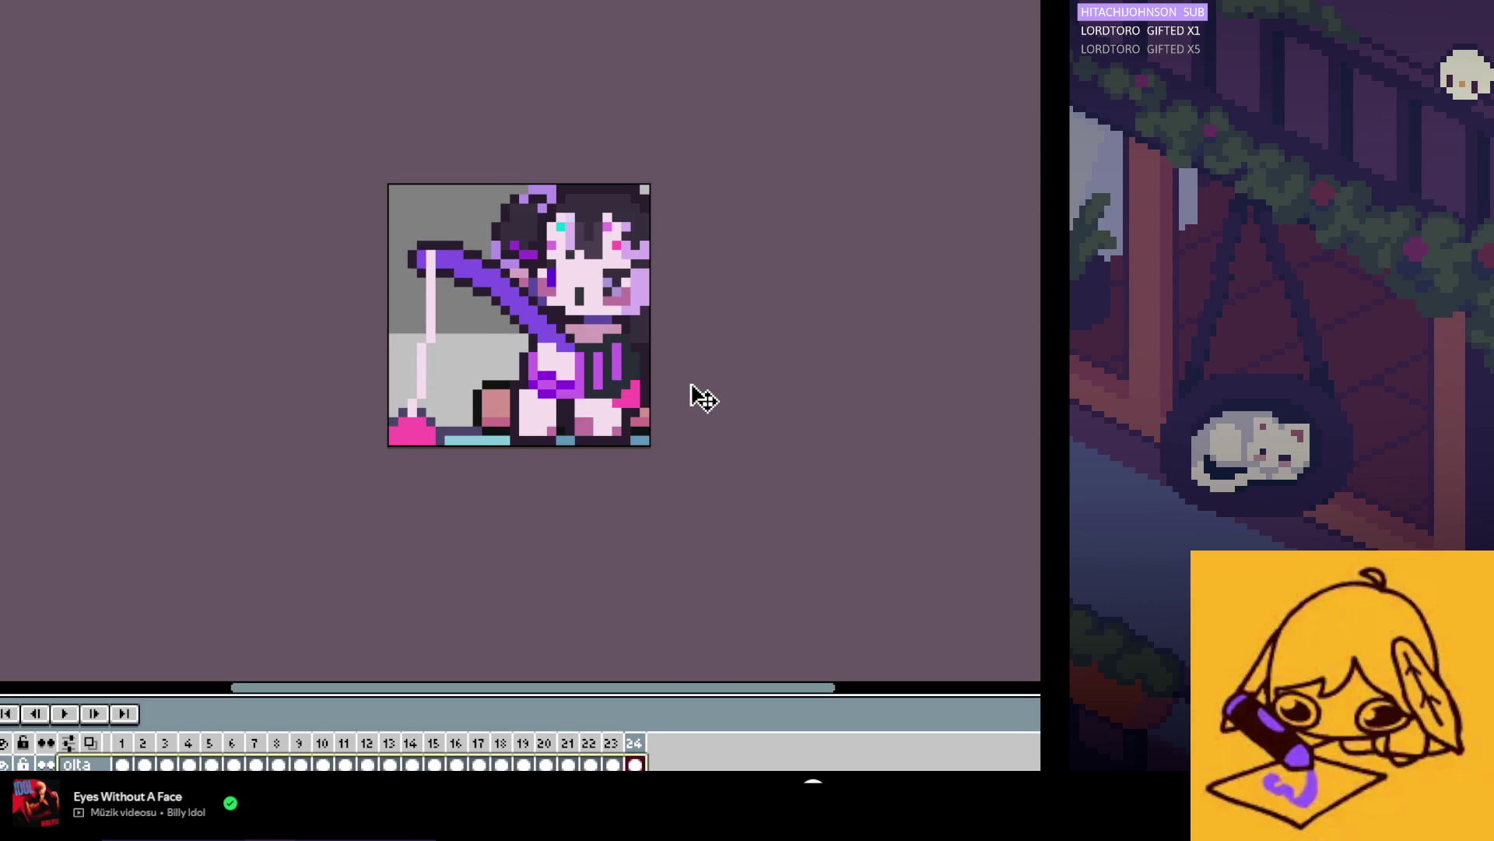
pyautogui.press('Escape')
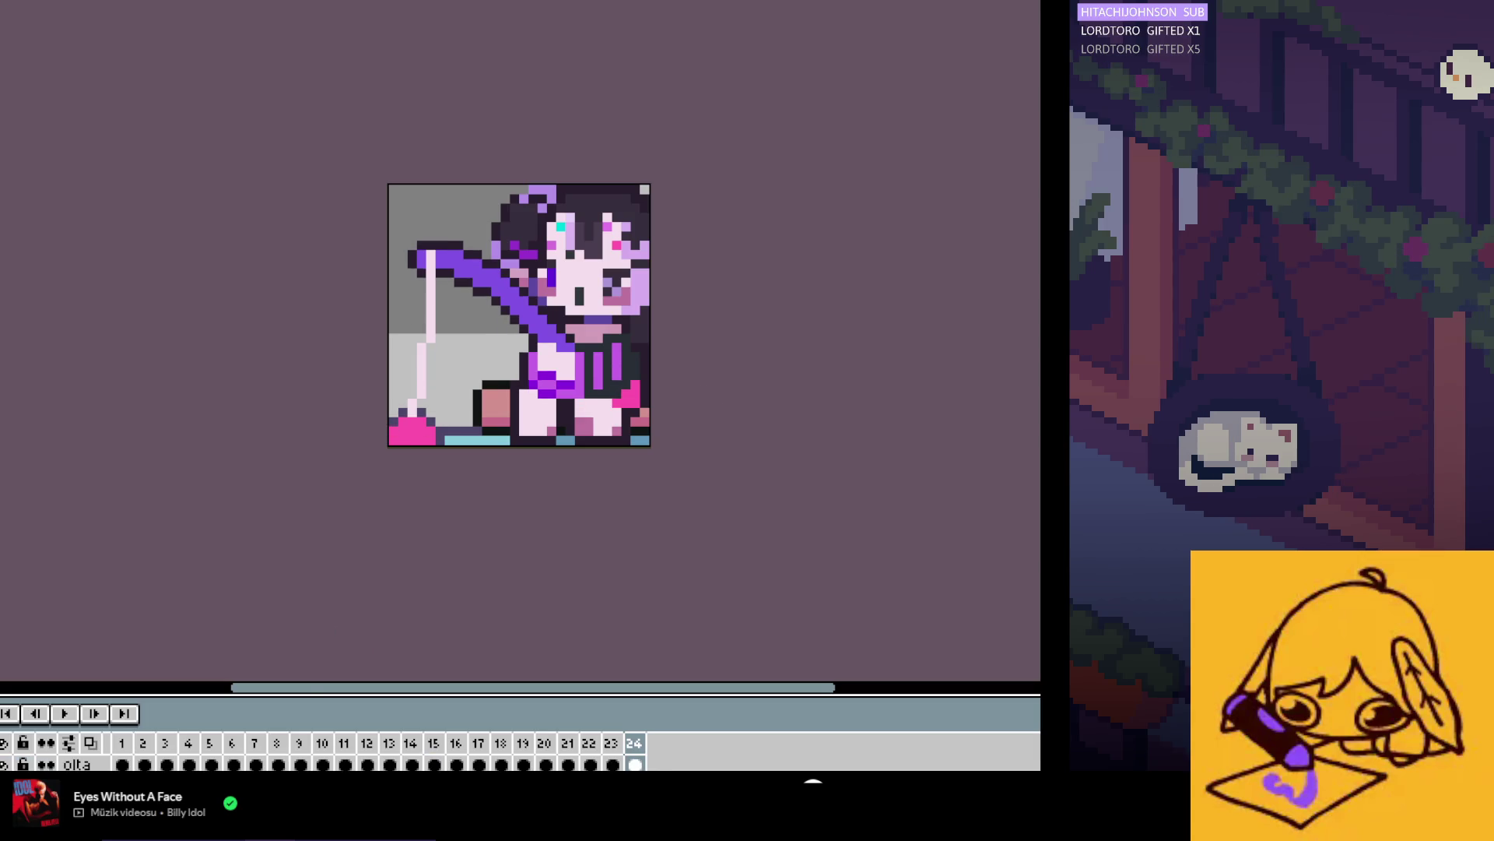
pyautogui.hotkey('ctrl', 'z')
pyautogui.hotkey('ctrl', 'z')
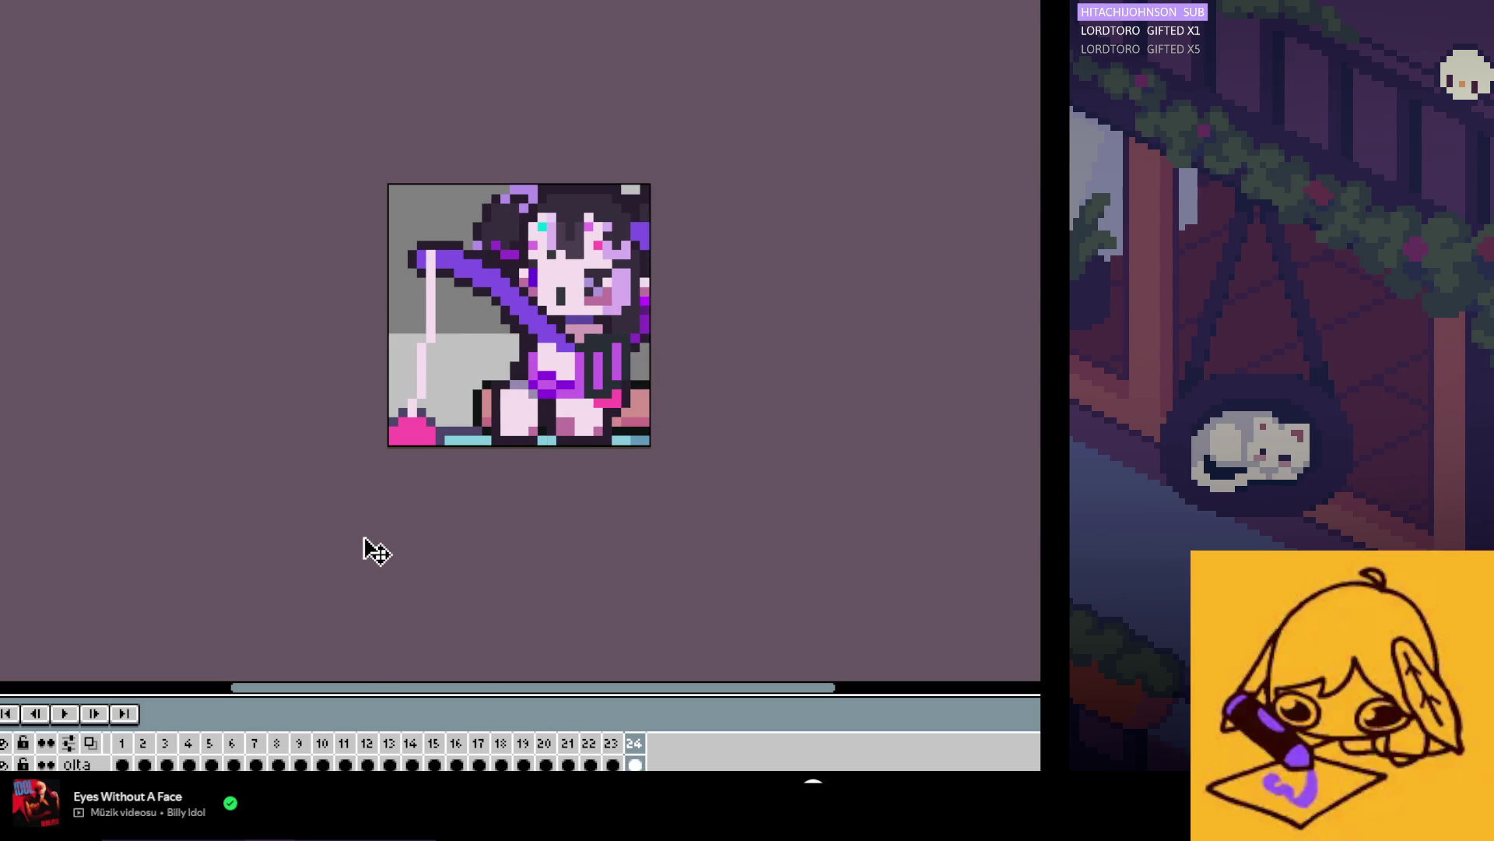
pyautogui.hotkey('ctrl', 'z')
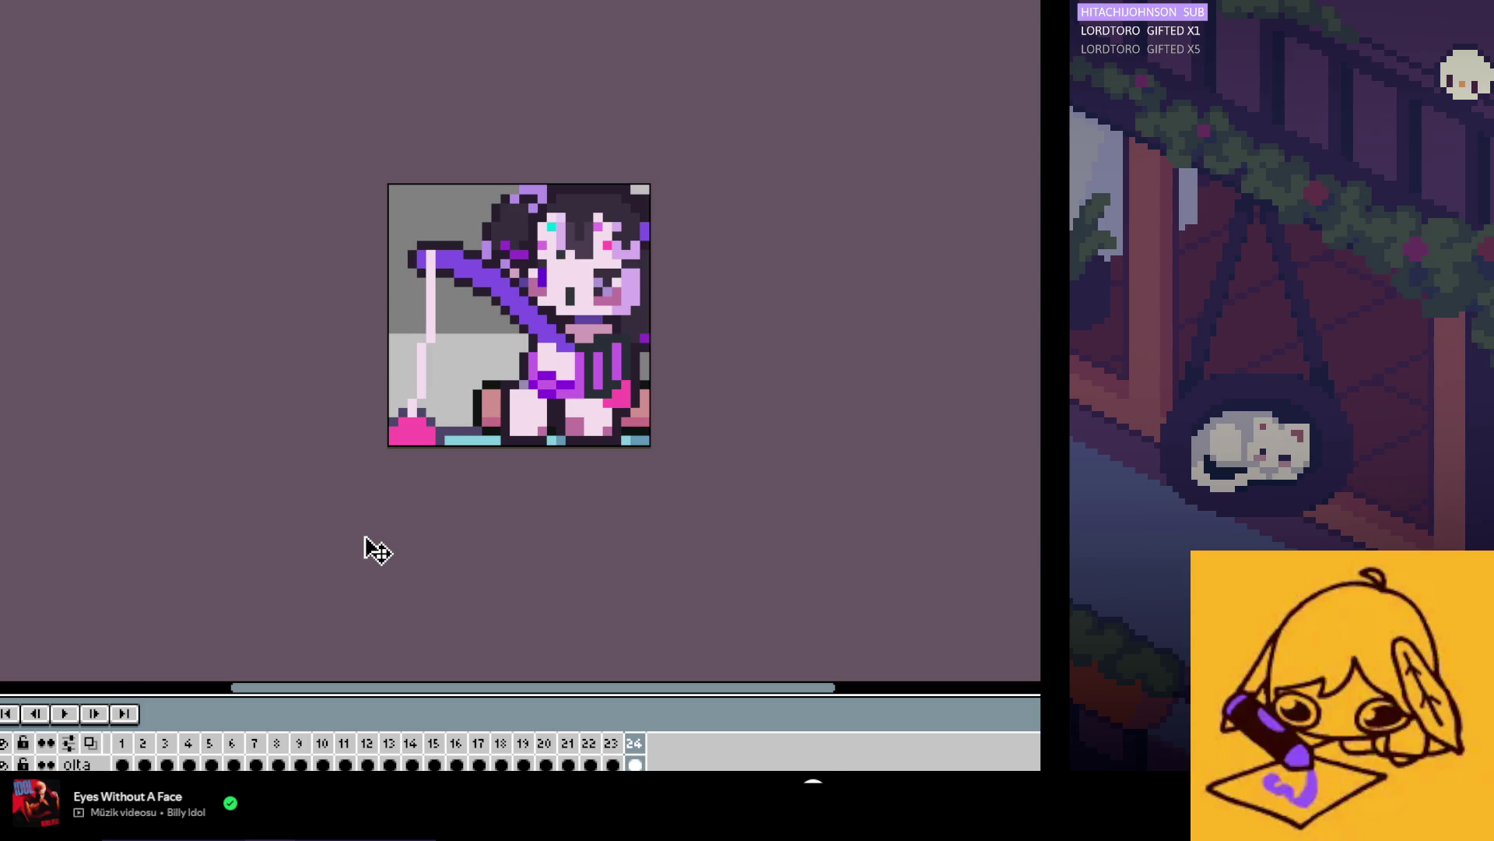
# Step: Move the character's head and upper body one pixel left
pyautogui.moveTo(380, 549); pyautogui.dragTo(369, 523)
pyautogui.click(92, 767)
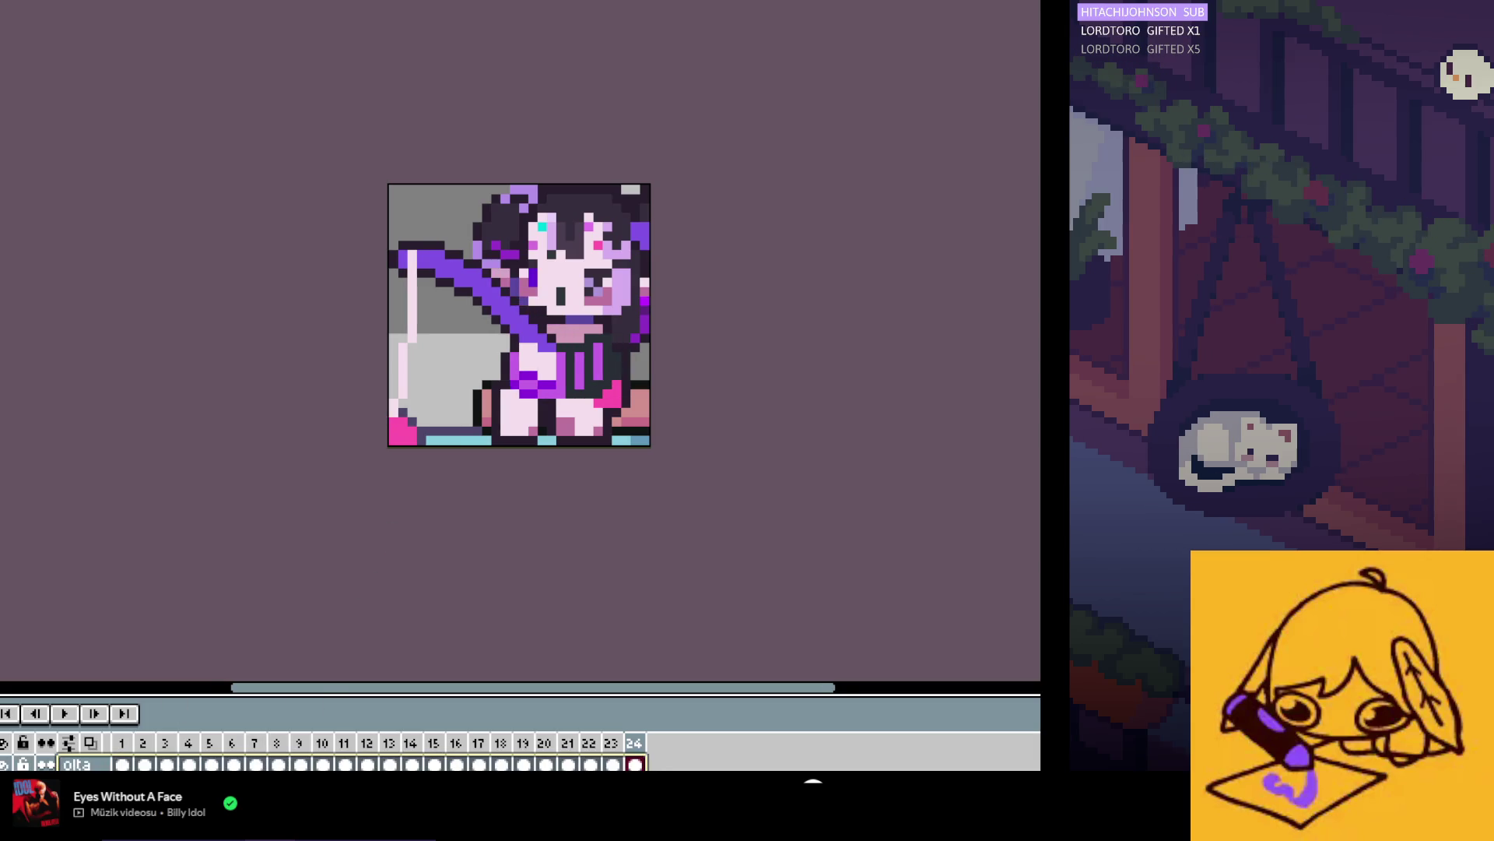
pyautogui.press('Escape')
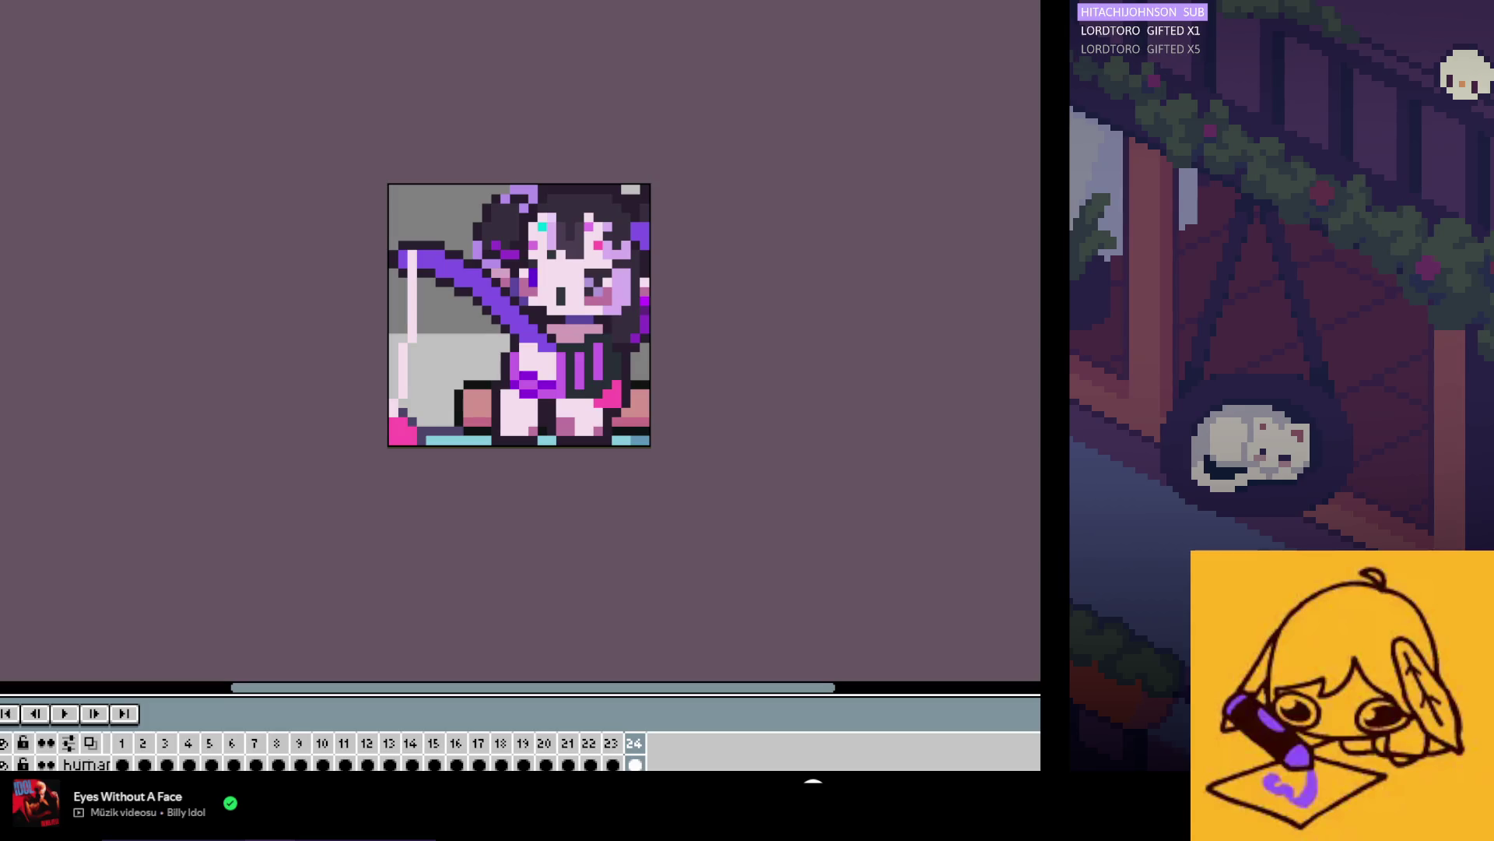
# Step: Select the su layer's cels and the lower sprite area across all 24 frames
pyautogui.click(74, 764)
pyautogui.press('Up')
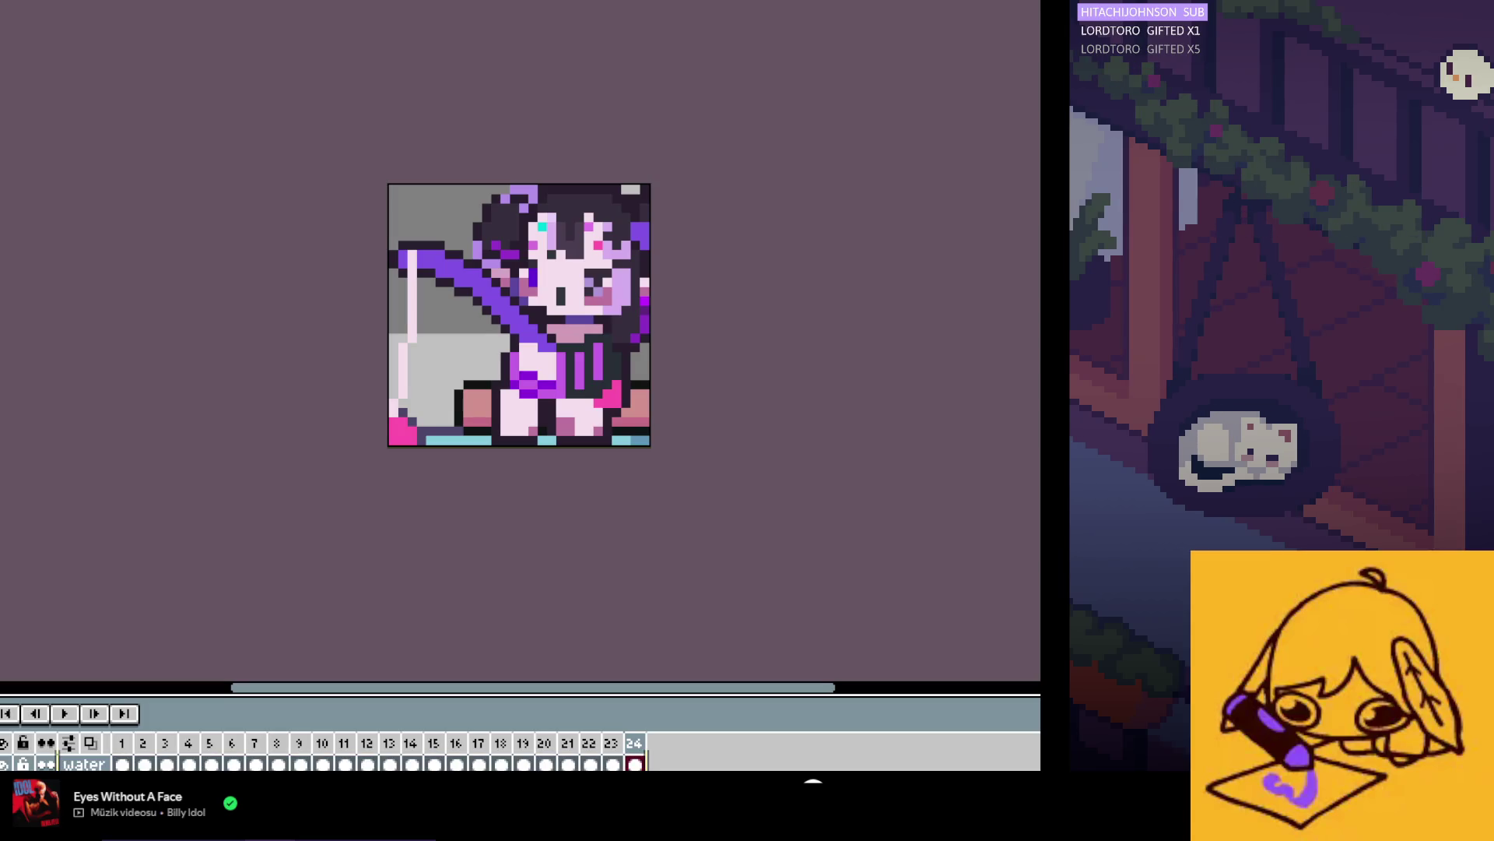
pyautogui.press('Escape')
pyautogui.press('Down')
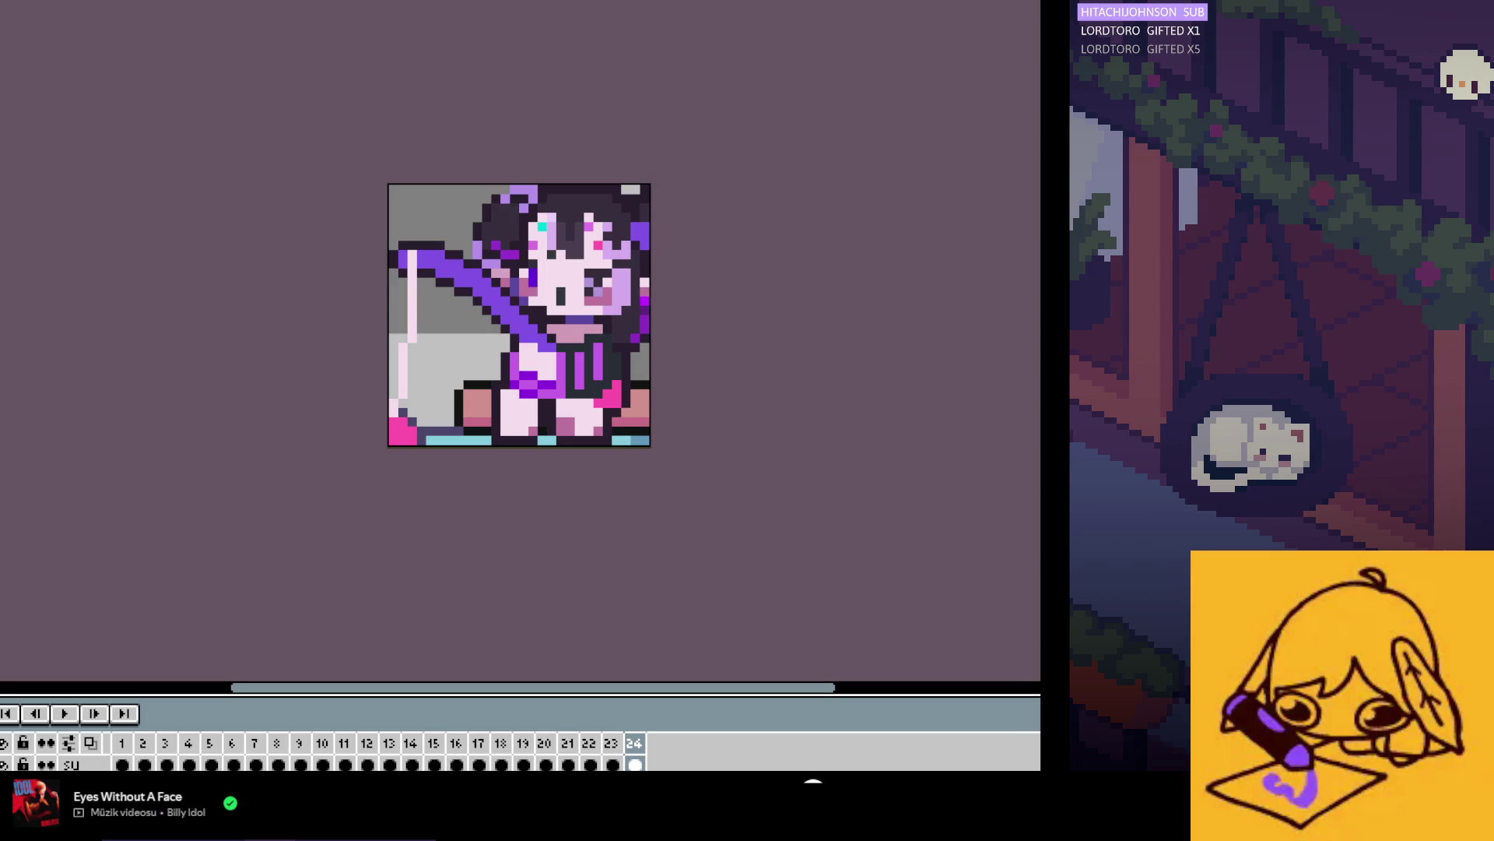
pyautogui.hotkey('ctrl', 'a')
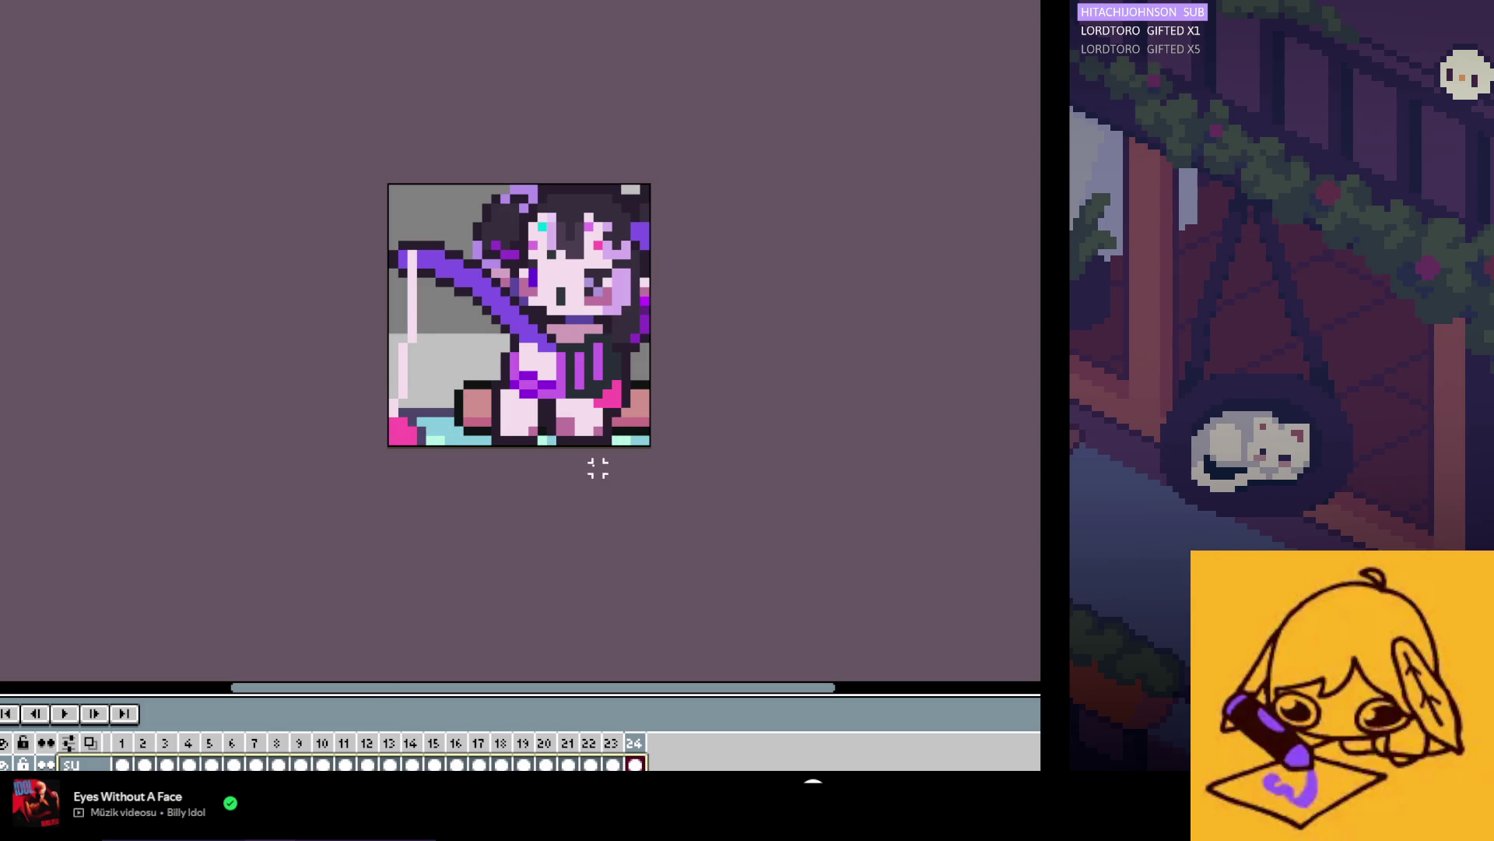
pyautogui.click(486, 421)
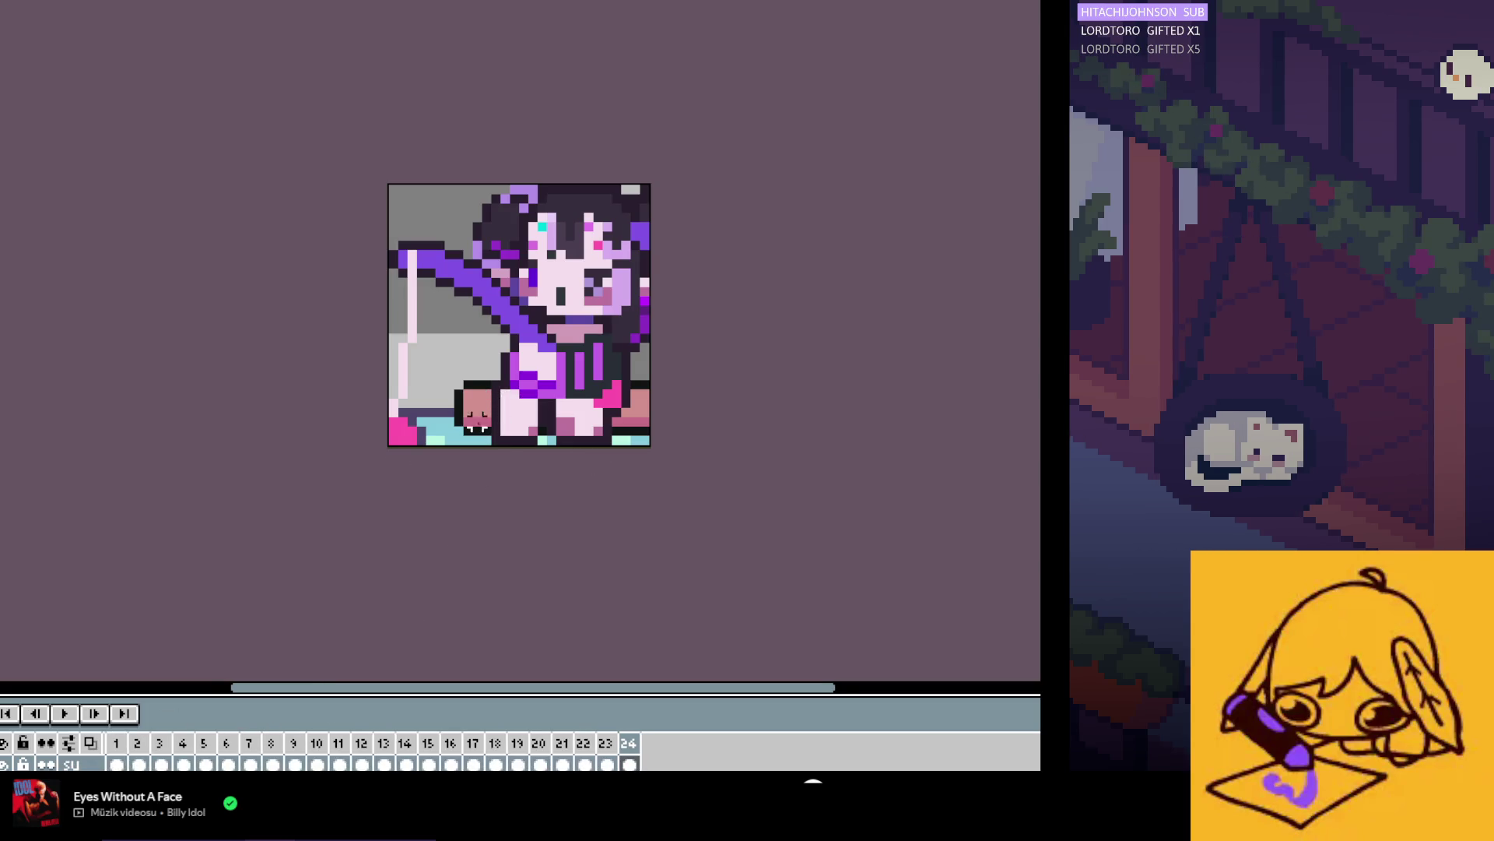
pyautogui.click(488, 421)
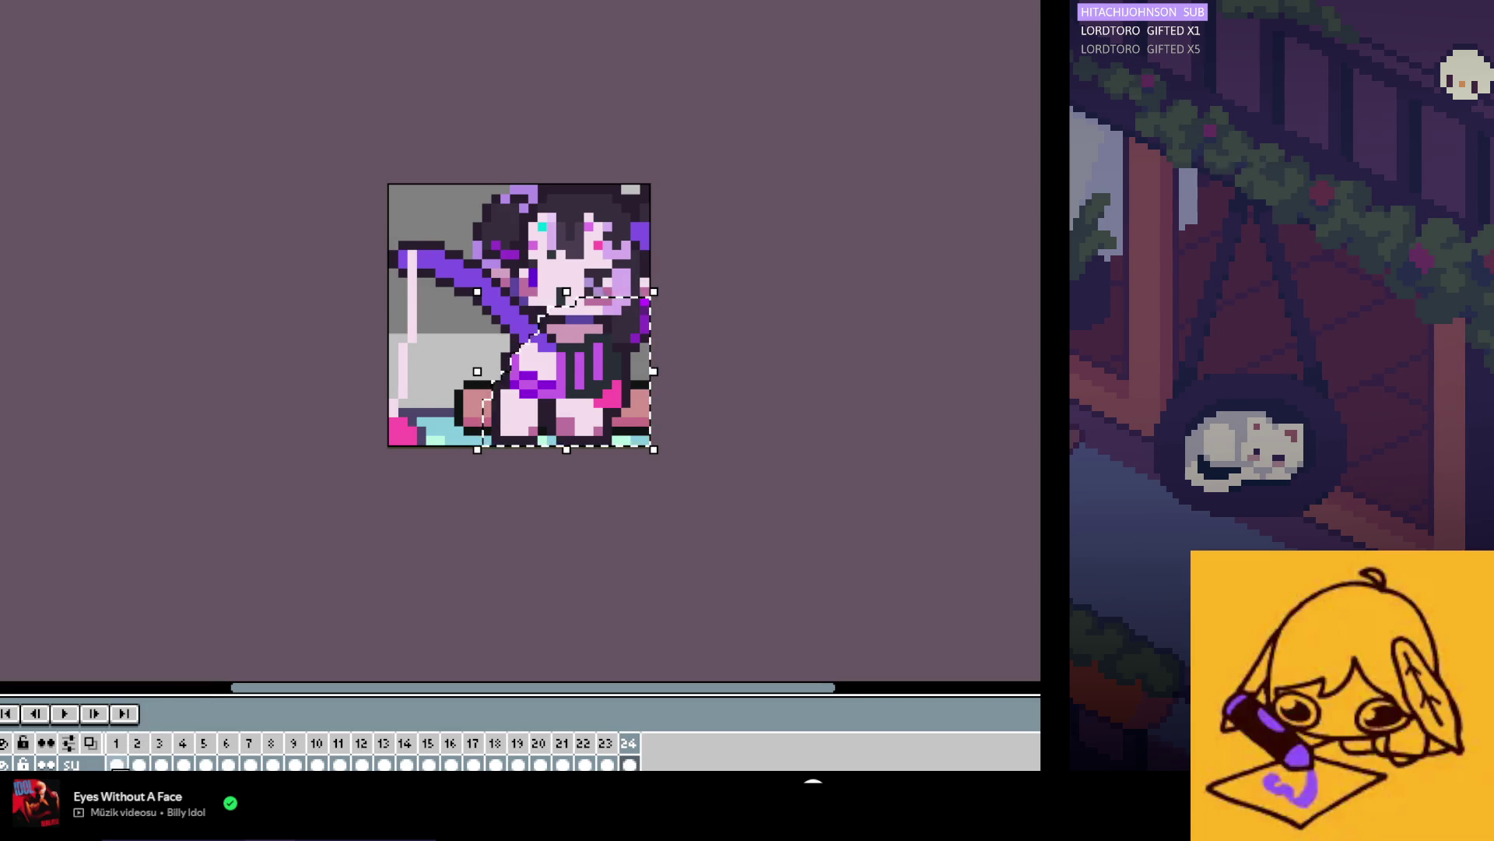
pyautogui.moveTo(117, 764); pyautogui.dragTo(634, 765)
pyautogui.click(567, 644)
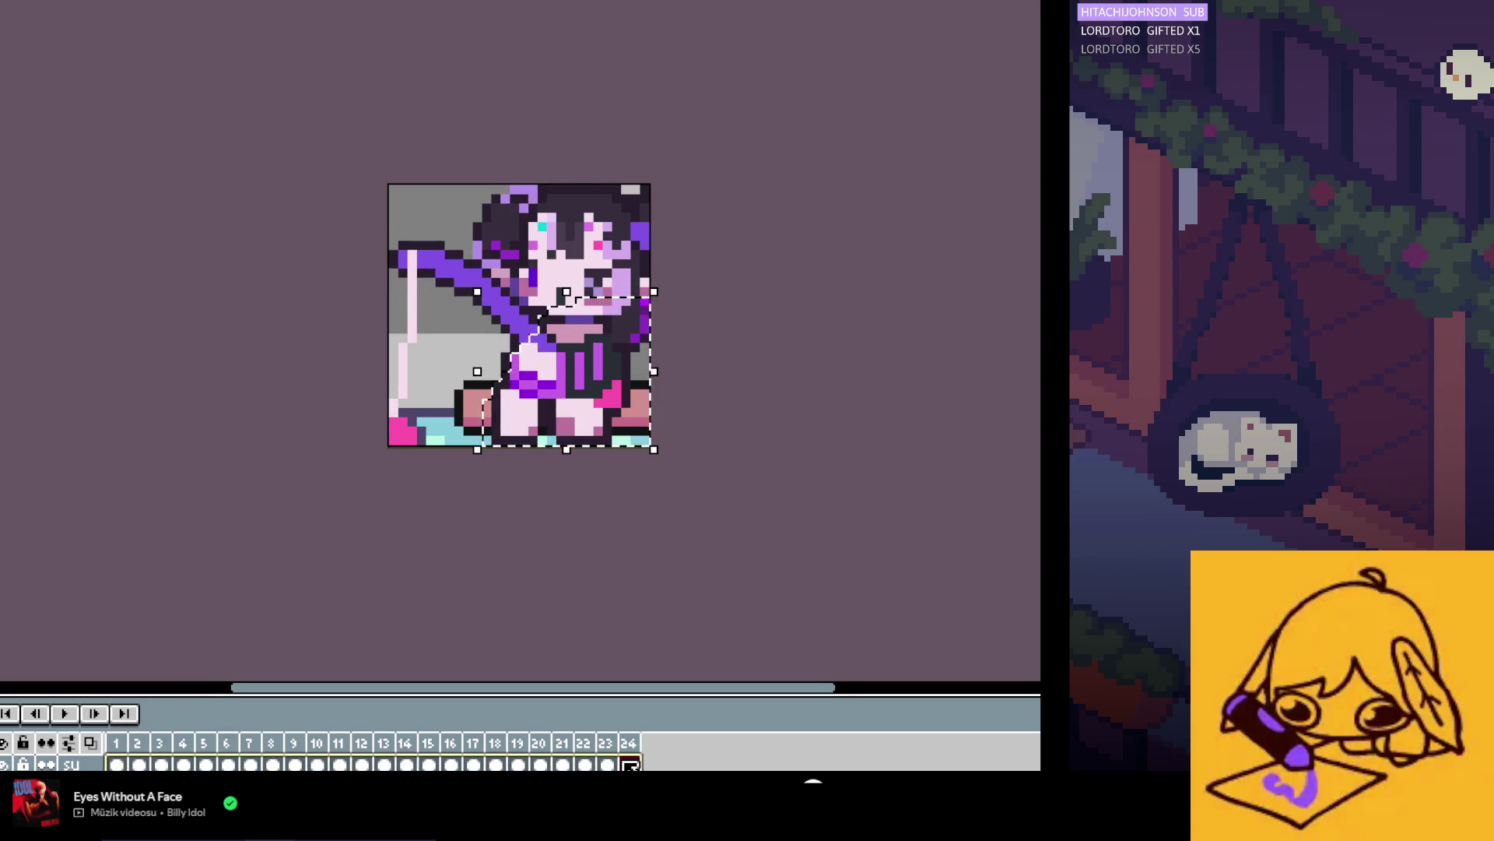
# Step: Play the loop, then try frame ranges 1–24, 13–23 and 1–23, settling on frame 22
pyautogui.click(65, 713)
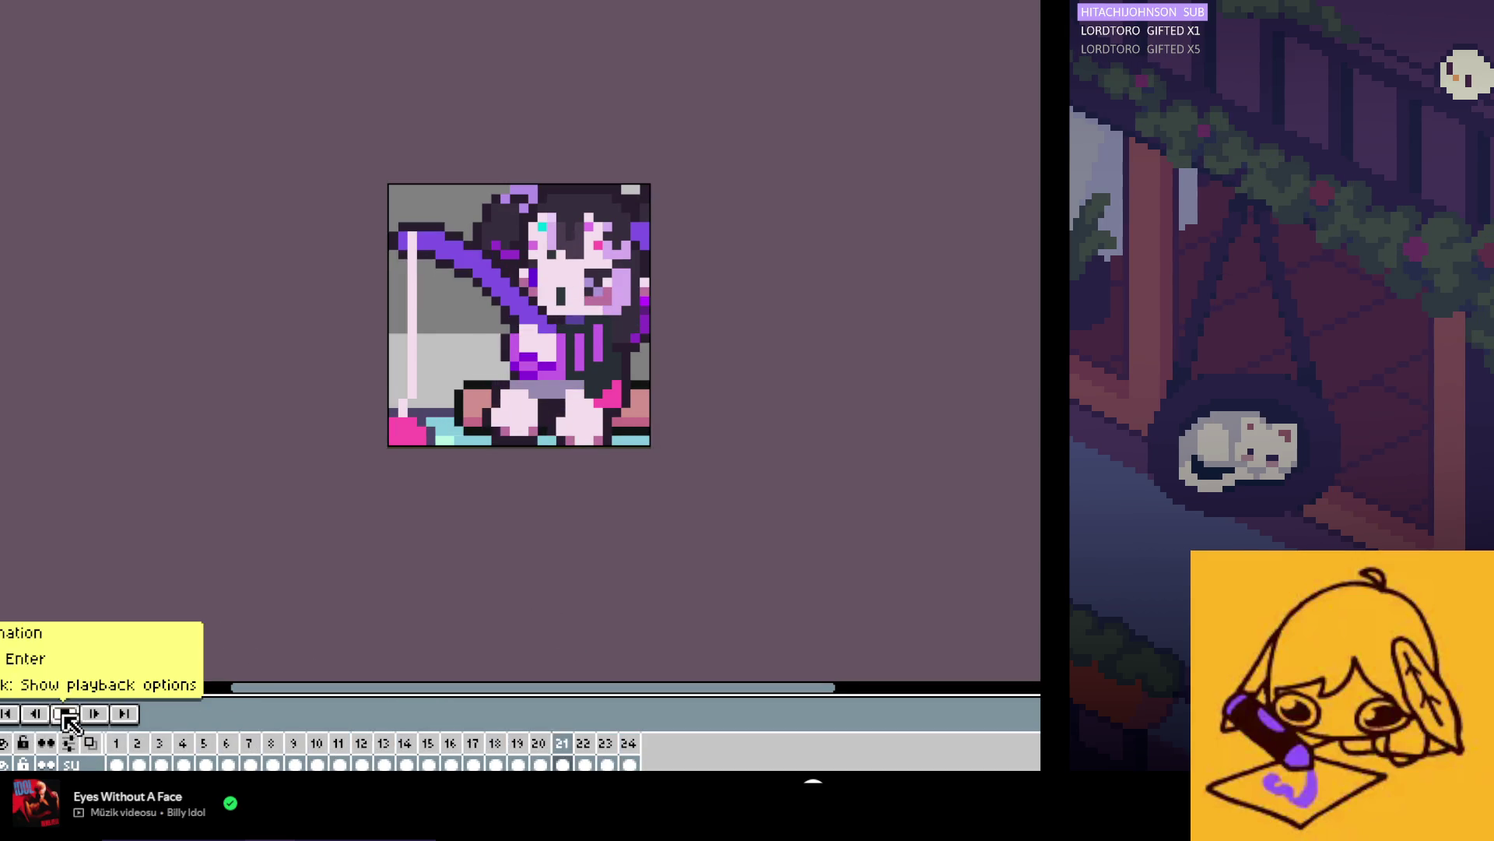
pyautogui.click(65, 713)
pyautogui.scroll(-1, 104, 737)
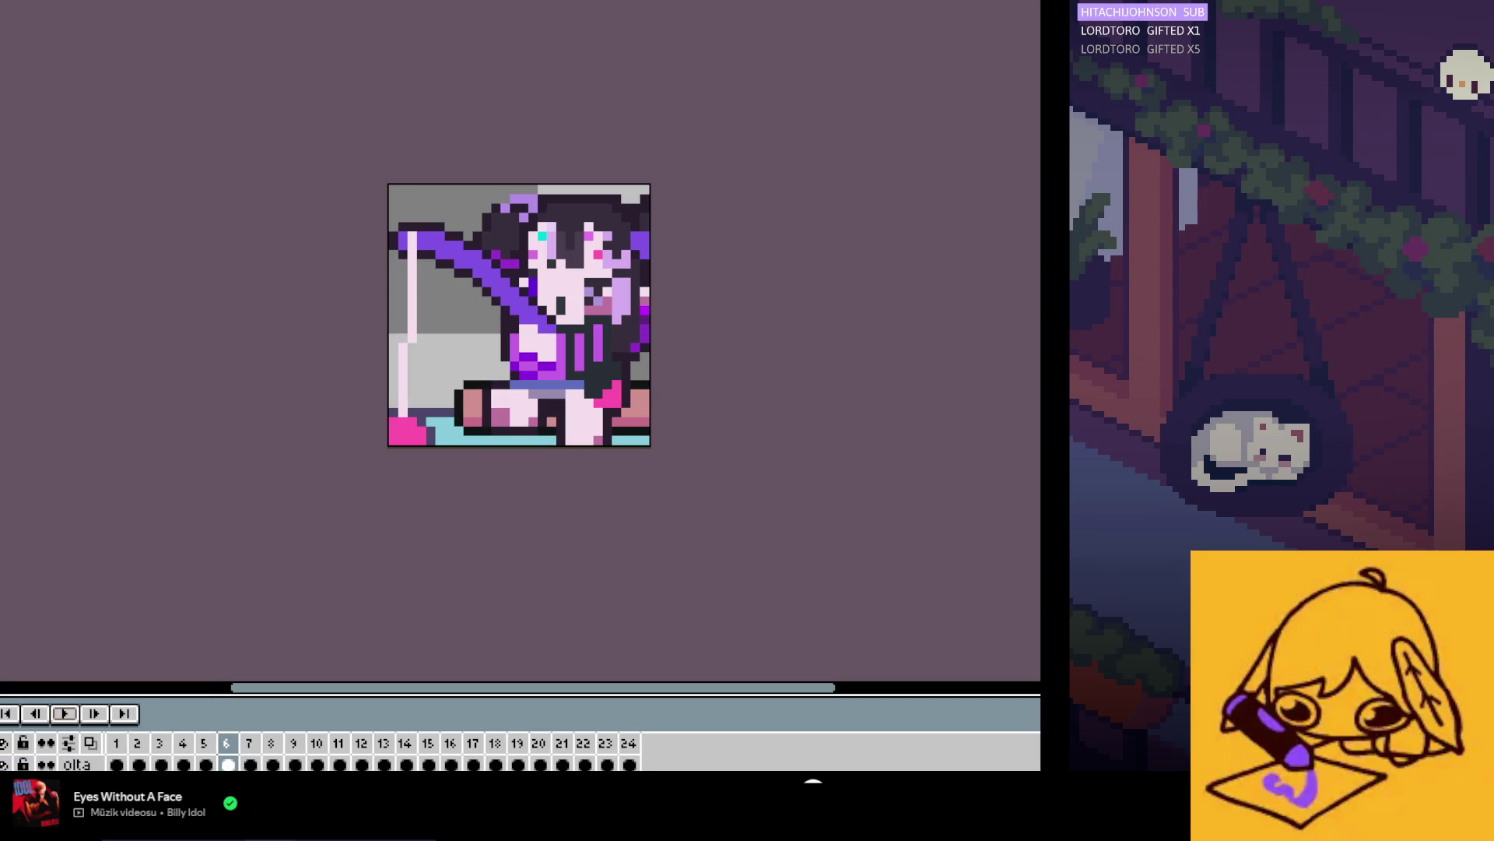
pyautogui.click(117, 764)
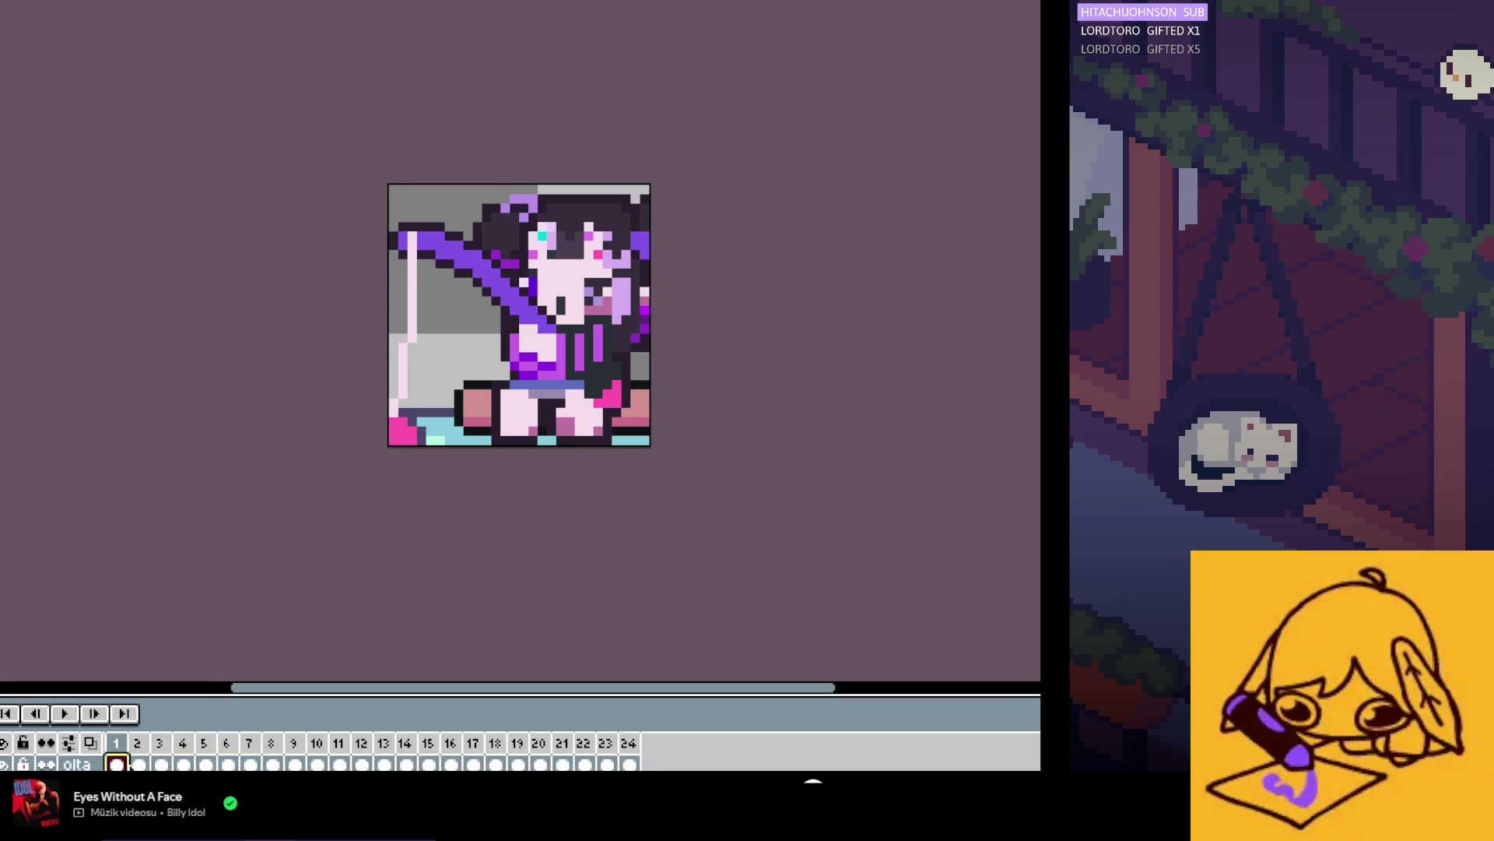
pyautogui.click(630, 765)
pyautogui.moveTo(612, 767); pyautogui.dragTo(117, 764)
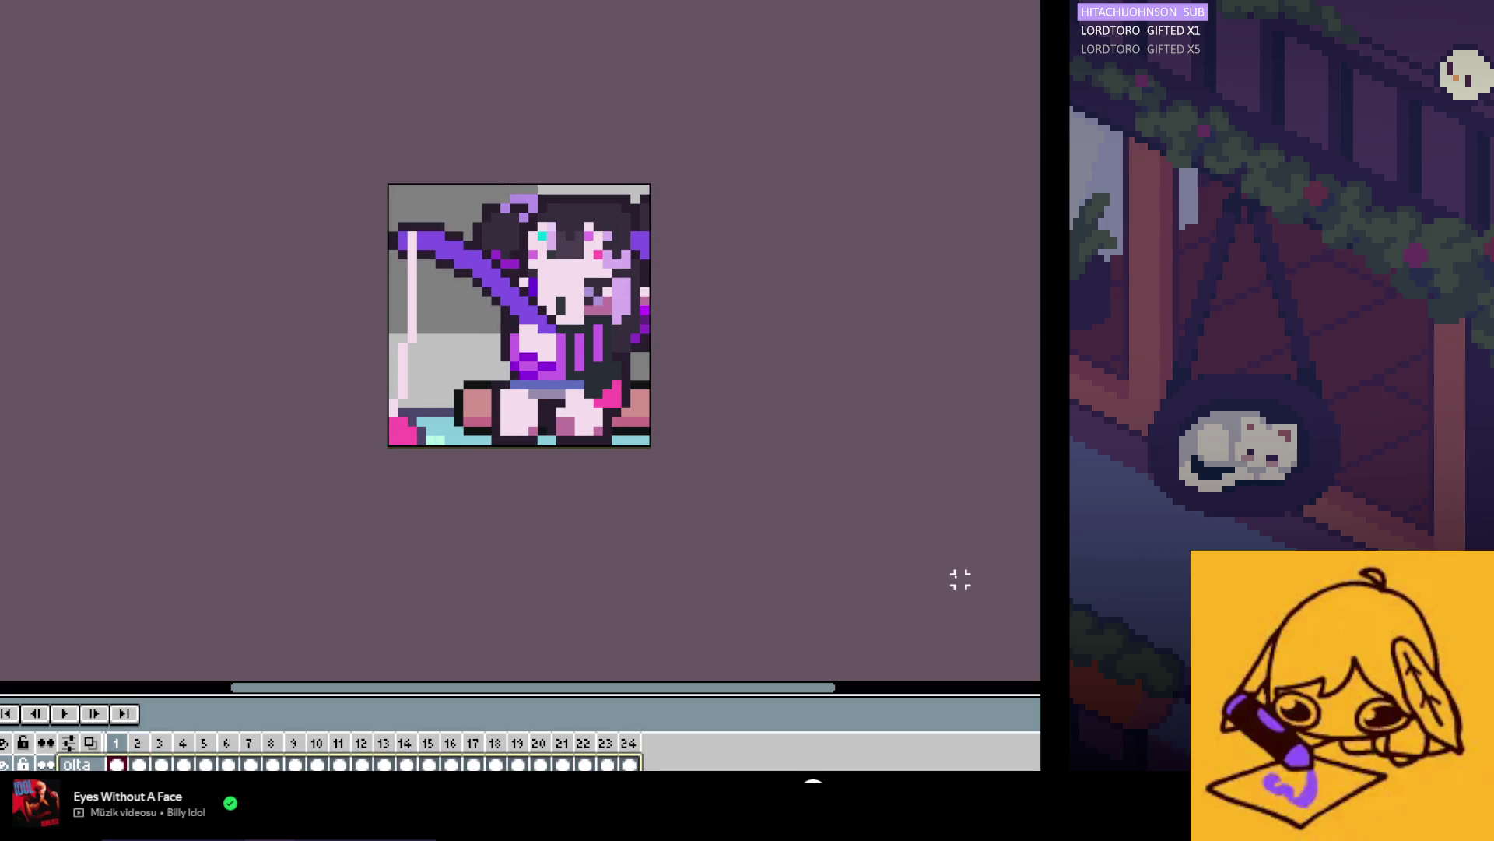
pyautogui.moveTo(608, 764); pyautogui.dragTo(385, 765)
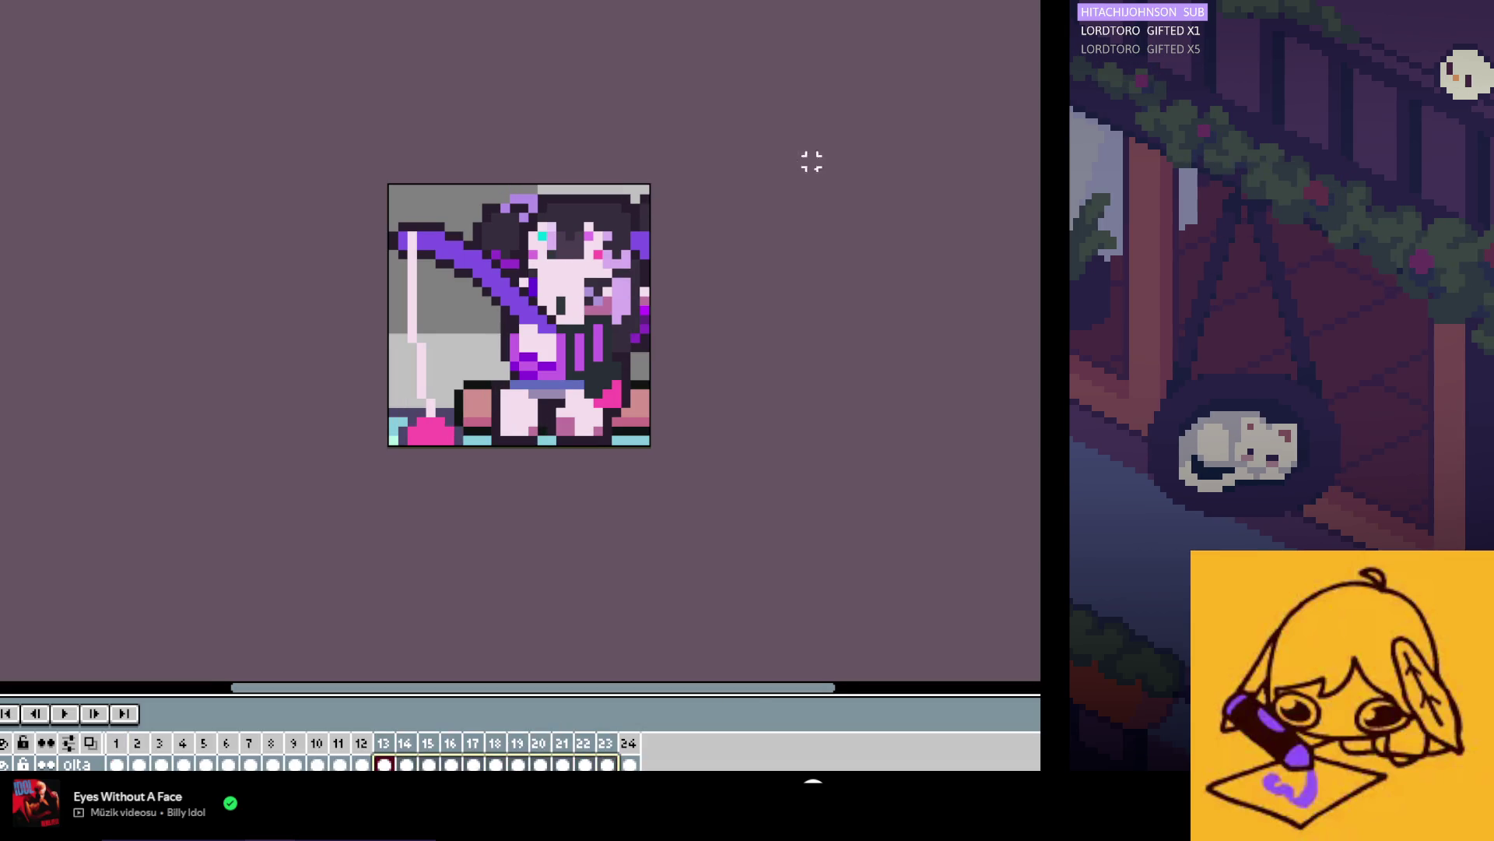
pyautogui.click(117, 765)
pyautogui.hotkey('ctrl', 'a')
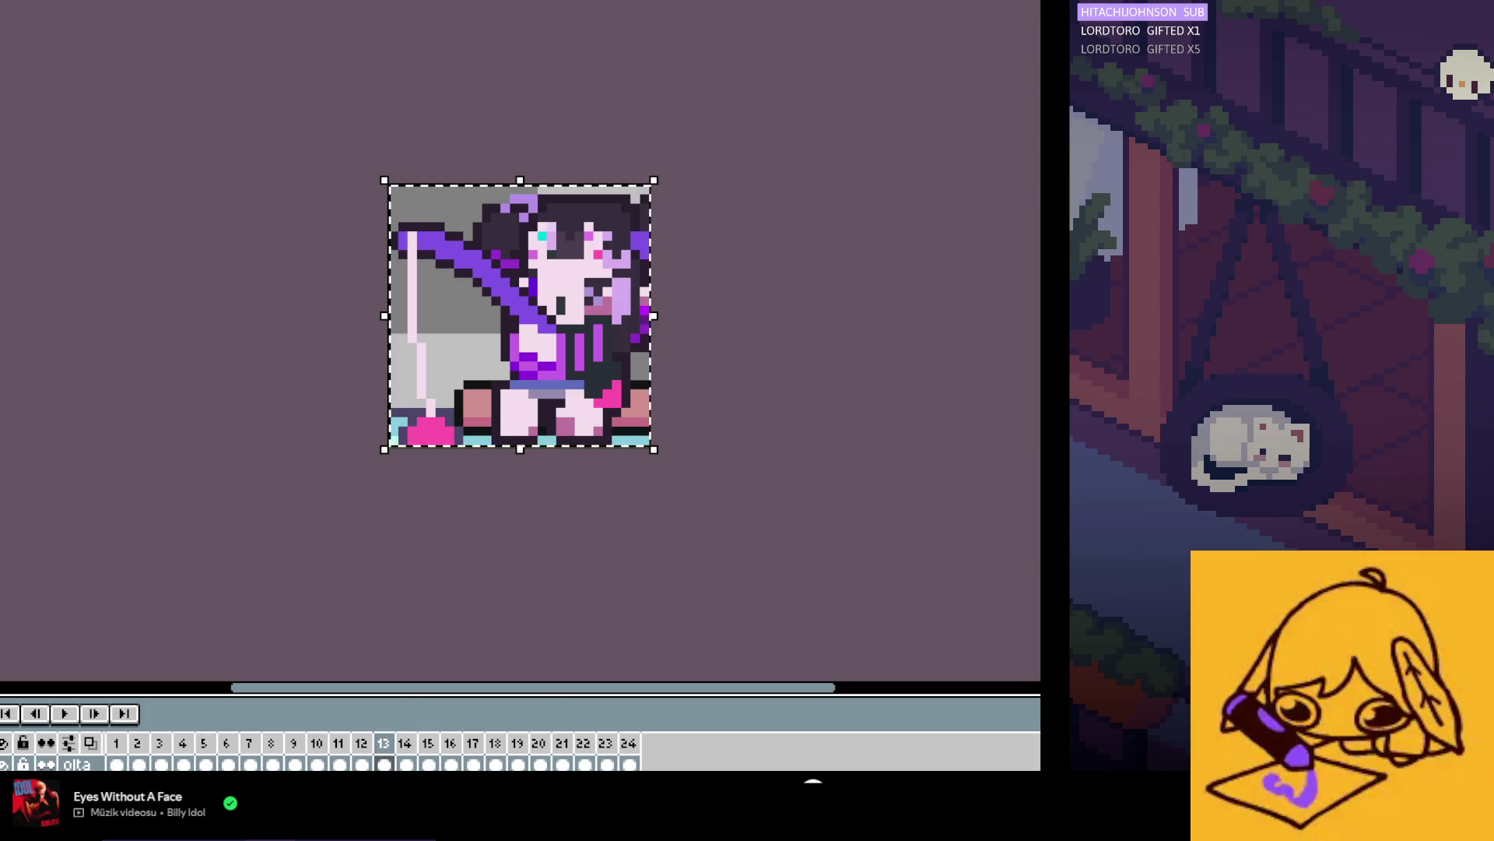
pyautogui.moveTo(124, 766); pyautogui.dragTo(607, 764)
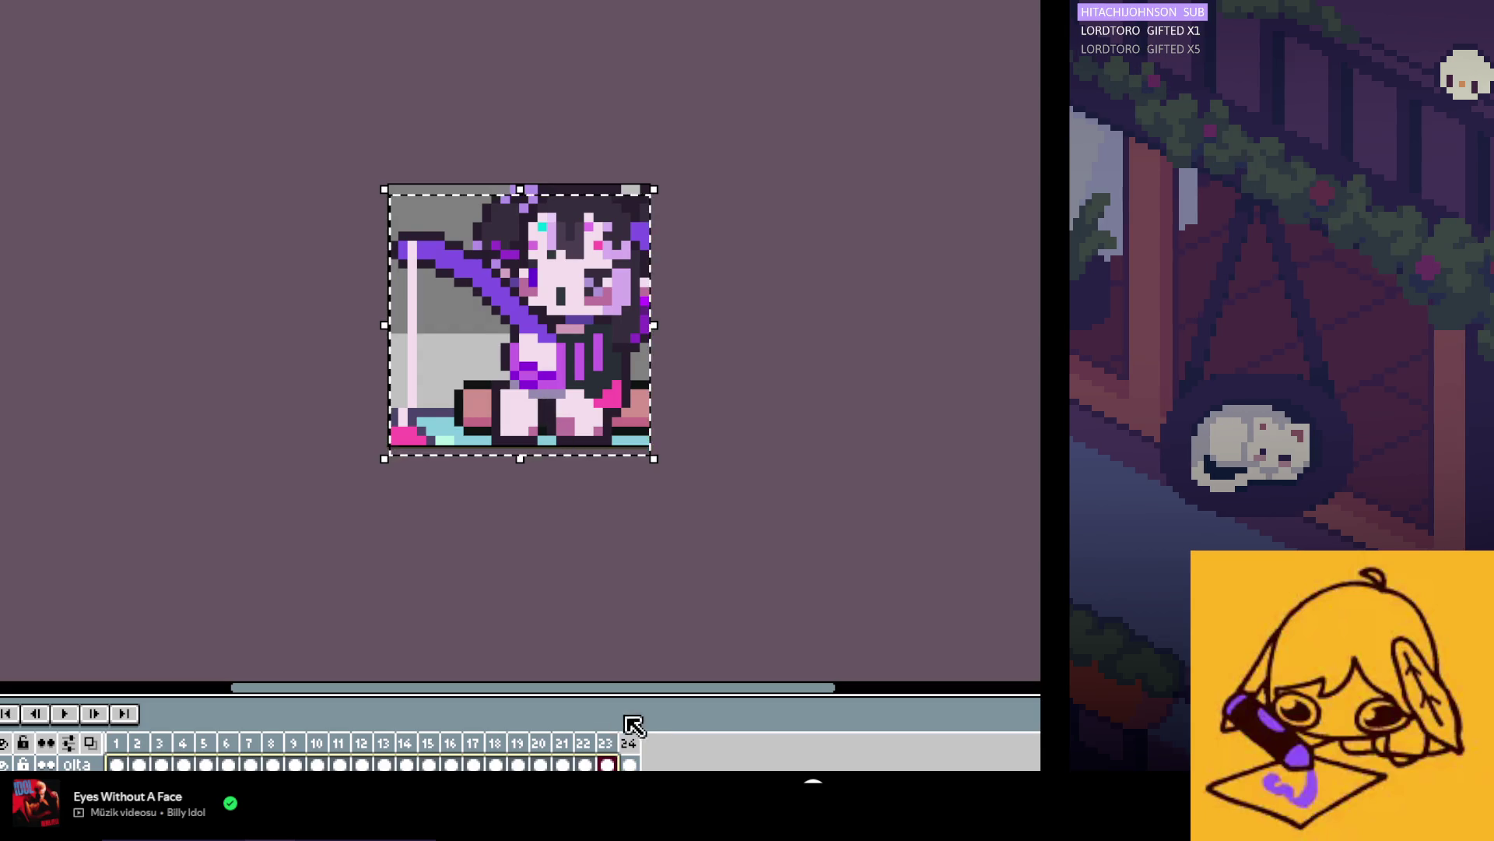
pyautogui.click(681, 653)
pyautogui.press('Left')
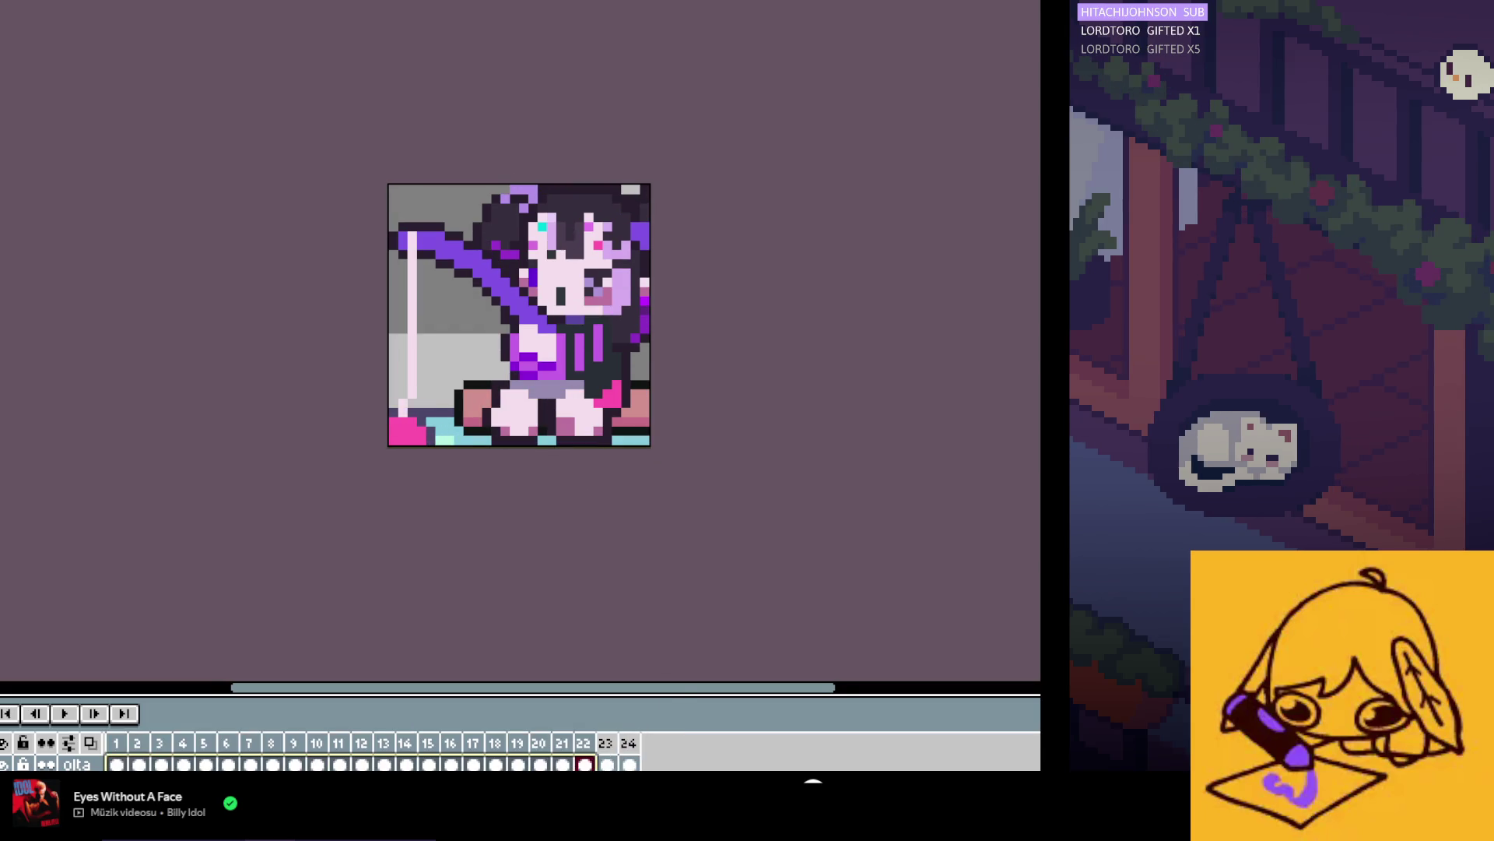
# Step: Lasso the upper body on frames 1–20, move it down, commit, and play the animation
pyautogui.moveTo(357, 207); pyautogui.dragTo(430, 161)
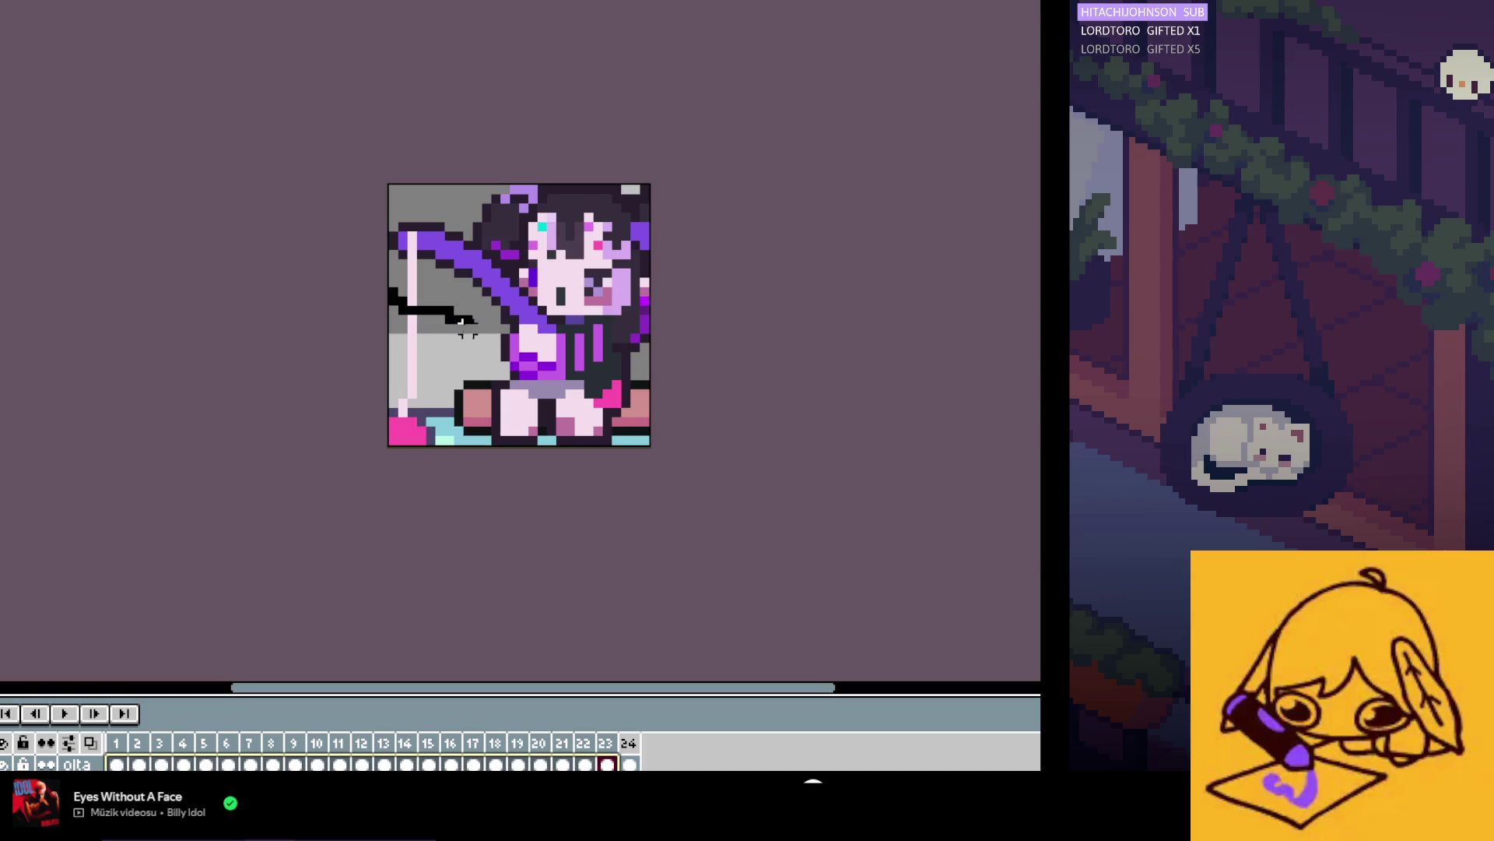
pyautogui.moveTo(117, 764); pyautogui.dragTo(607, 766)
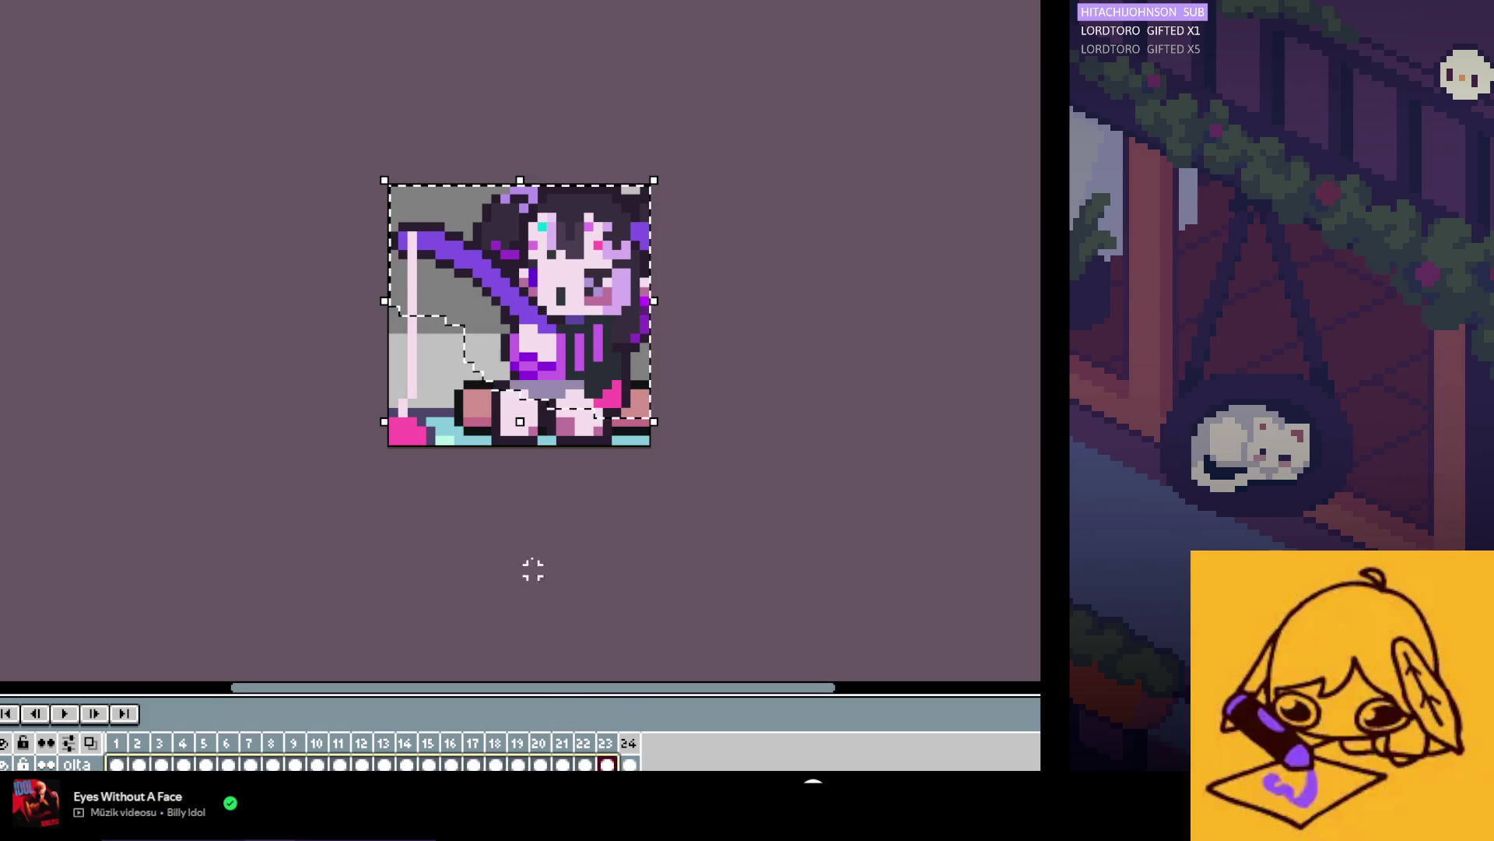
pyautogui.moveTo(545, 358); pyautogui.dragTo(545, 367)
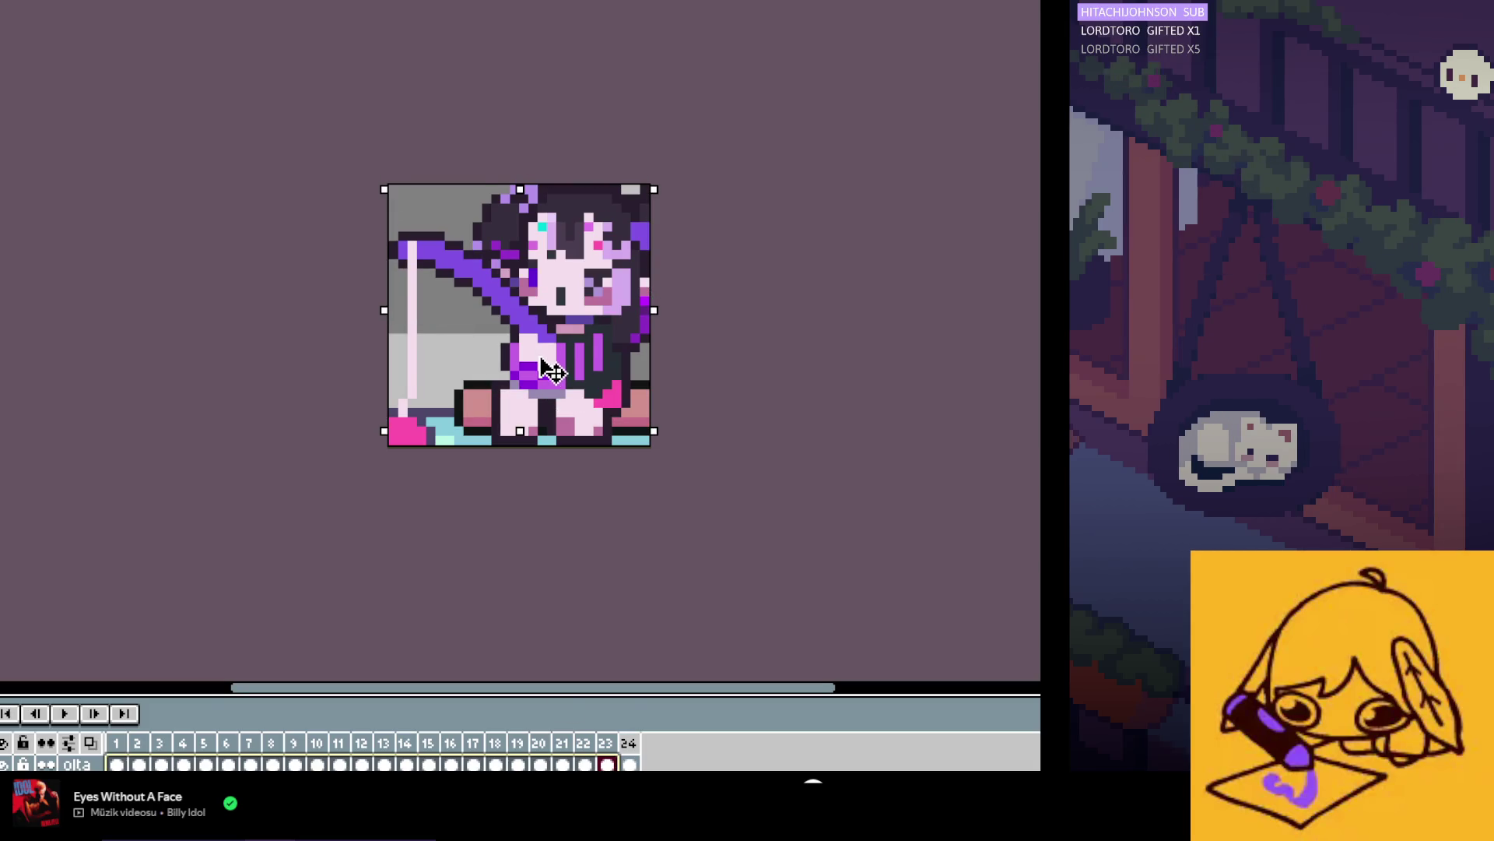
pyautogui.press('Down')
pyautogui.click(486, 515)
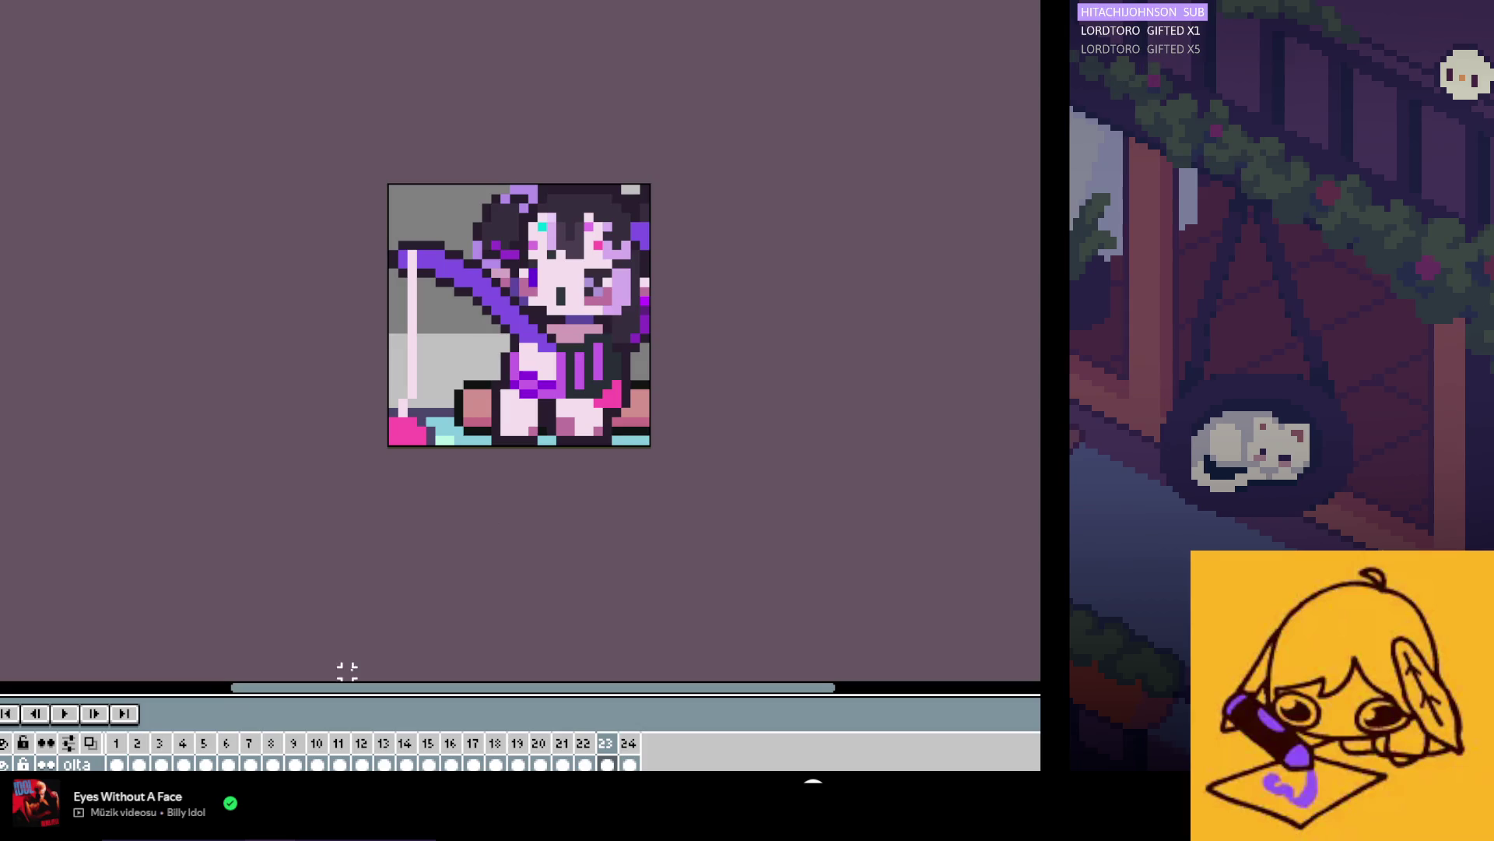
pyautogui.click(64, 712)
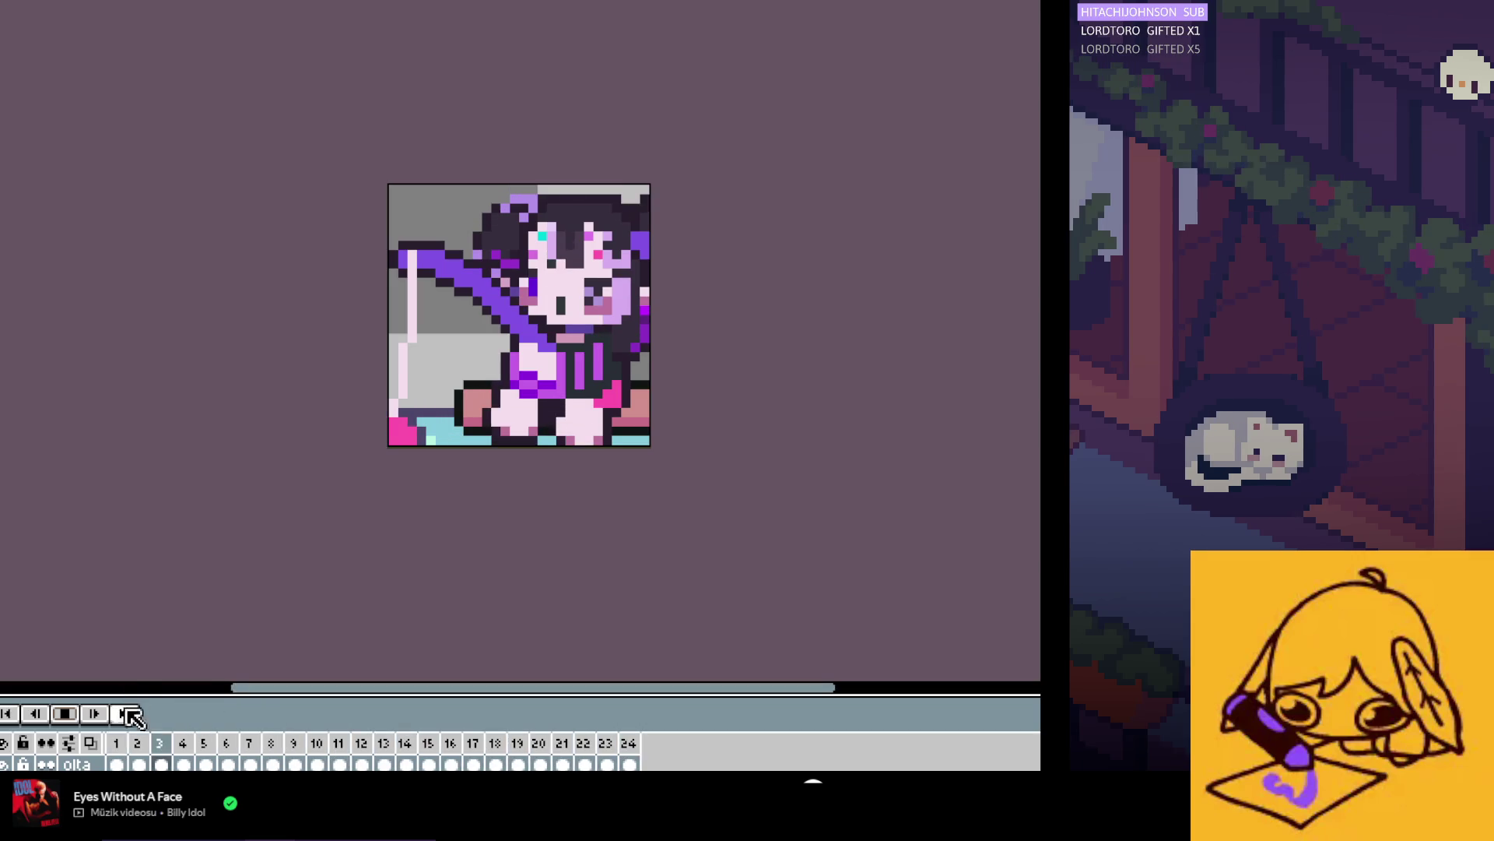
# Step: Give all 24 frames a 70 ms duration in Frame Properties
pyautogui.click(64, 713)
pyautogui.moveTo(125, 747); pyautogui.dragTo(629, 743)
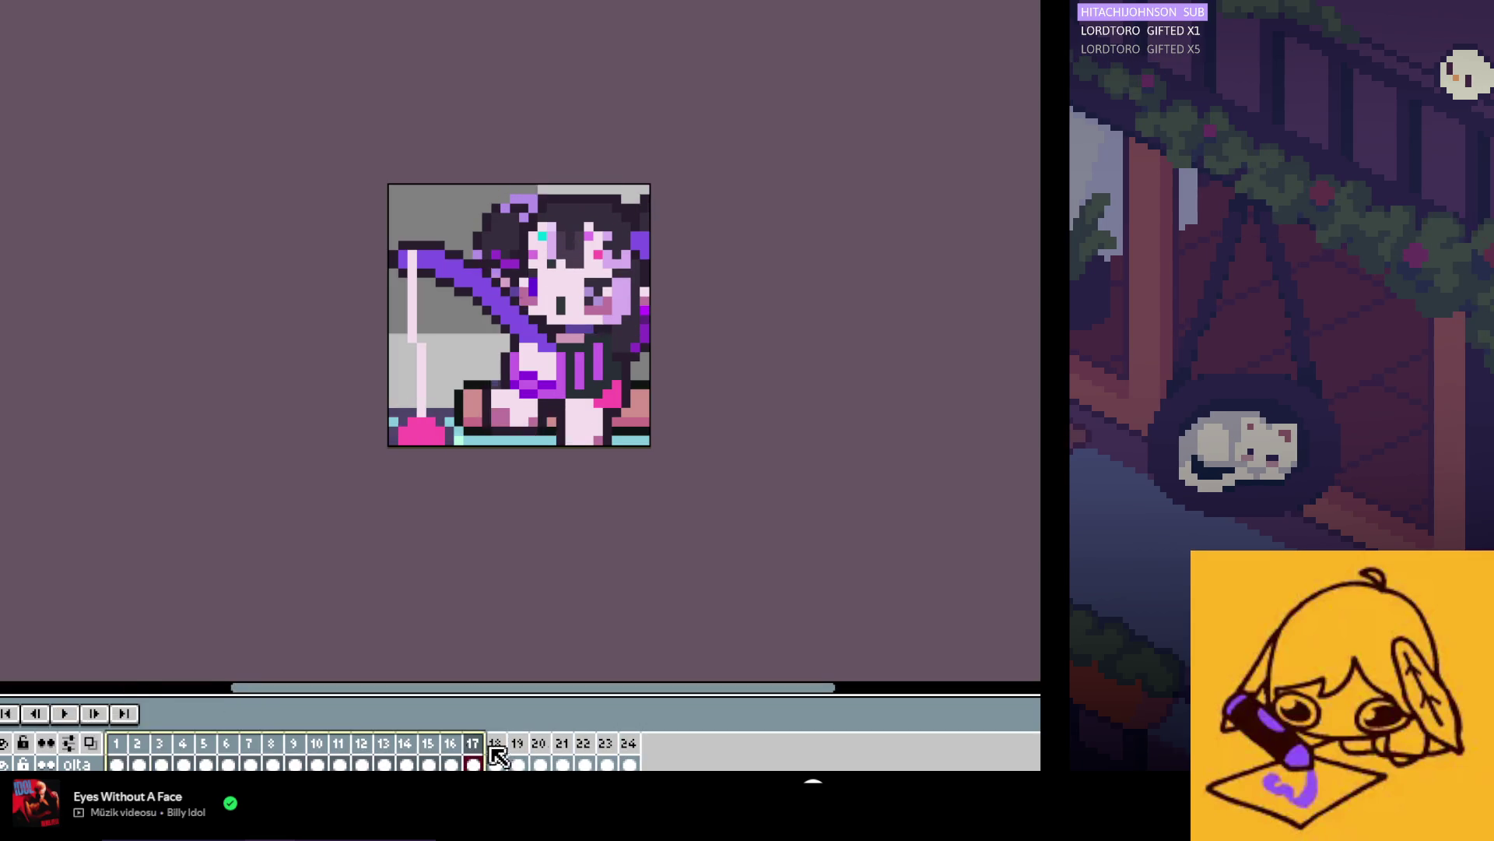
pyautogui.rightClick(635, 747)
pyautogui.click(700, 689)
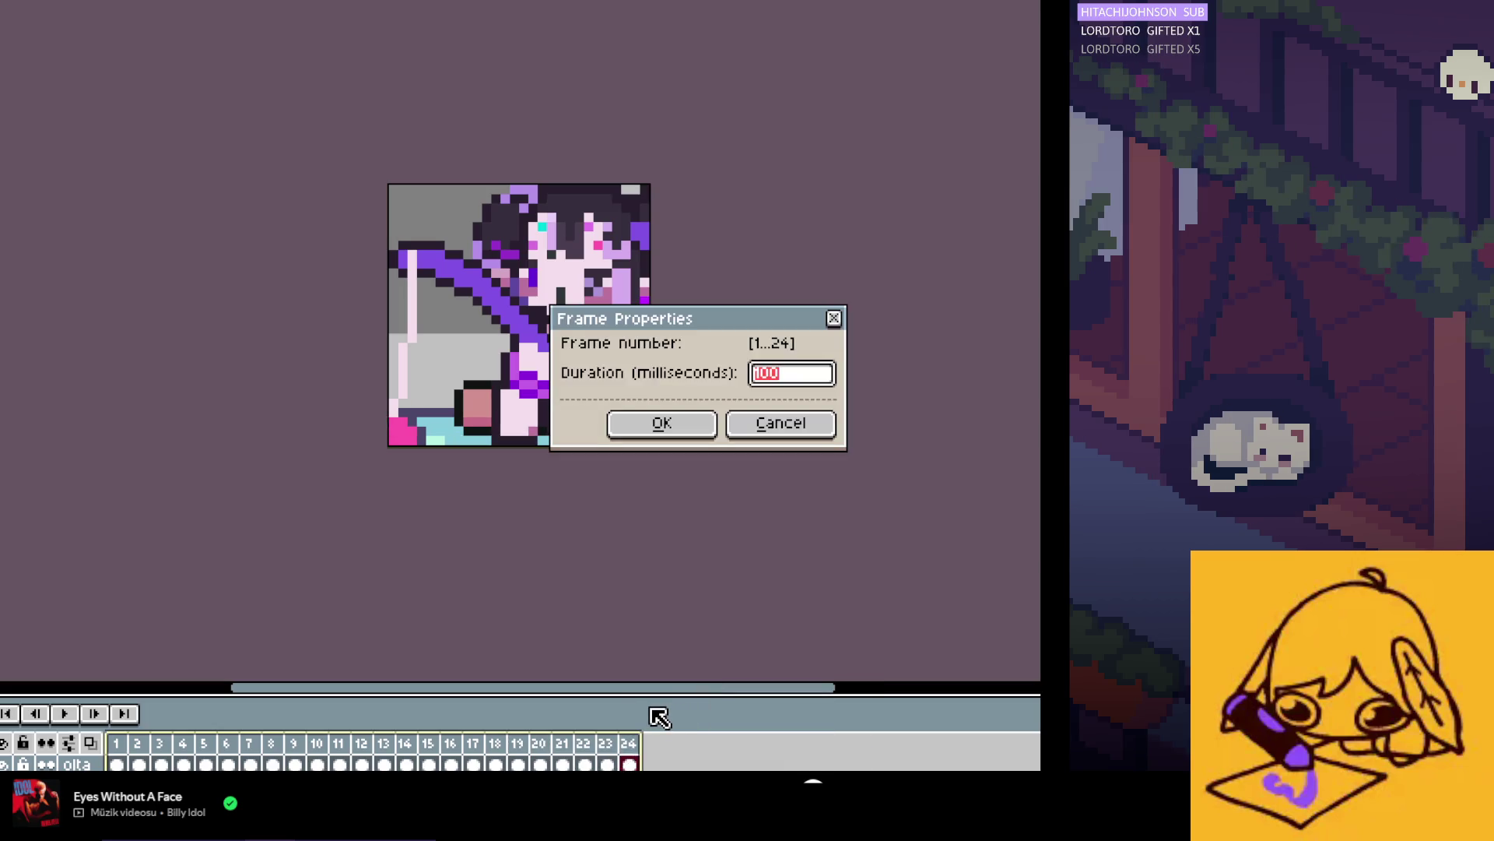
pyautogui.write('7')
pyautogui.press('Return')
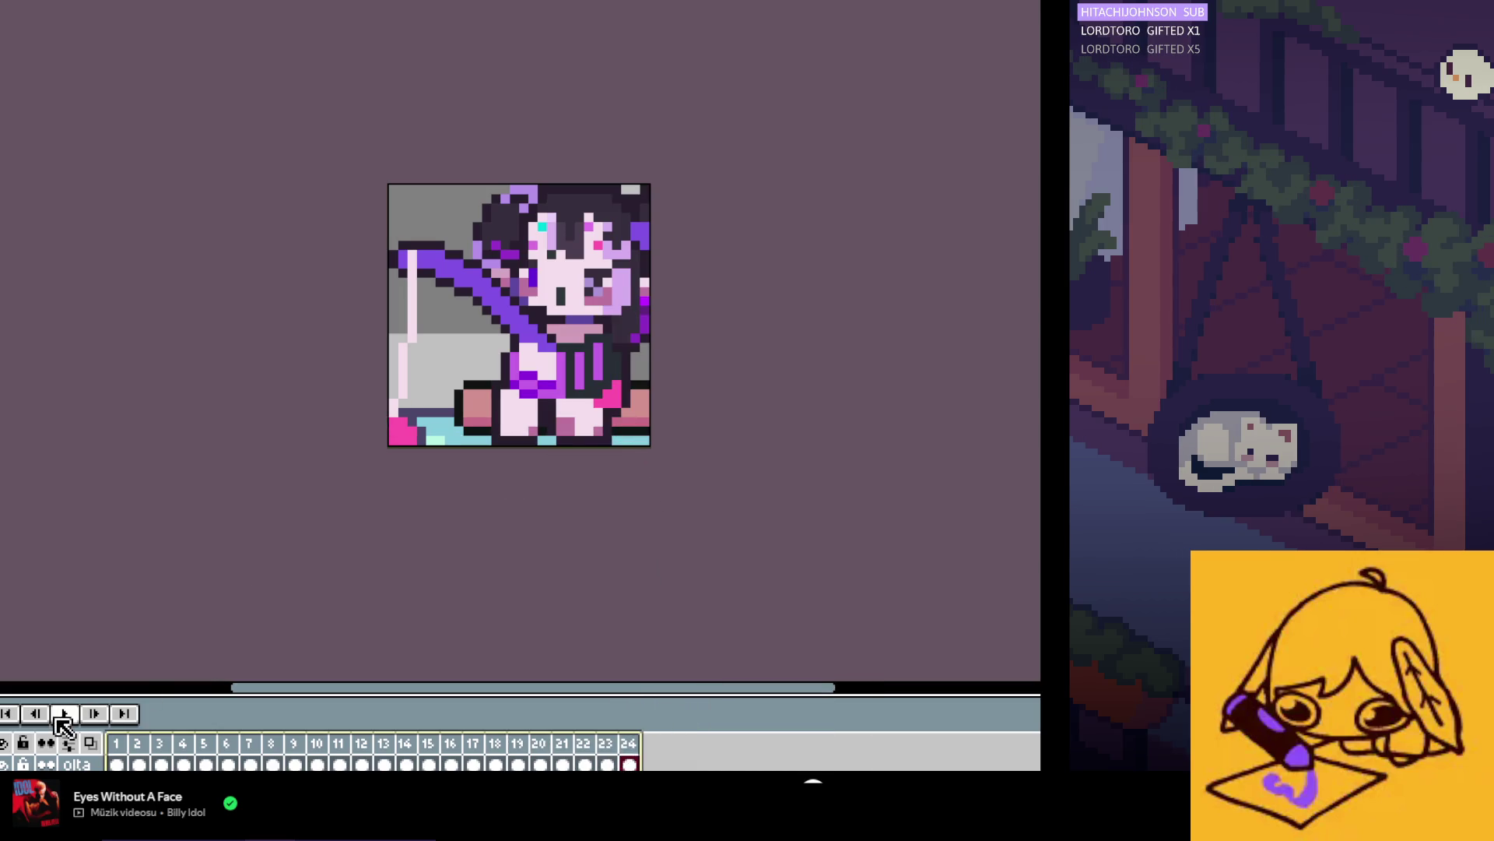
# Step: Preview the animation's new timing, then return to the first frame
pyautogui.click(59, 716)
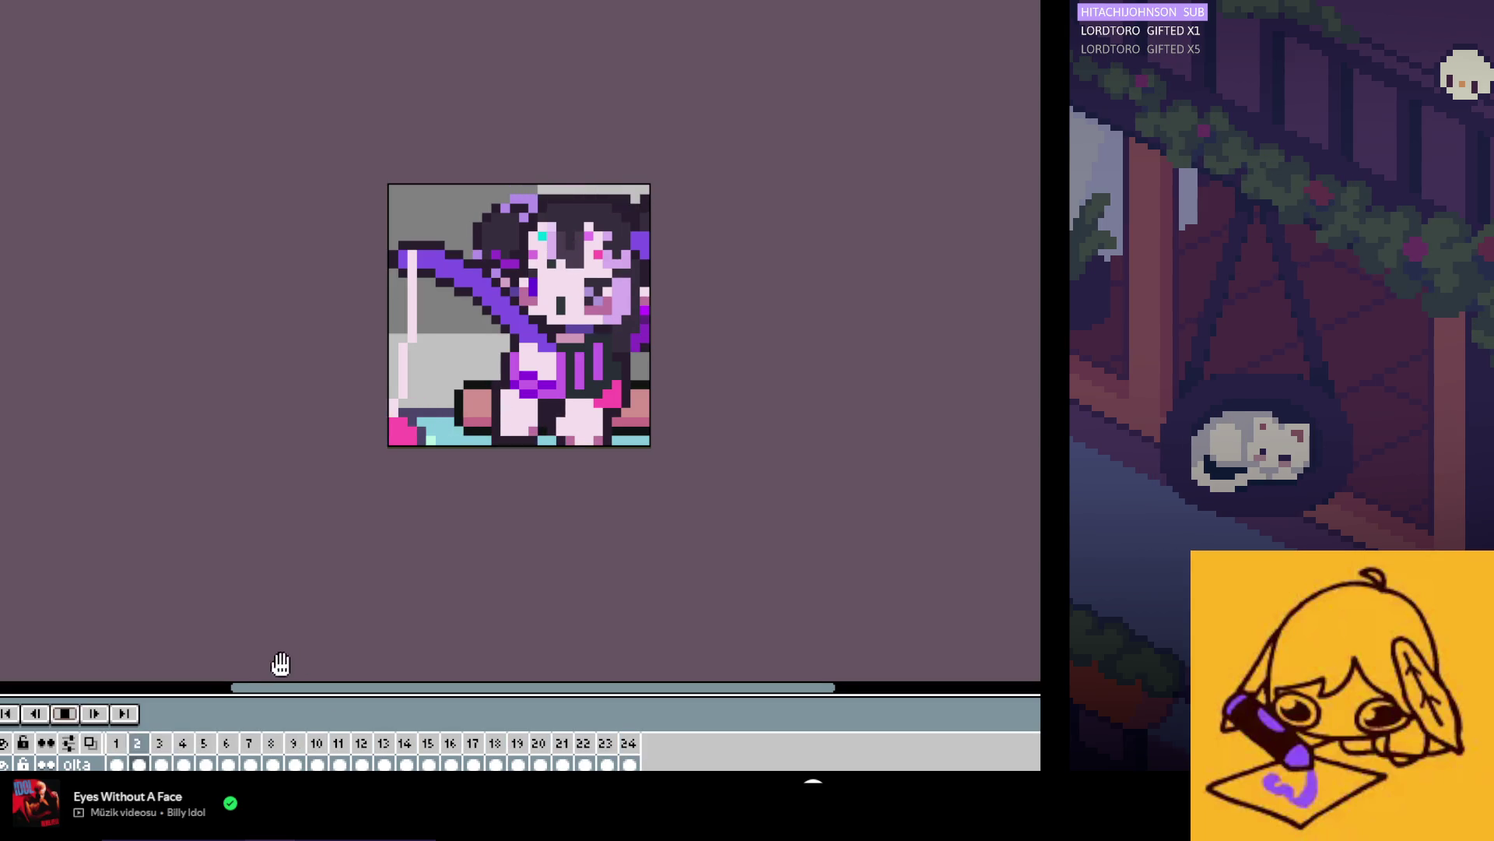
pyautogui.click(67, 714)
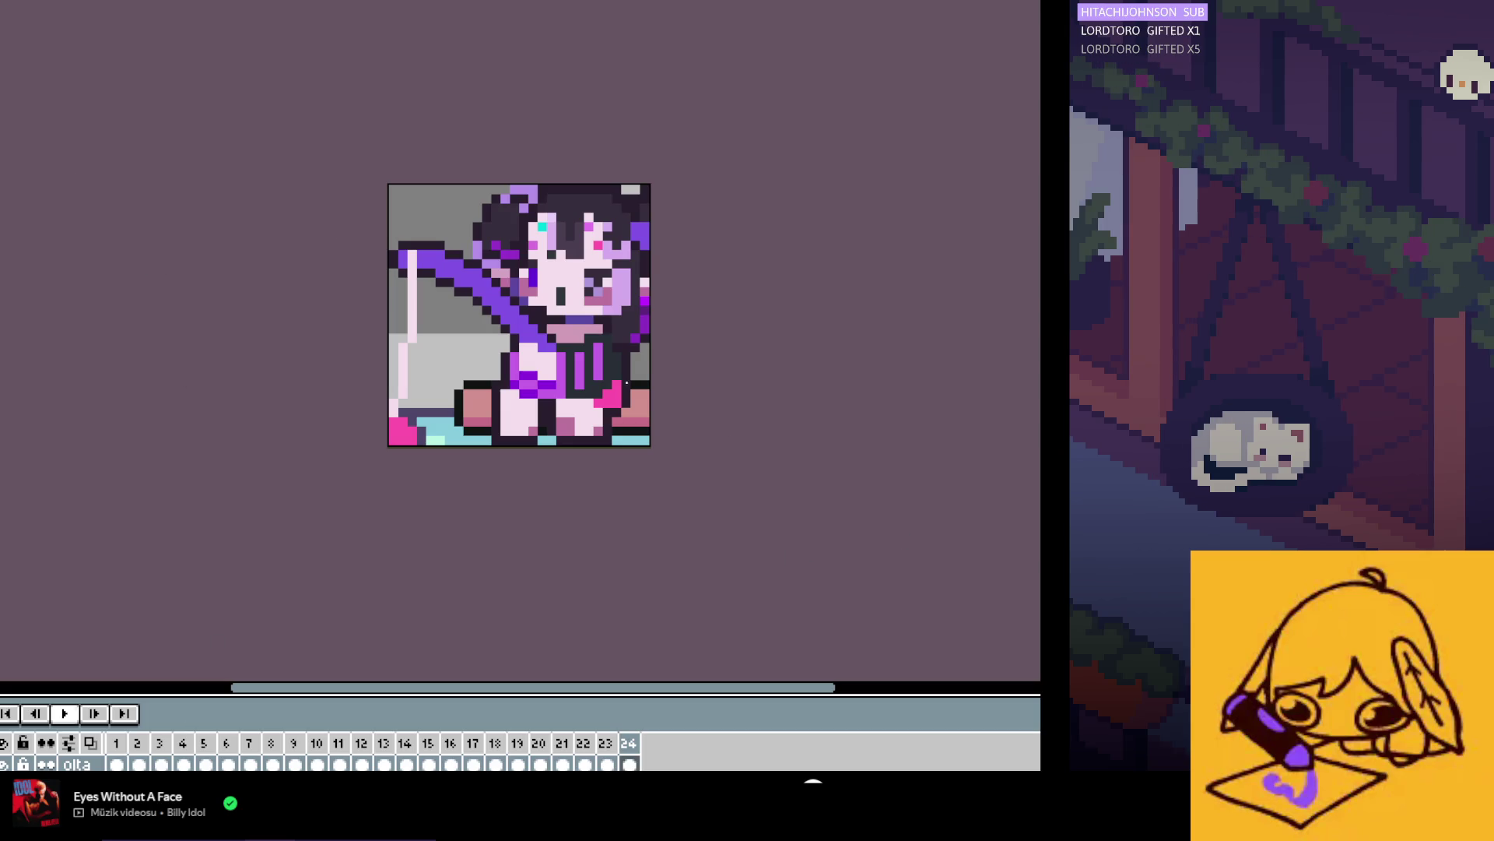
pyautogui.press('Left')
pyautogui.press('+')
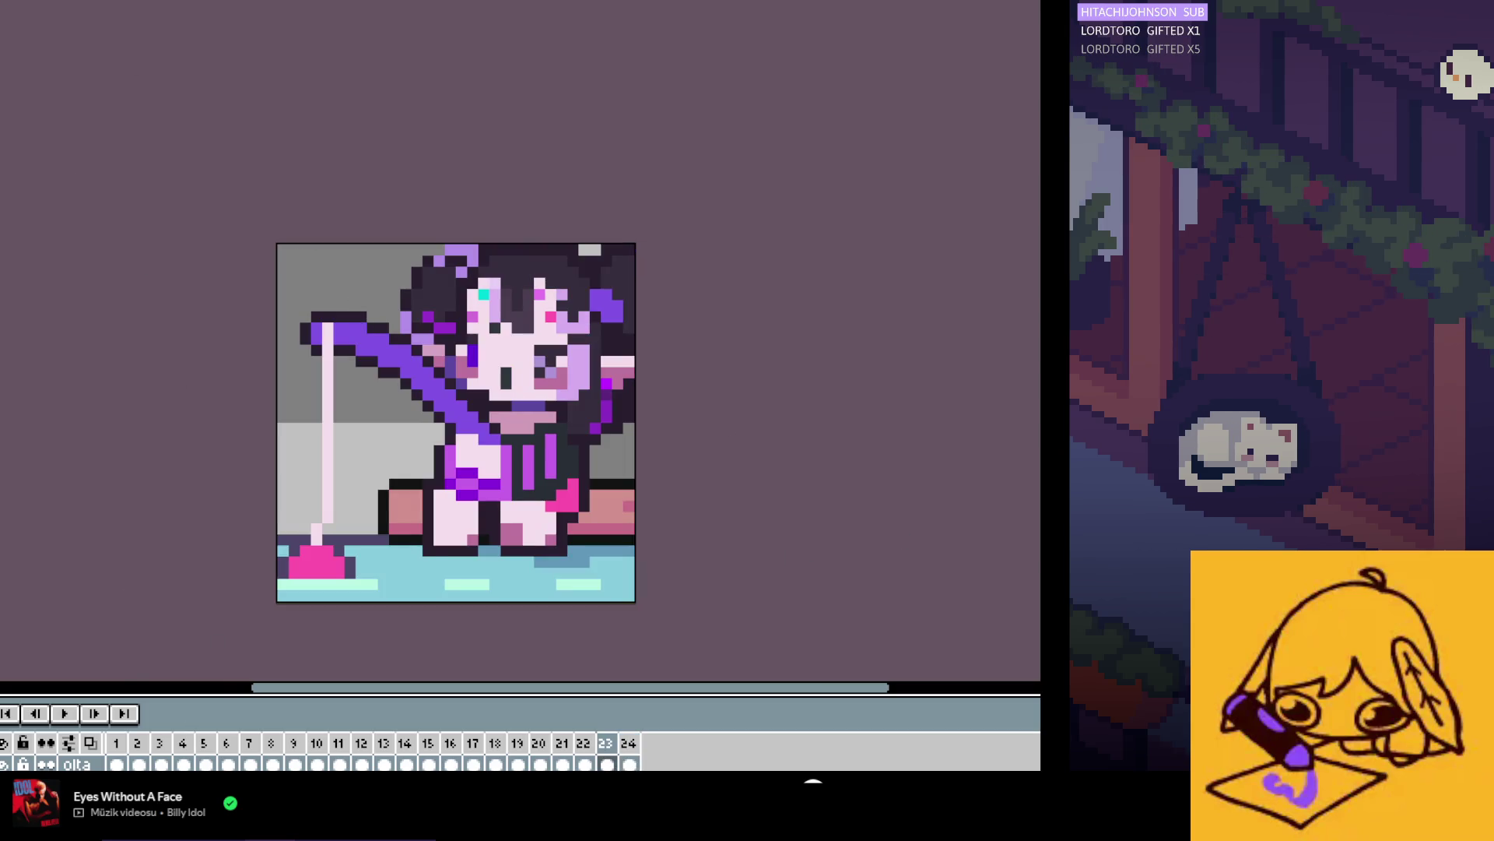
pyautogui.press('Home')
pyautogui.scroll(1, 492, 354)
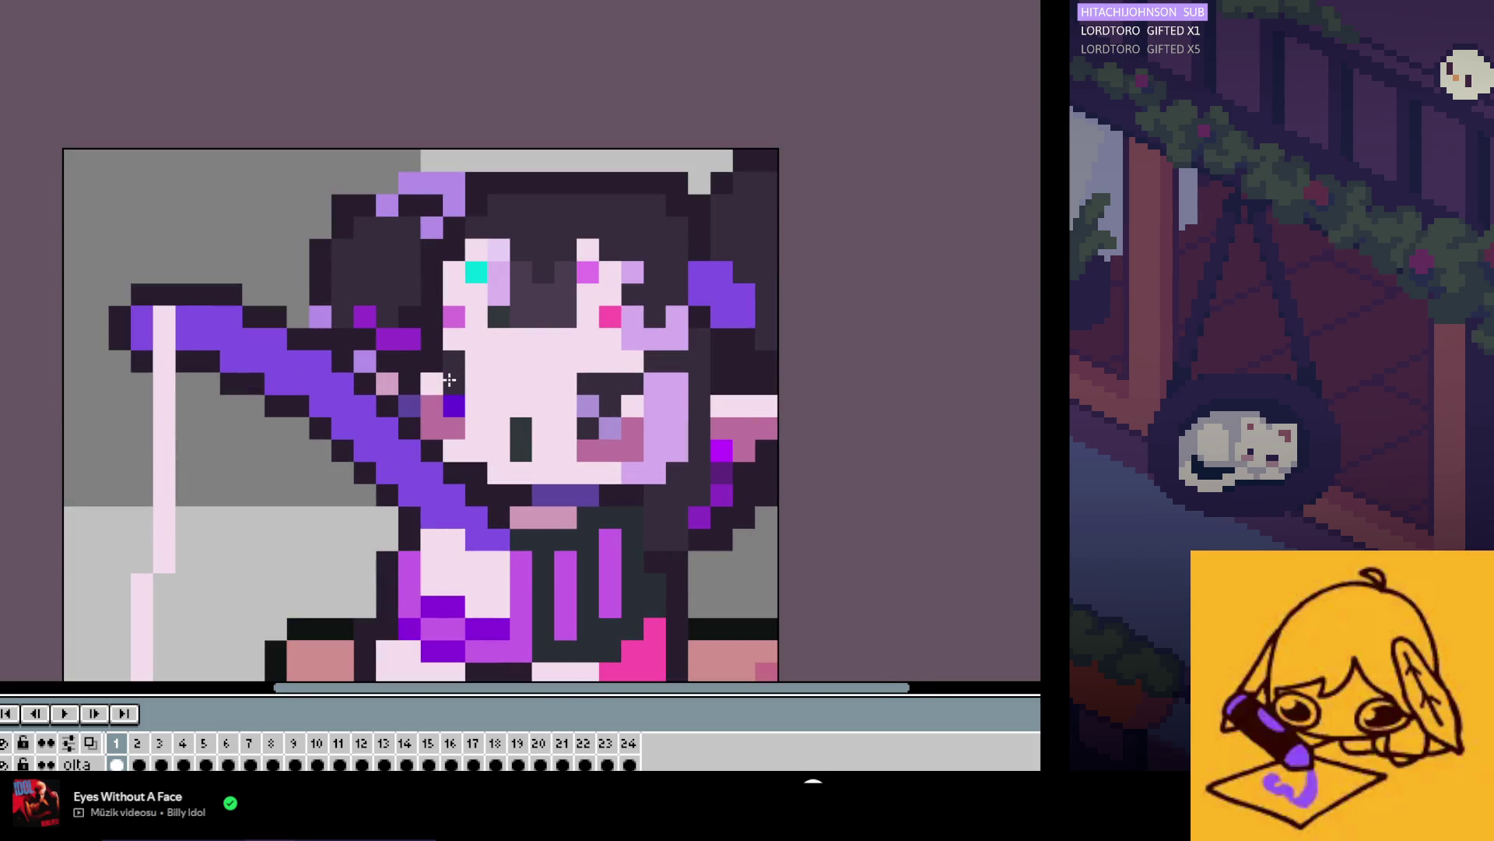
# Step: Repaint the right eye's top row pale and darken nearby face pixels on frames 1 and 2
pyautogui.moveTo(449, 379); pyautogui.dragTo(431, 382)
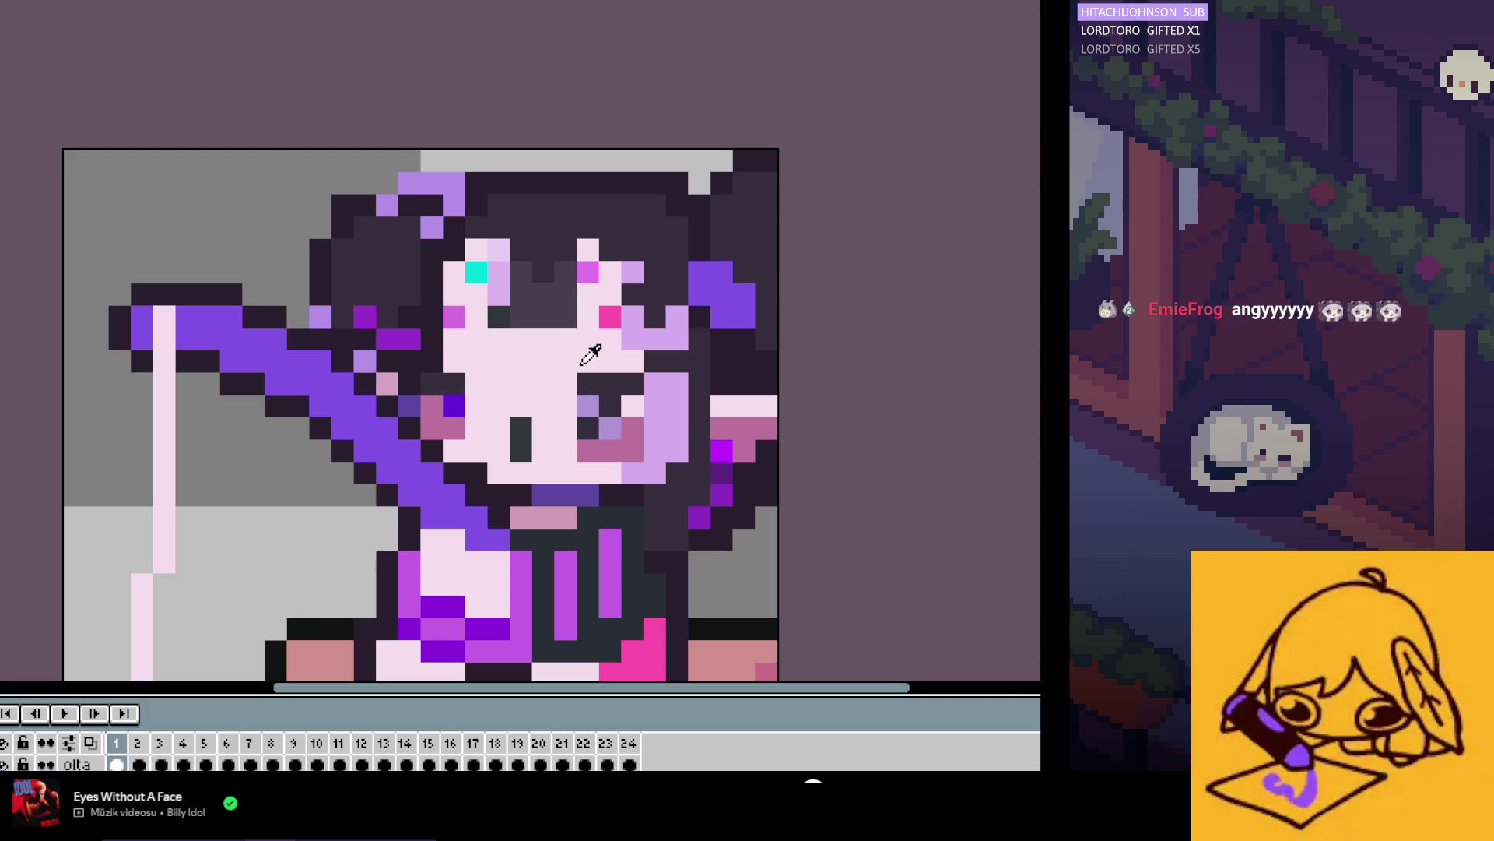
pyautogui.moveTo(585, 383); pyautogui.dragTo(634, 384)
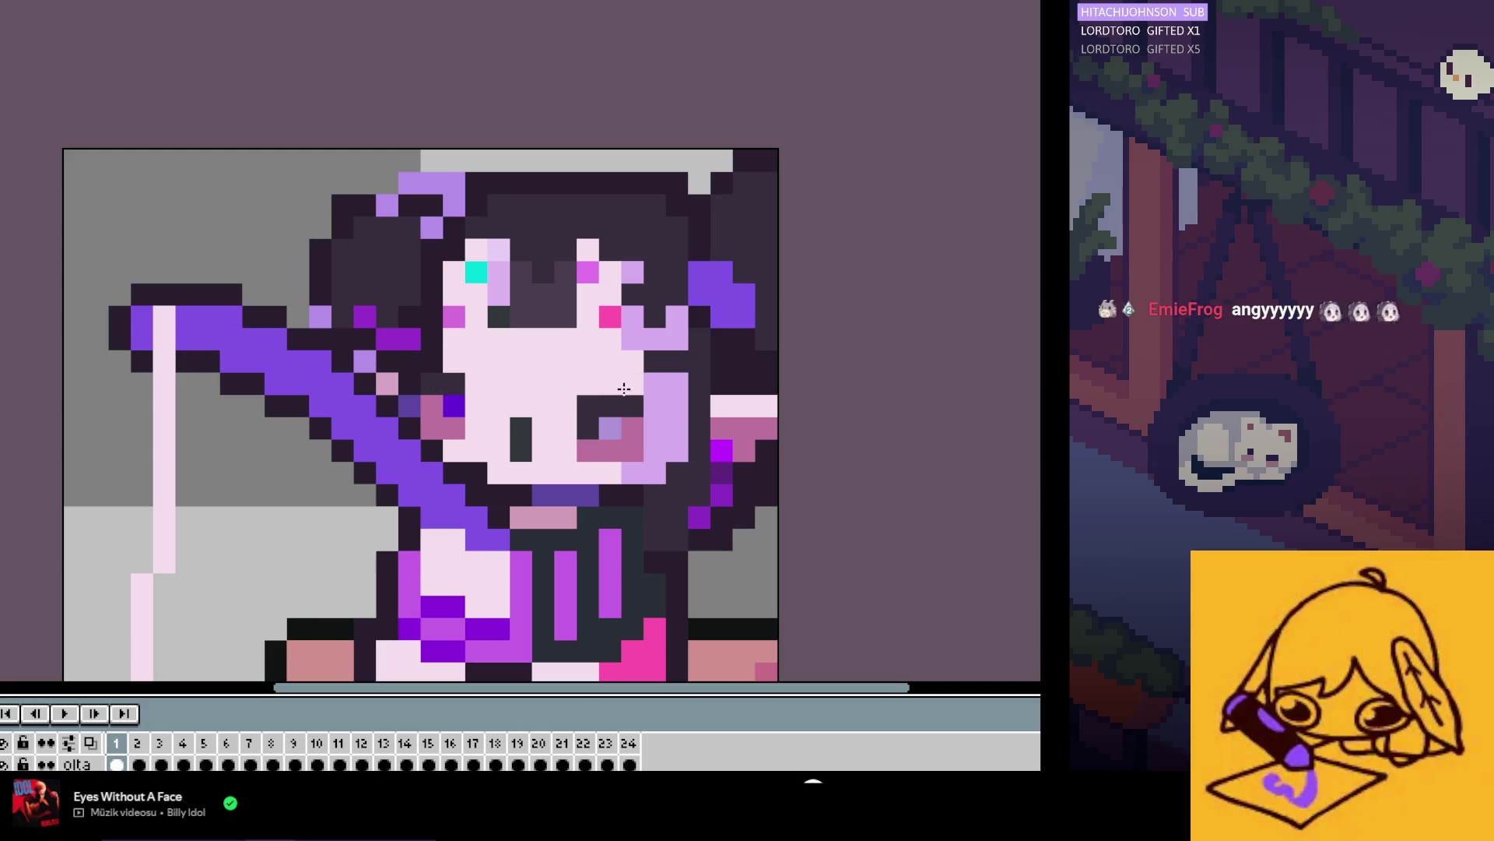
pyautogui.press('Right')
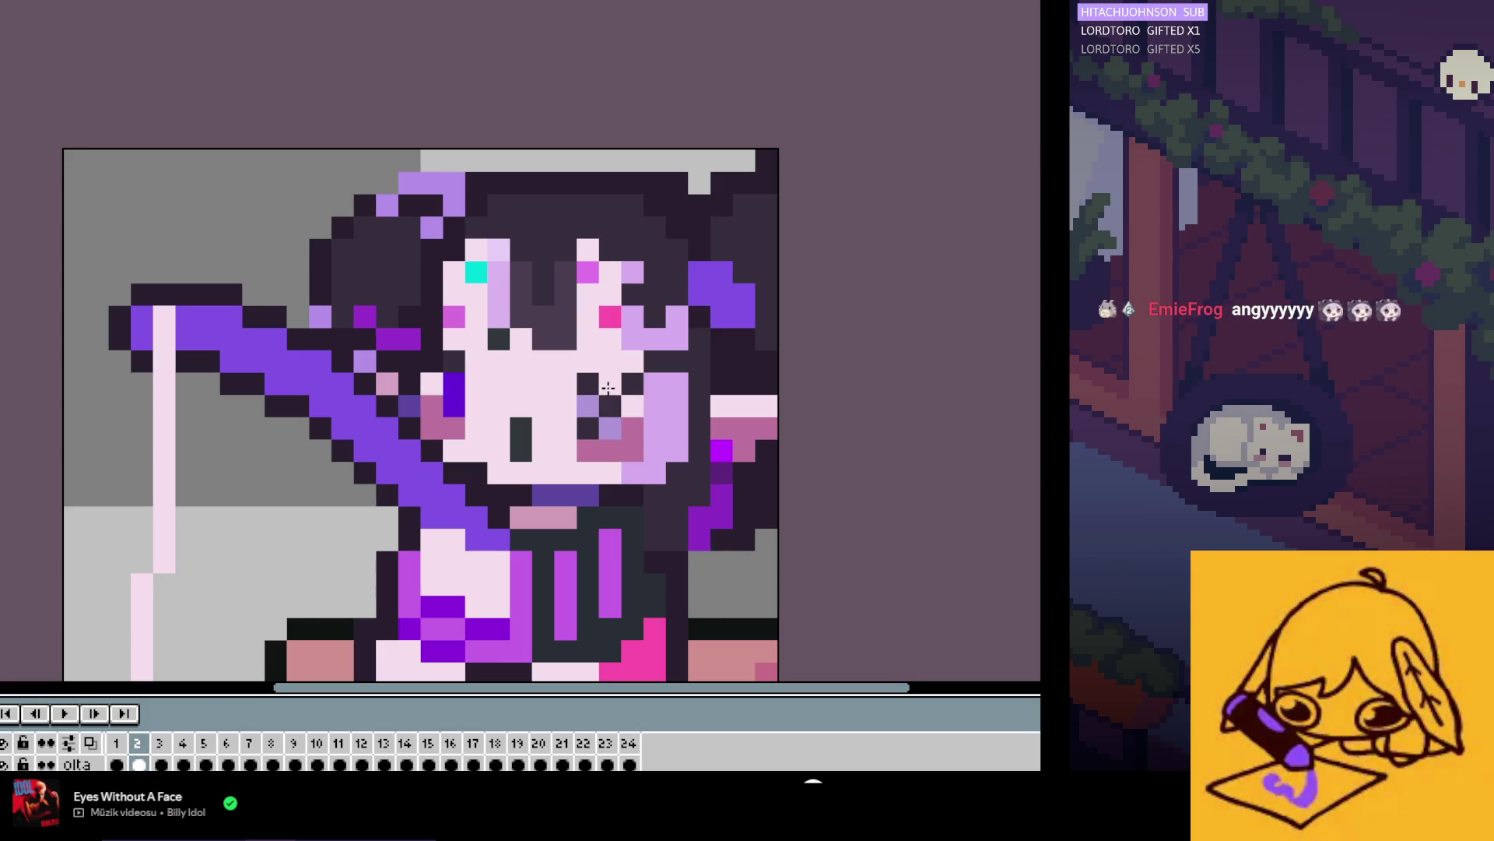
pyautogui.moveTo(632, 428)
pyautogui.mouseDown()
pyautogui.moveTo(609, 428)
pyautogui.moveTo(626, 405)
pyautogui.mouseUp()
pyautogui.click(454, 428)
pyautogui.click(454, 383)
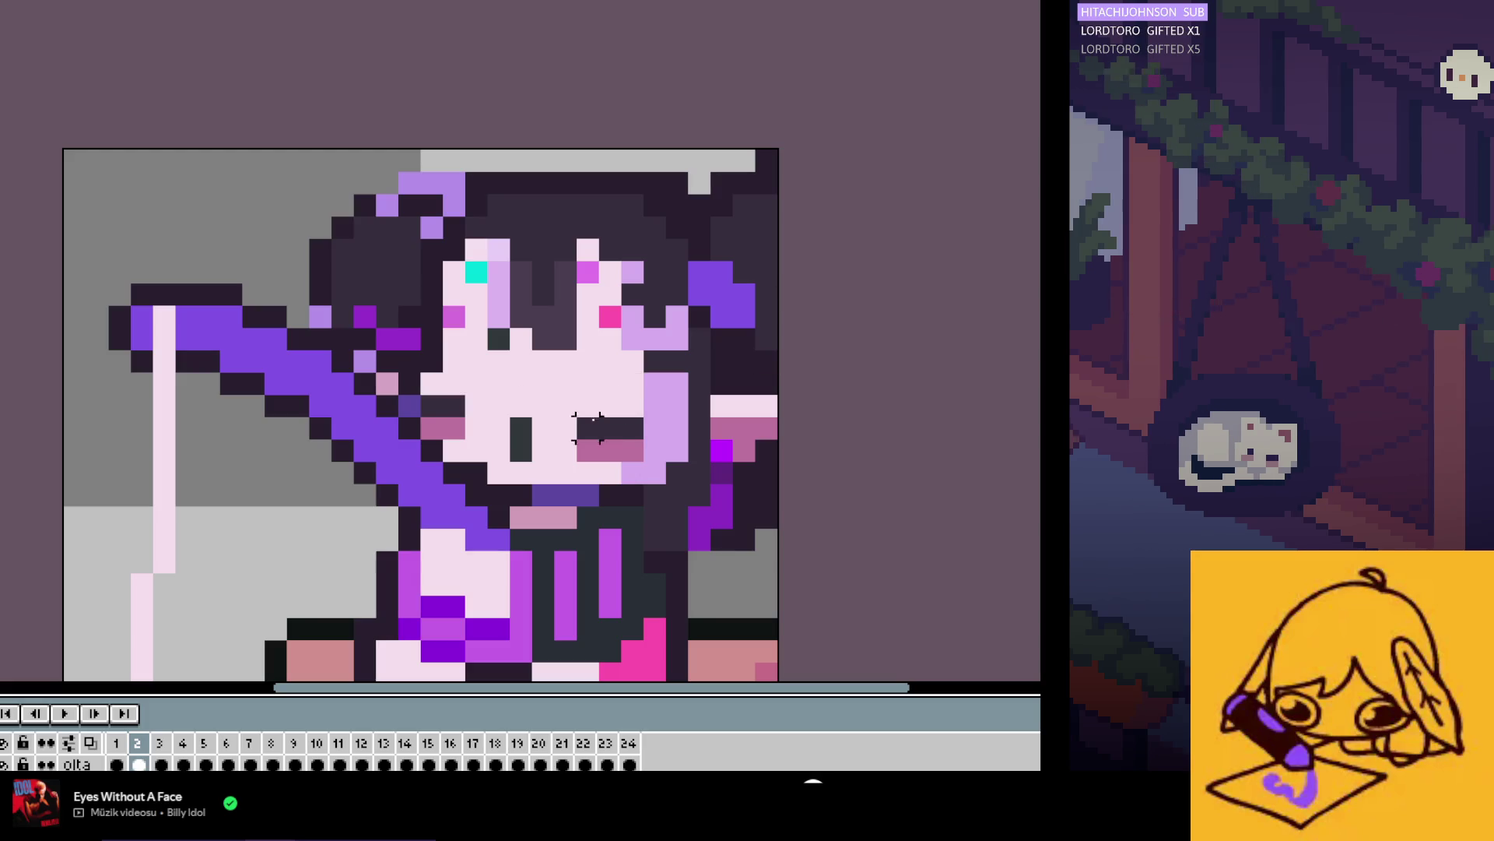
# Step: Select the face area, step through frames, then return to frame 1 and show the start page
pyautogui.moveTo(600, 476); pyautogui.dragTo(600, 482)
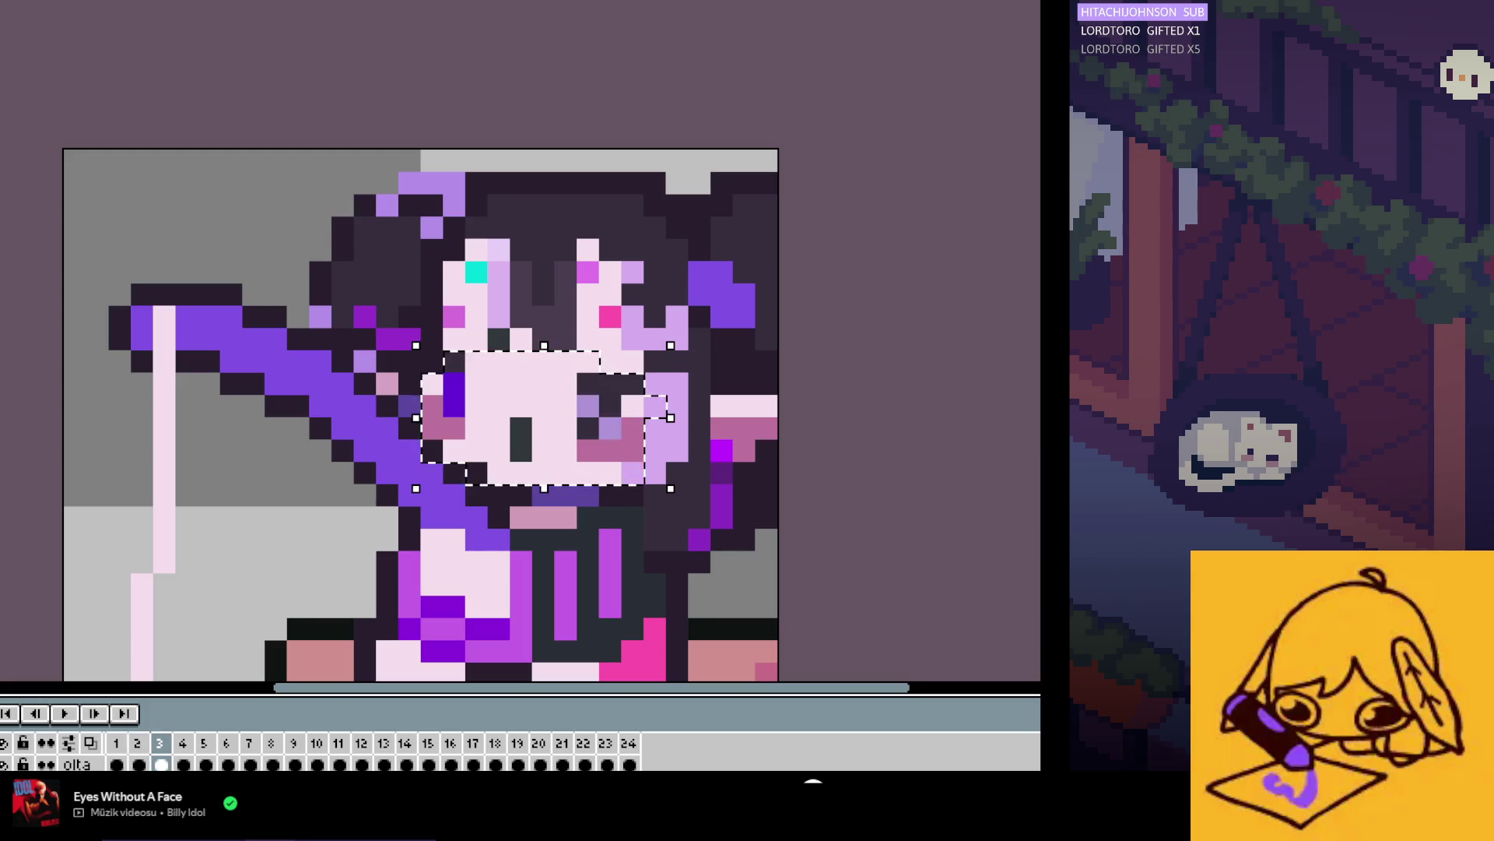
pyautogui.press('Right')
pyautogui.press('Right')
pyautogui.press('Right')
pyautogui.press('Right')
pyautogui.press('Right')
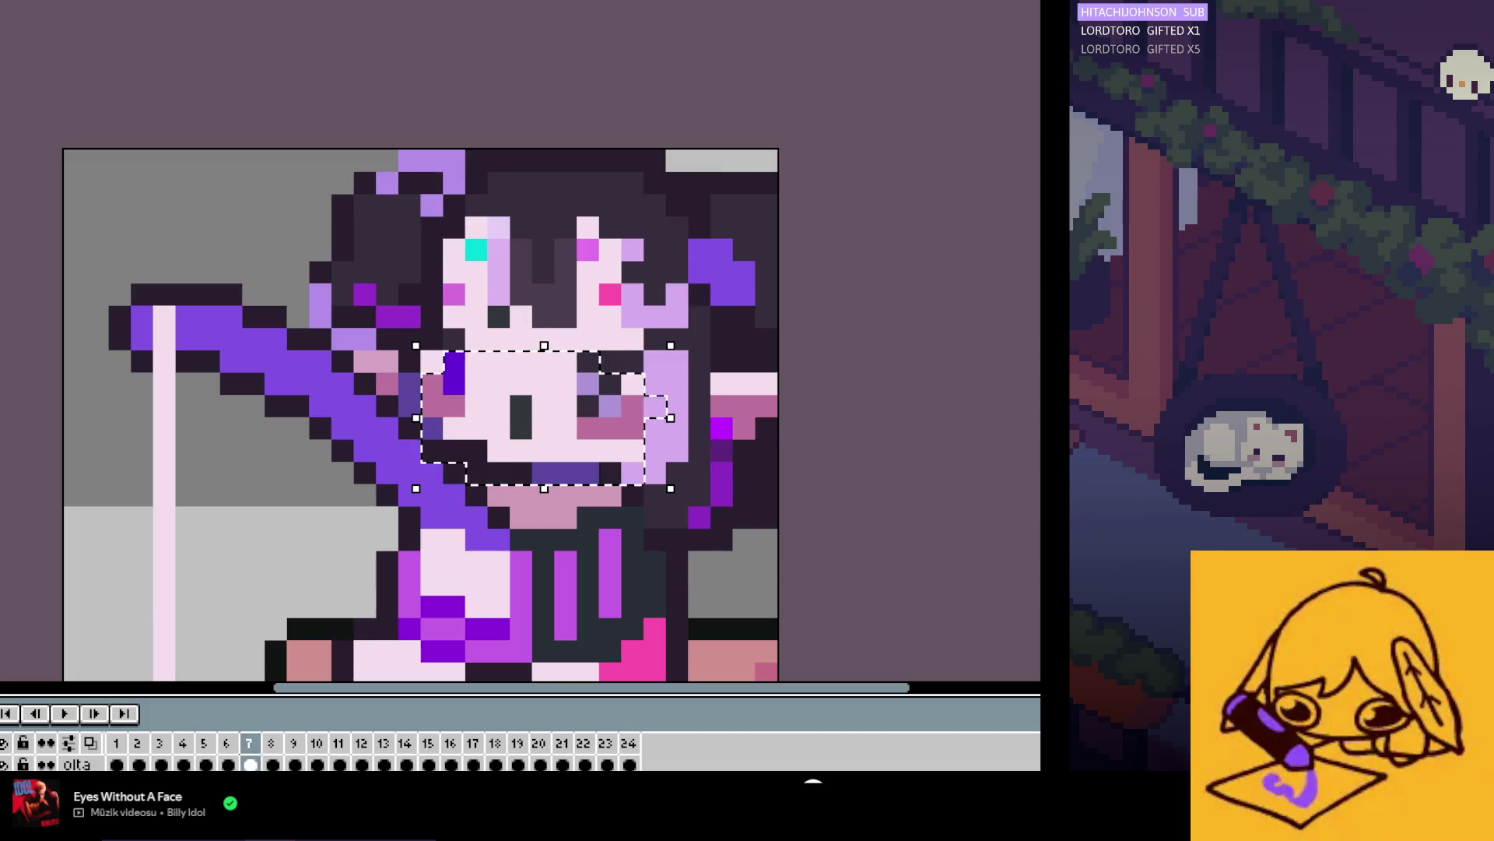
pyautogui.hotkey('ctrl', 'd')
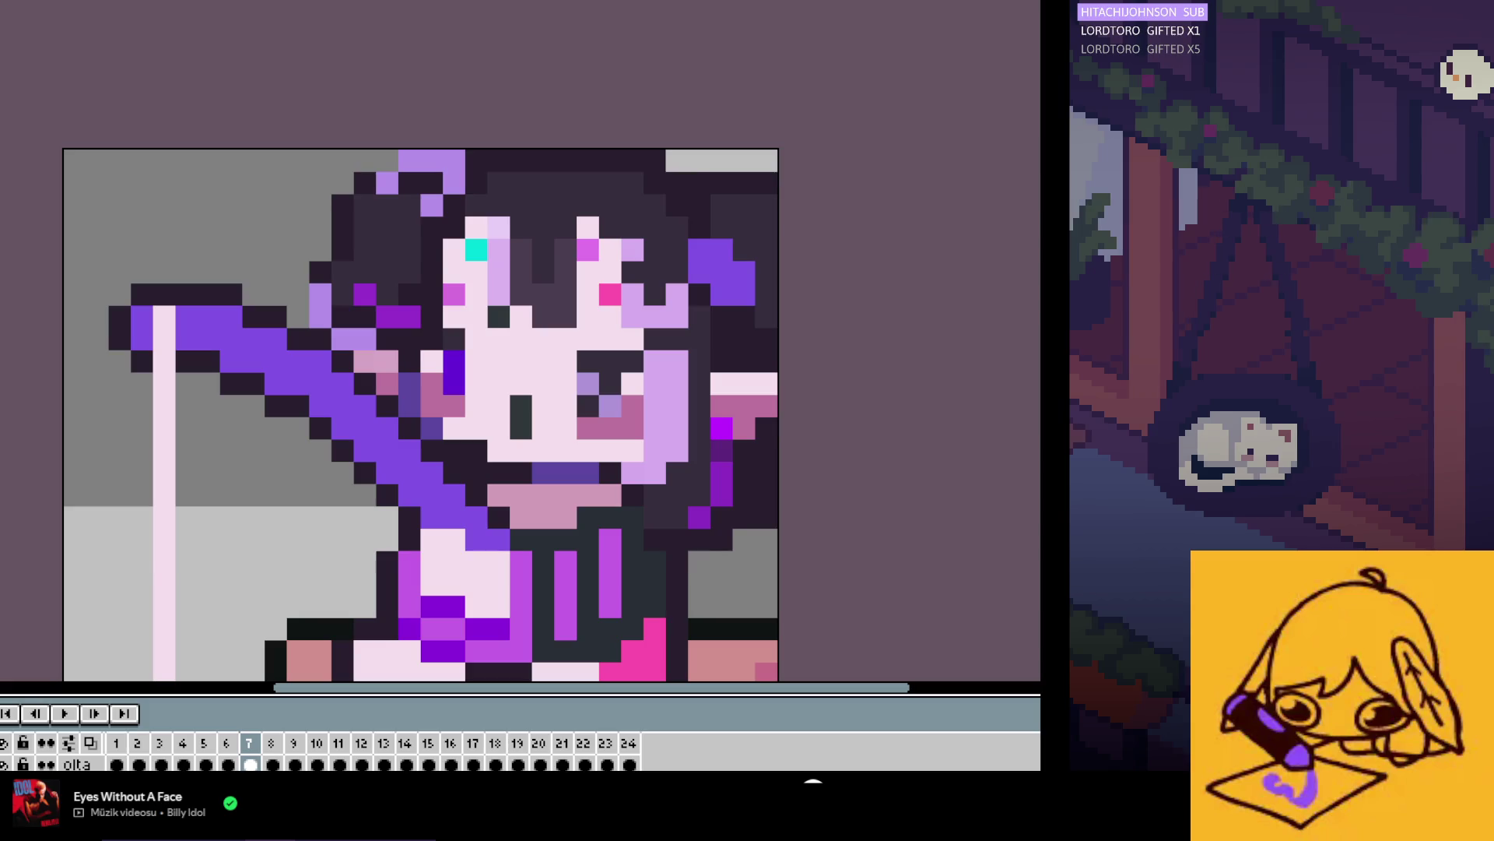
pyautogui.press('Left')
pyautogui.press('Home')
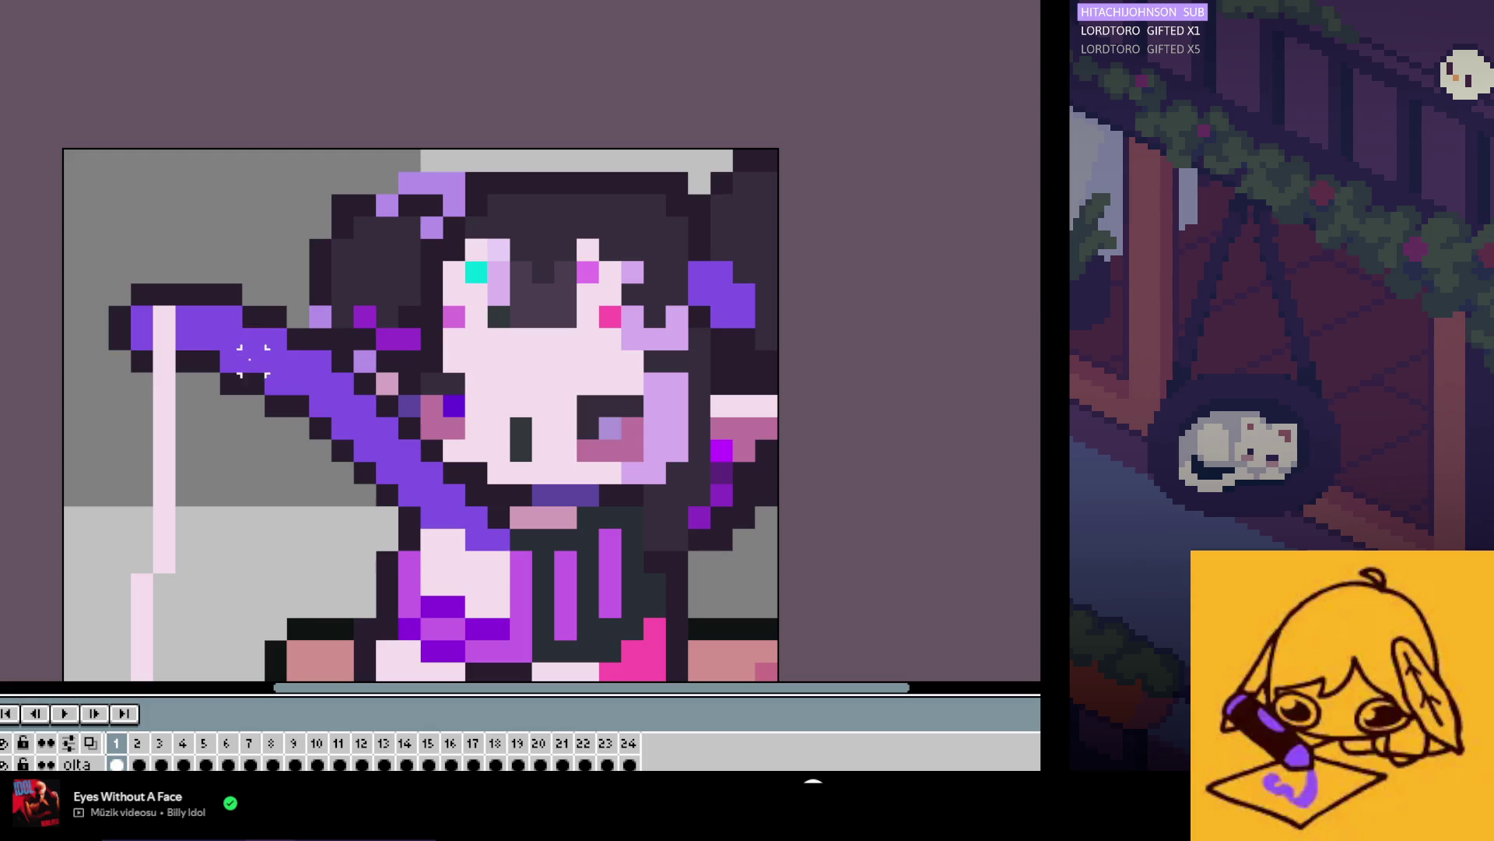
pyautogui.hotkey('ctrl', 'tab')
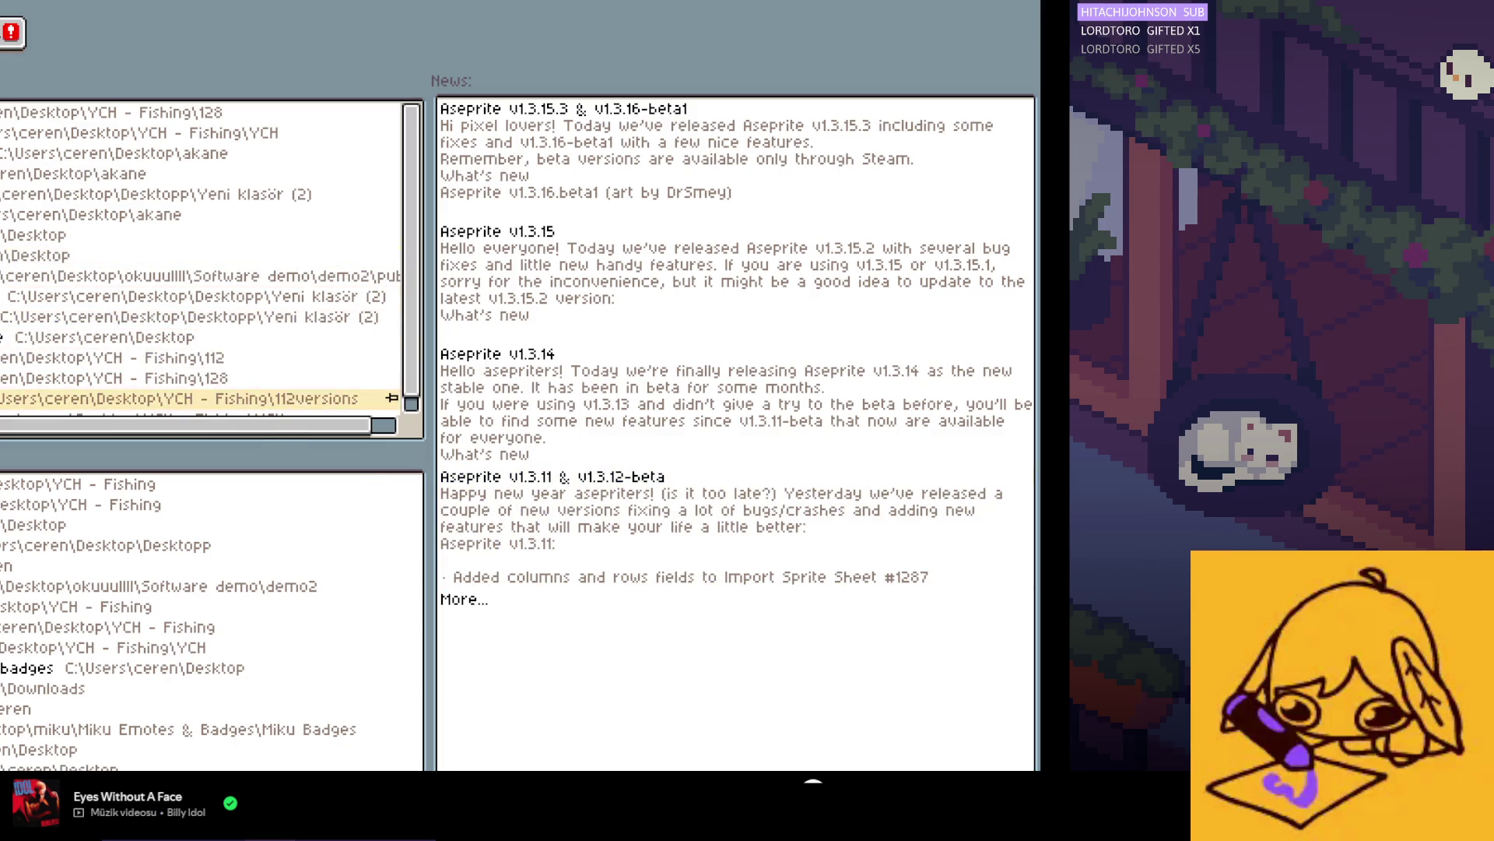
# Step: Open 'fishing 112versions' from recent files and view its frames 2 and 6
pyautogui.click(358, 398)
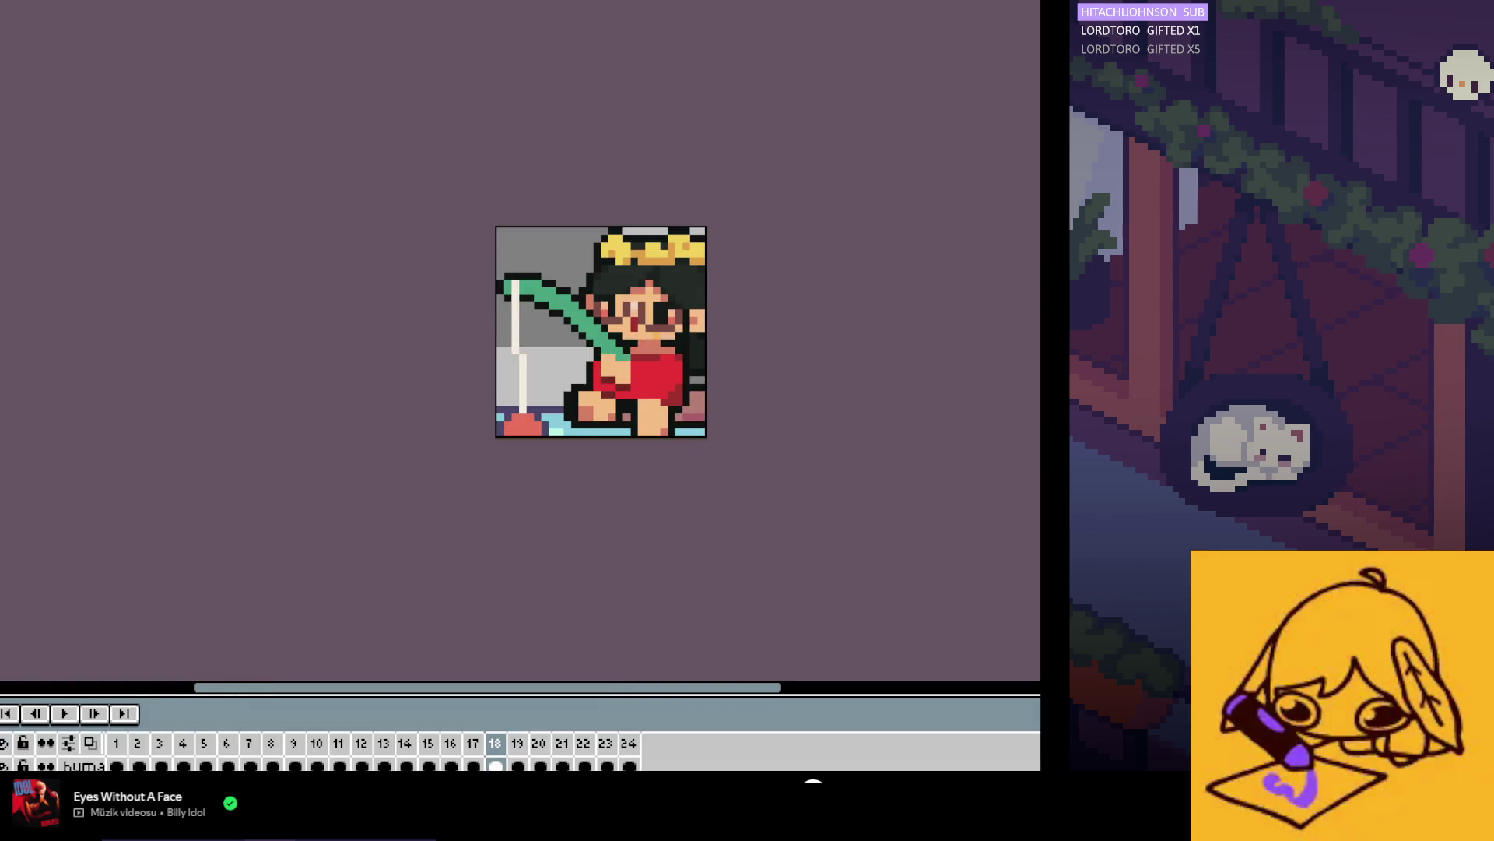
pyautogui.click(139, 765)
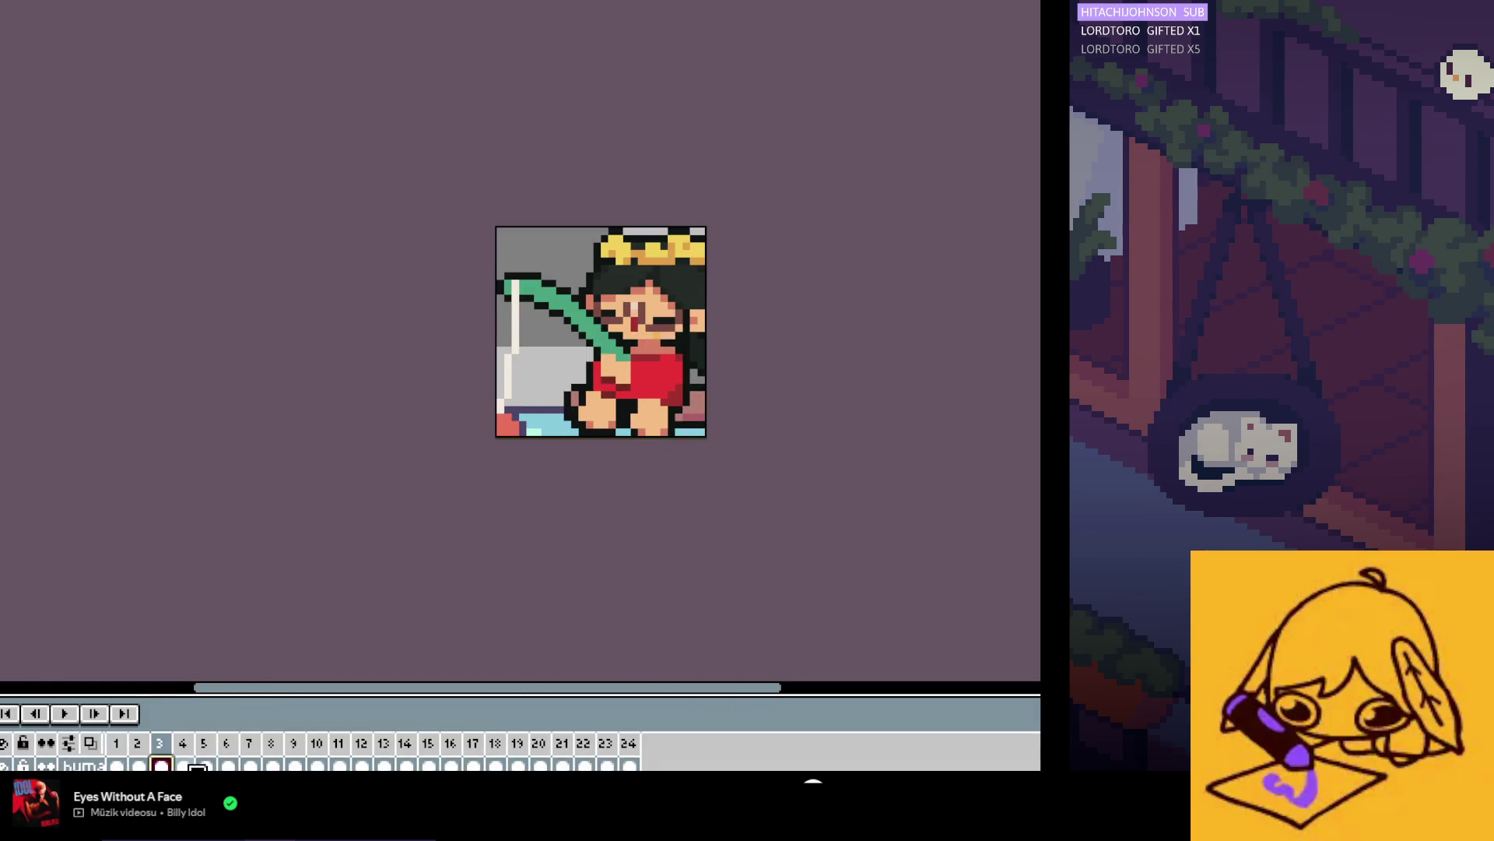
pyautogui.click(227, 766)
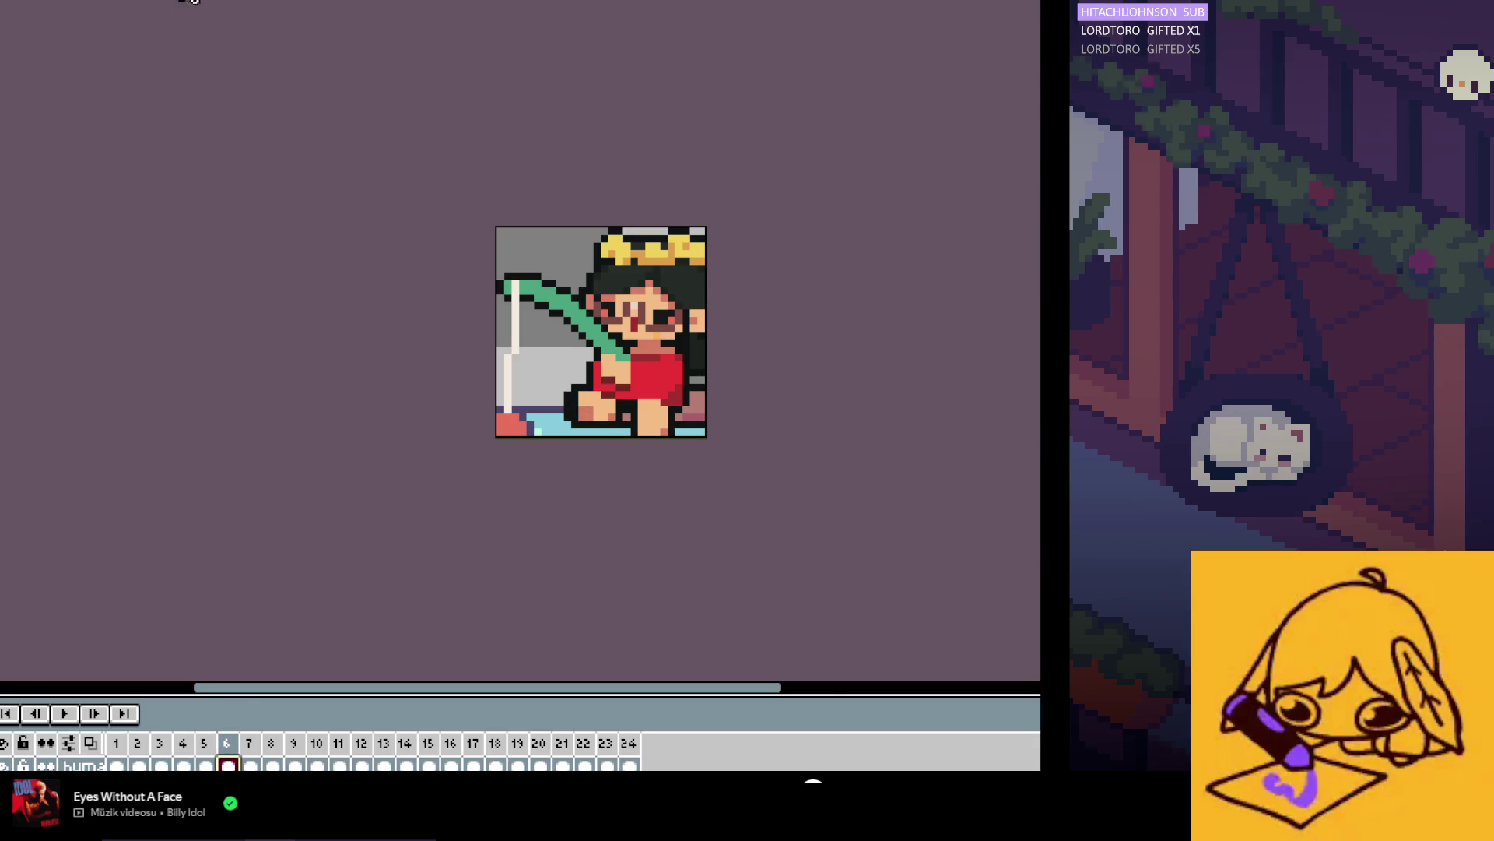
# Step: Return to the purple-haired fishing sprite and play it from frame 6
pyautogui.click(194, 0)
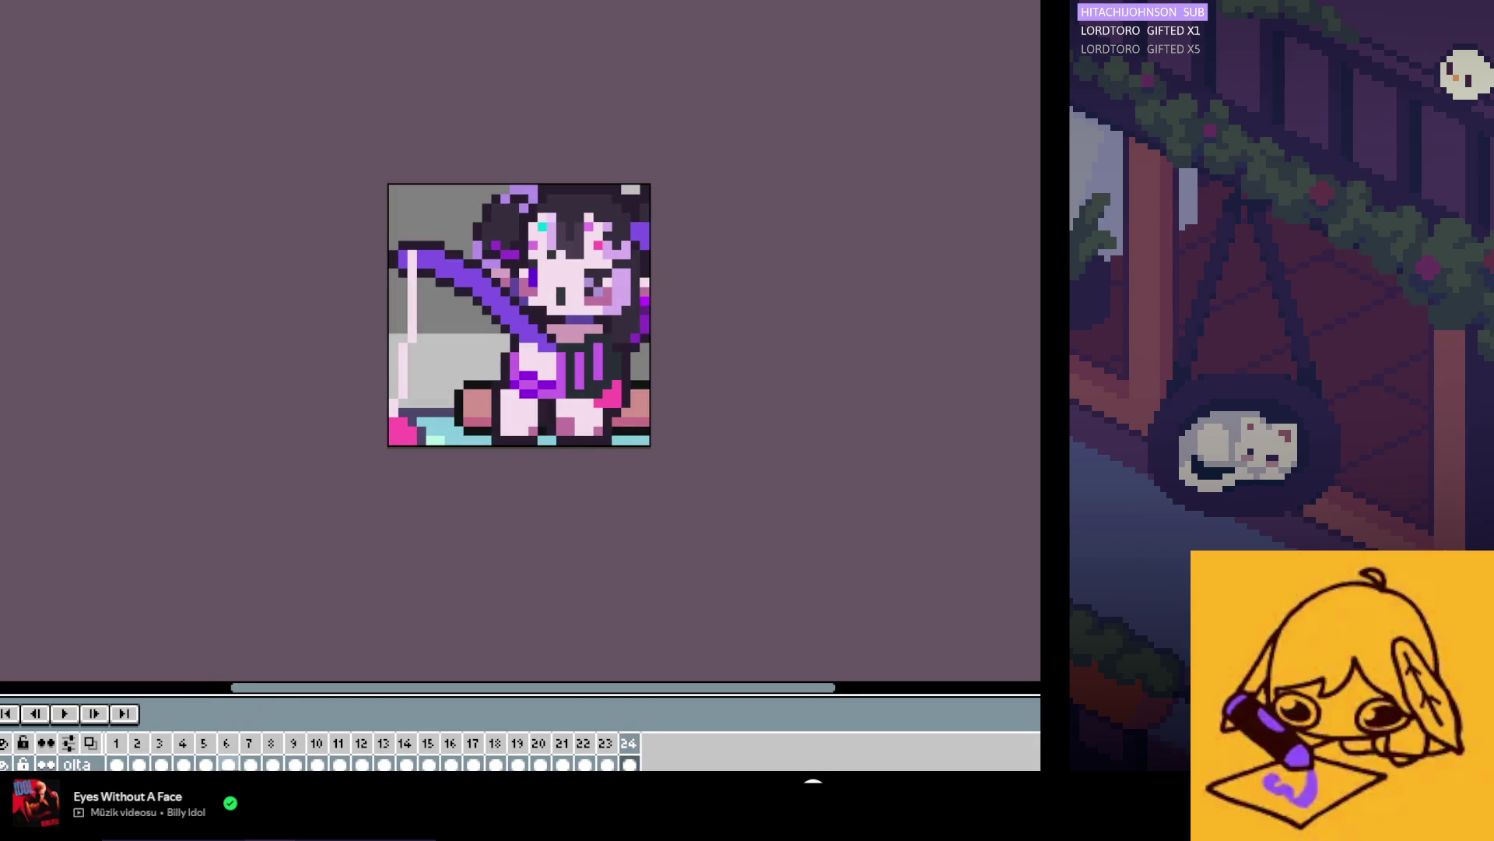
pyautogui.click(227, 764)
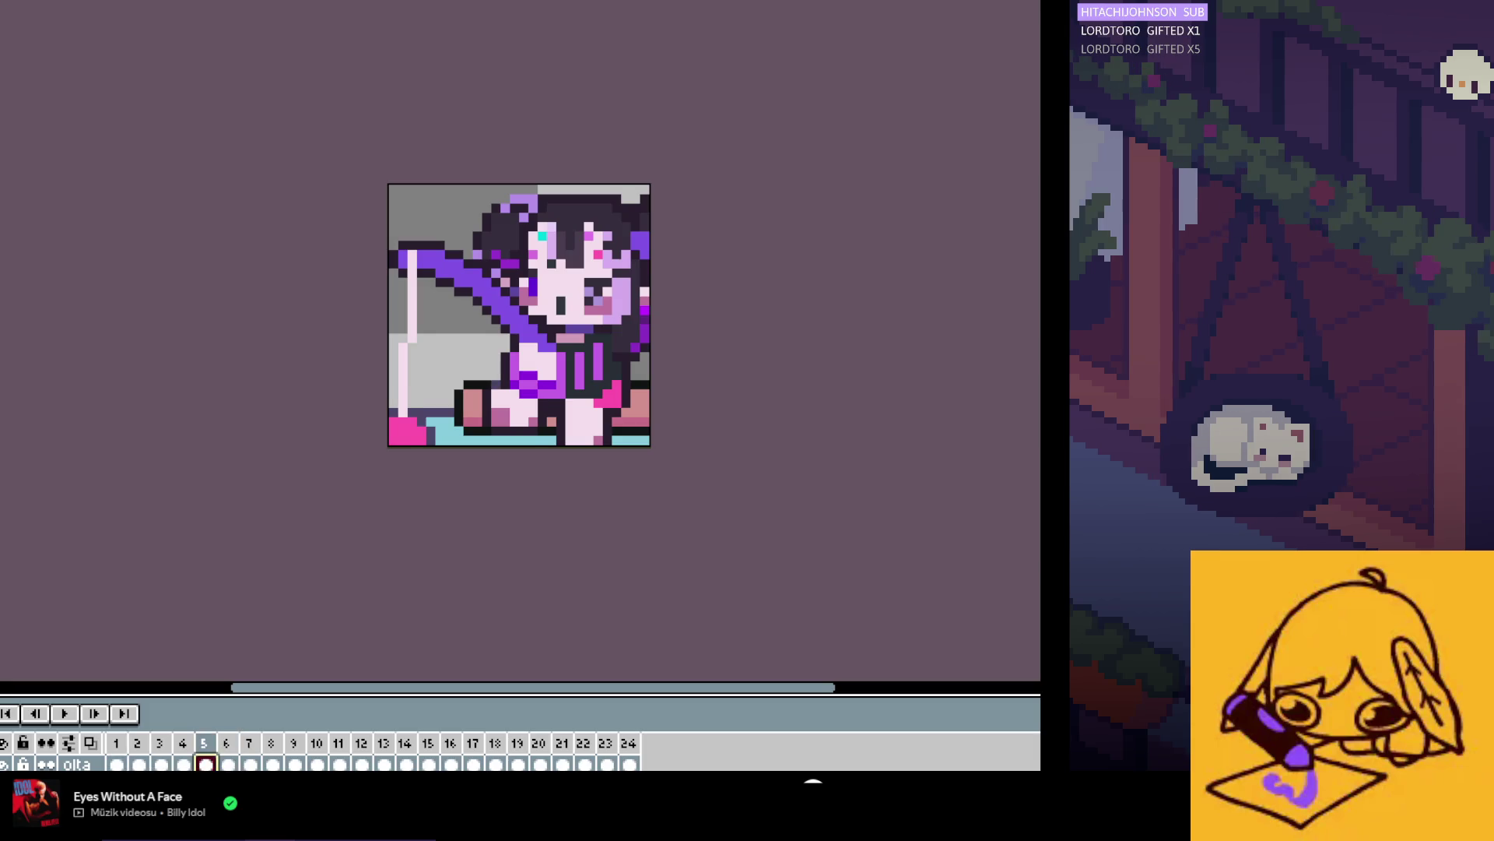
pyautogui.press('Return')
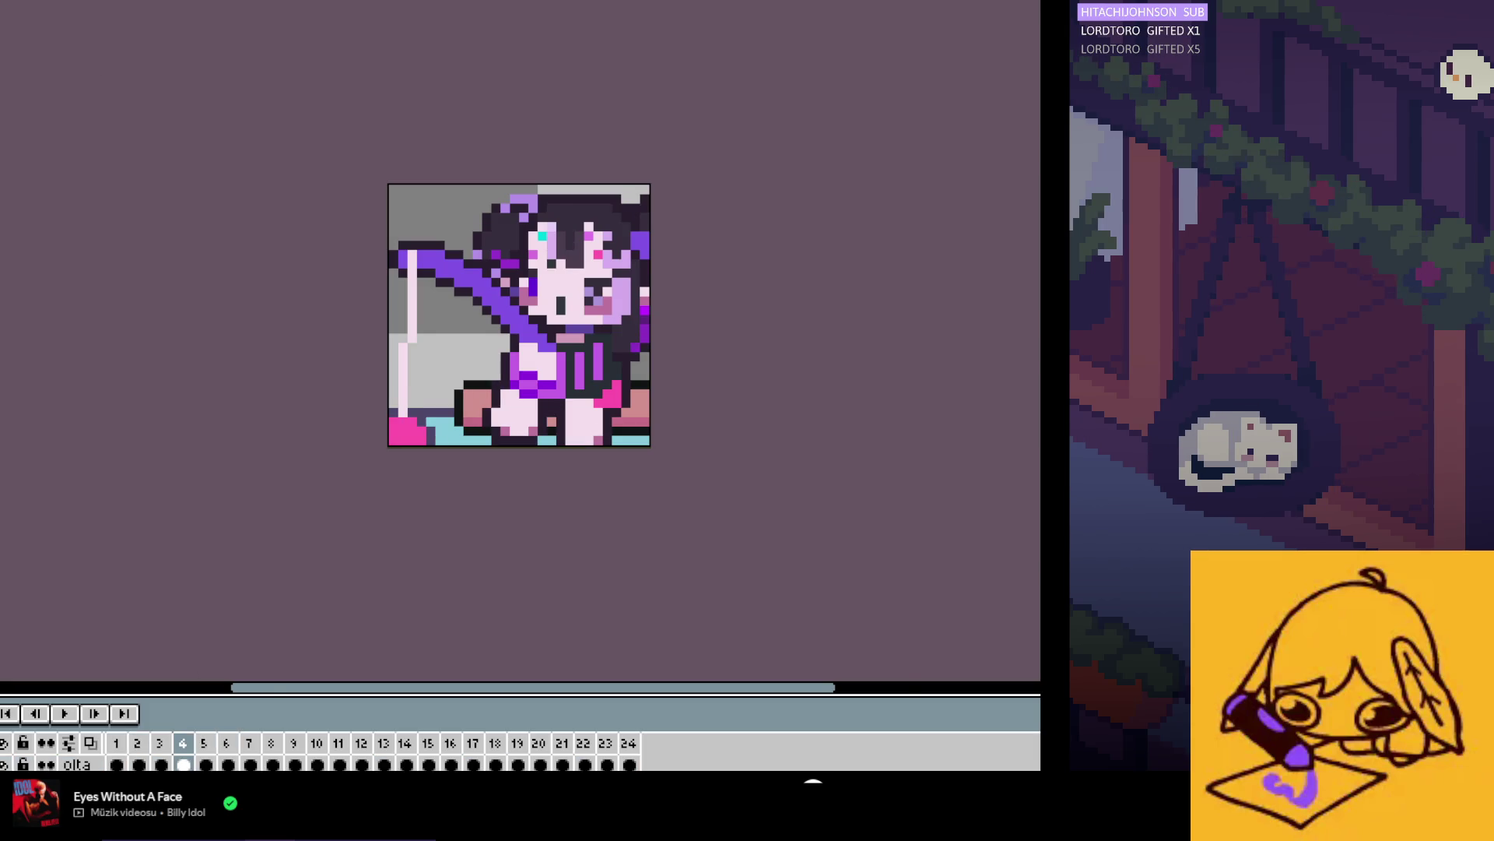
pyautogui.scroll(3, 569, 208)
pyautogui.moveTo(632, 357)
pyautogui.mouseDown()
pyautogui.moveTo(520, 450)
pyautogui.moveTo(467, 461)
pyautogui.mouseUp()
pyautogui.hotkey('ctrl', 'z')
pyautogui.hotkey('ctrl', 'd')
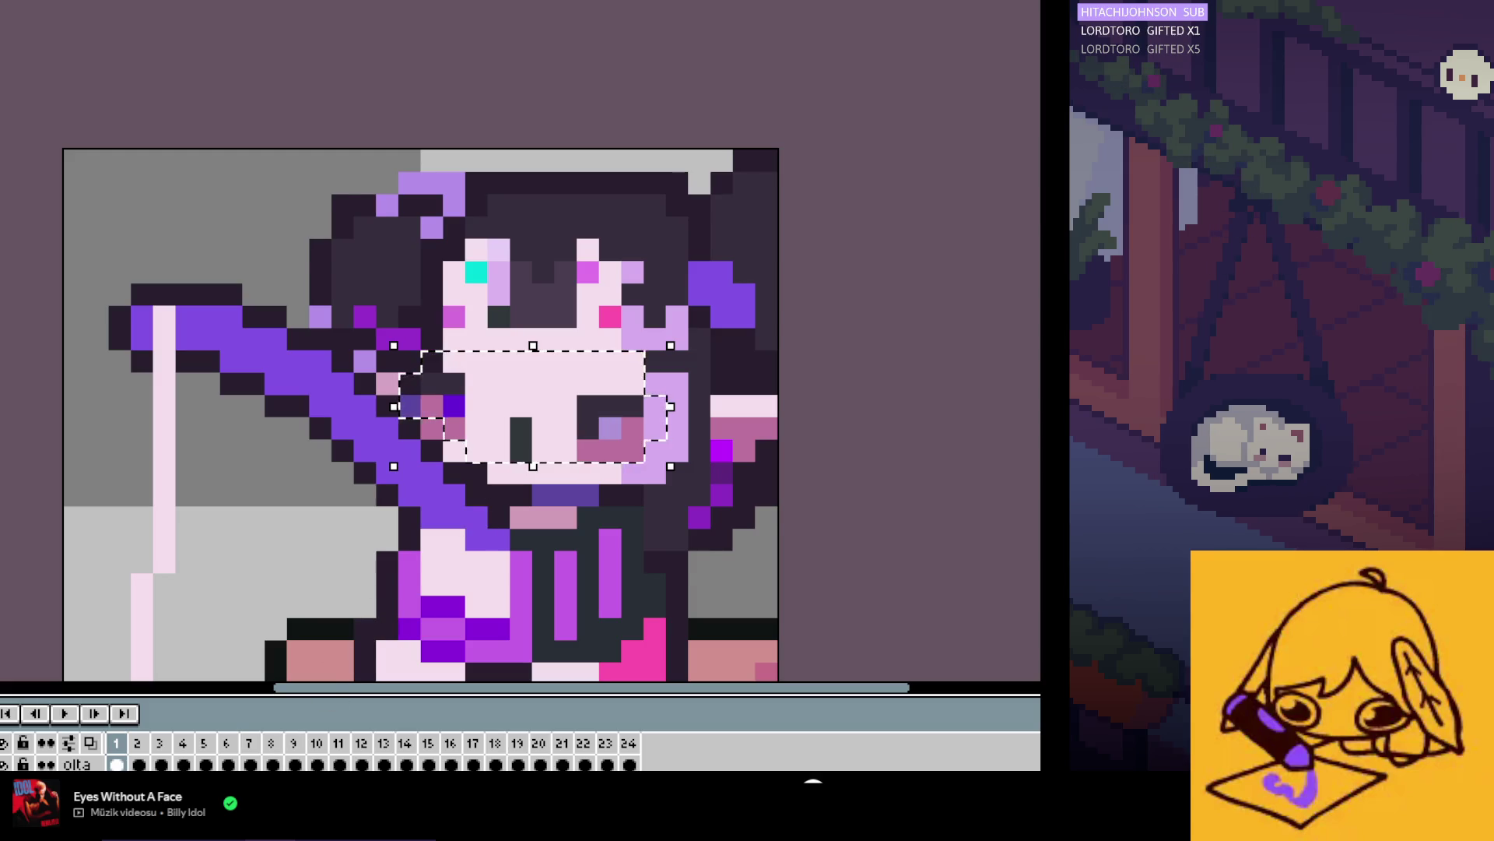
pyautogui.press('Right')
pyautogui.press('Right')
pyautogui.press('Right')
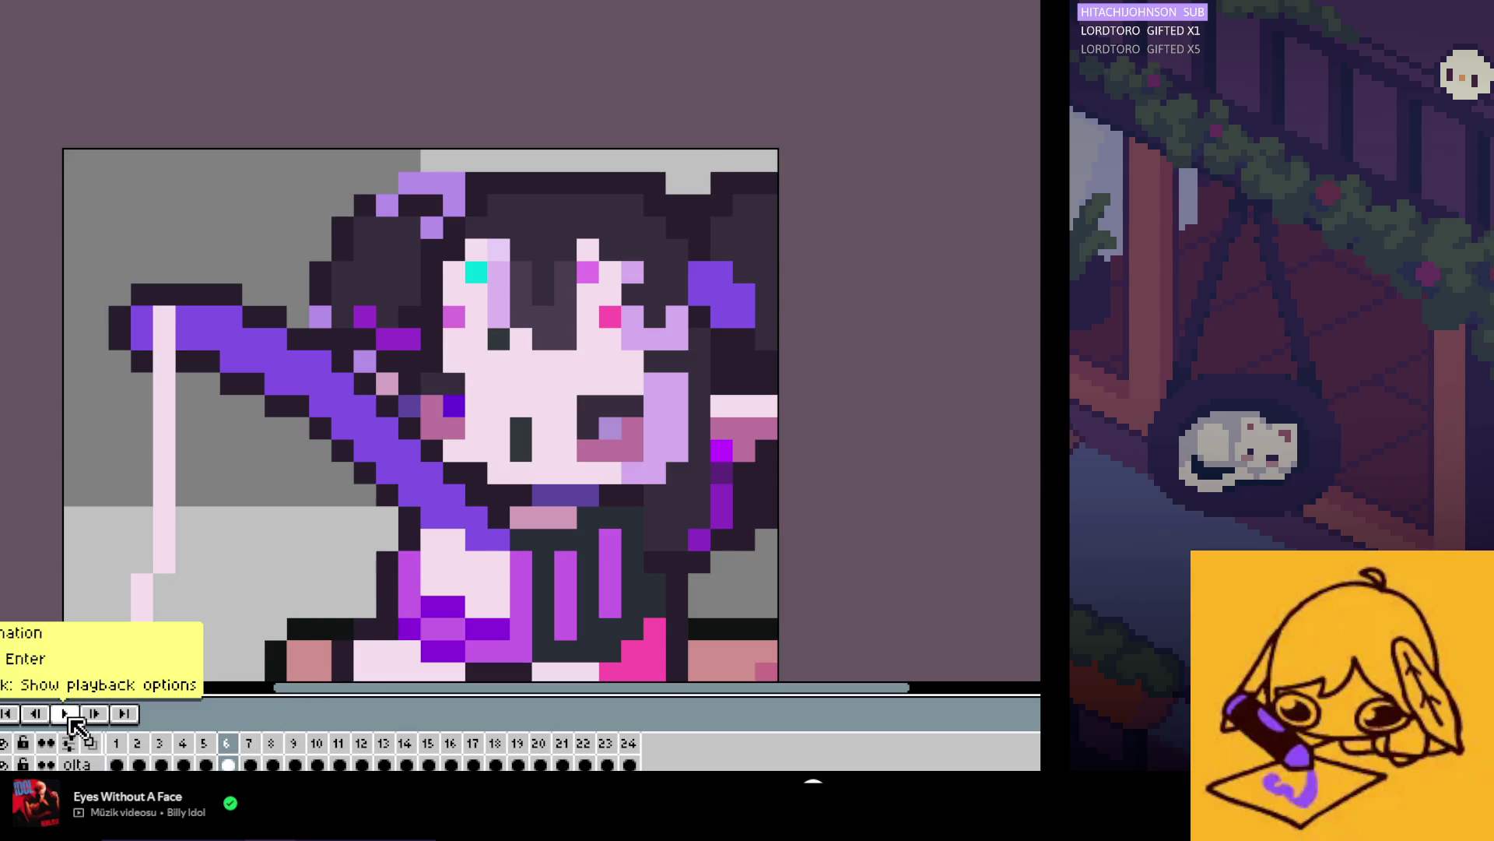
pyautogui.click(68, 718)
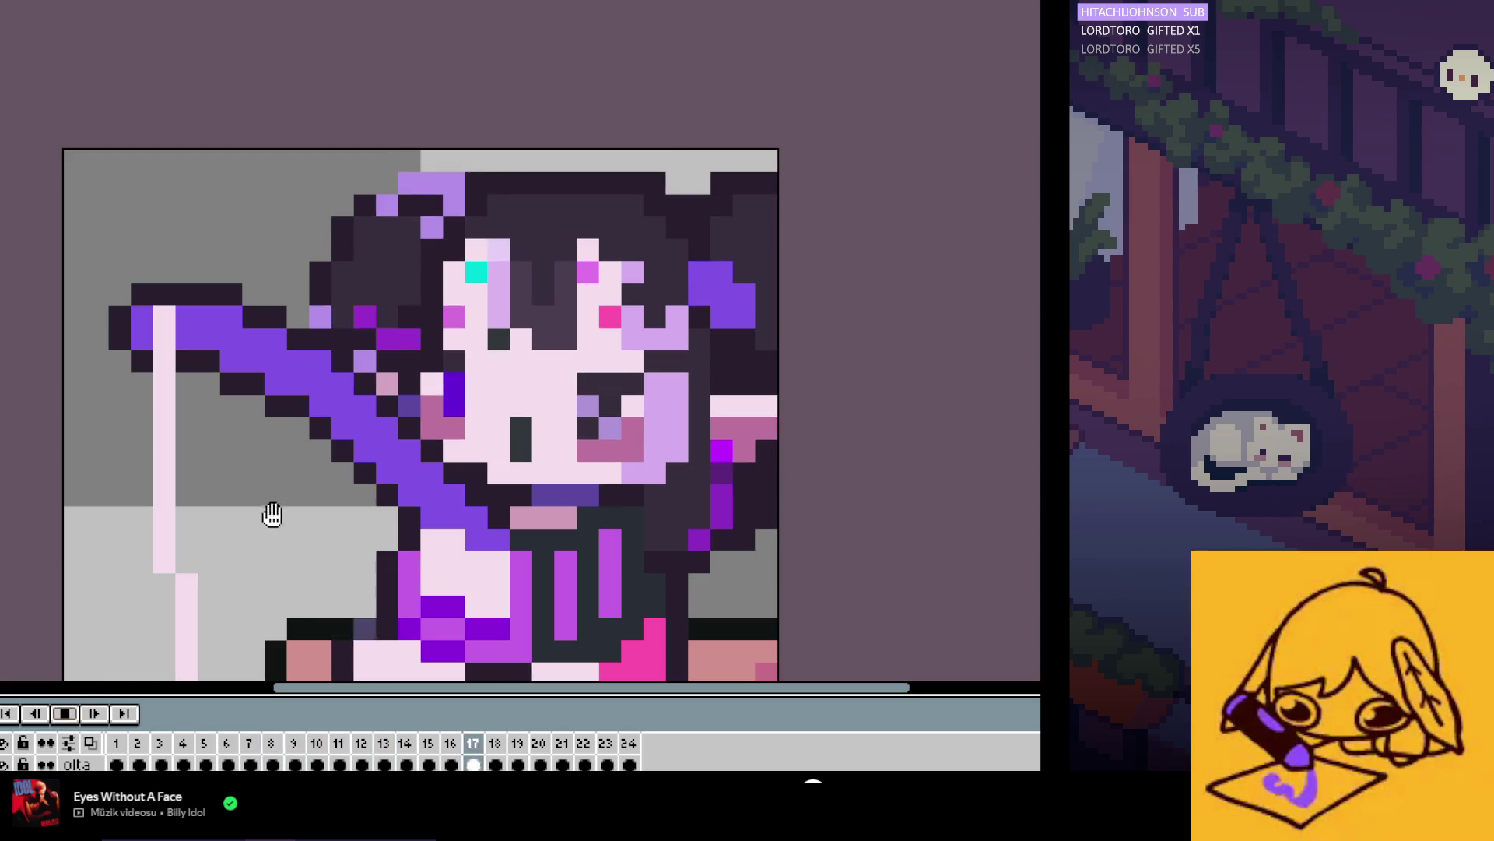
pyautogui.scroll(-1, 434, 455)
pyautogui.scroll(-1, 434, 454)
pyautogui.scroll(-1, 435, 454)
pyautogui.click(119, 765)
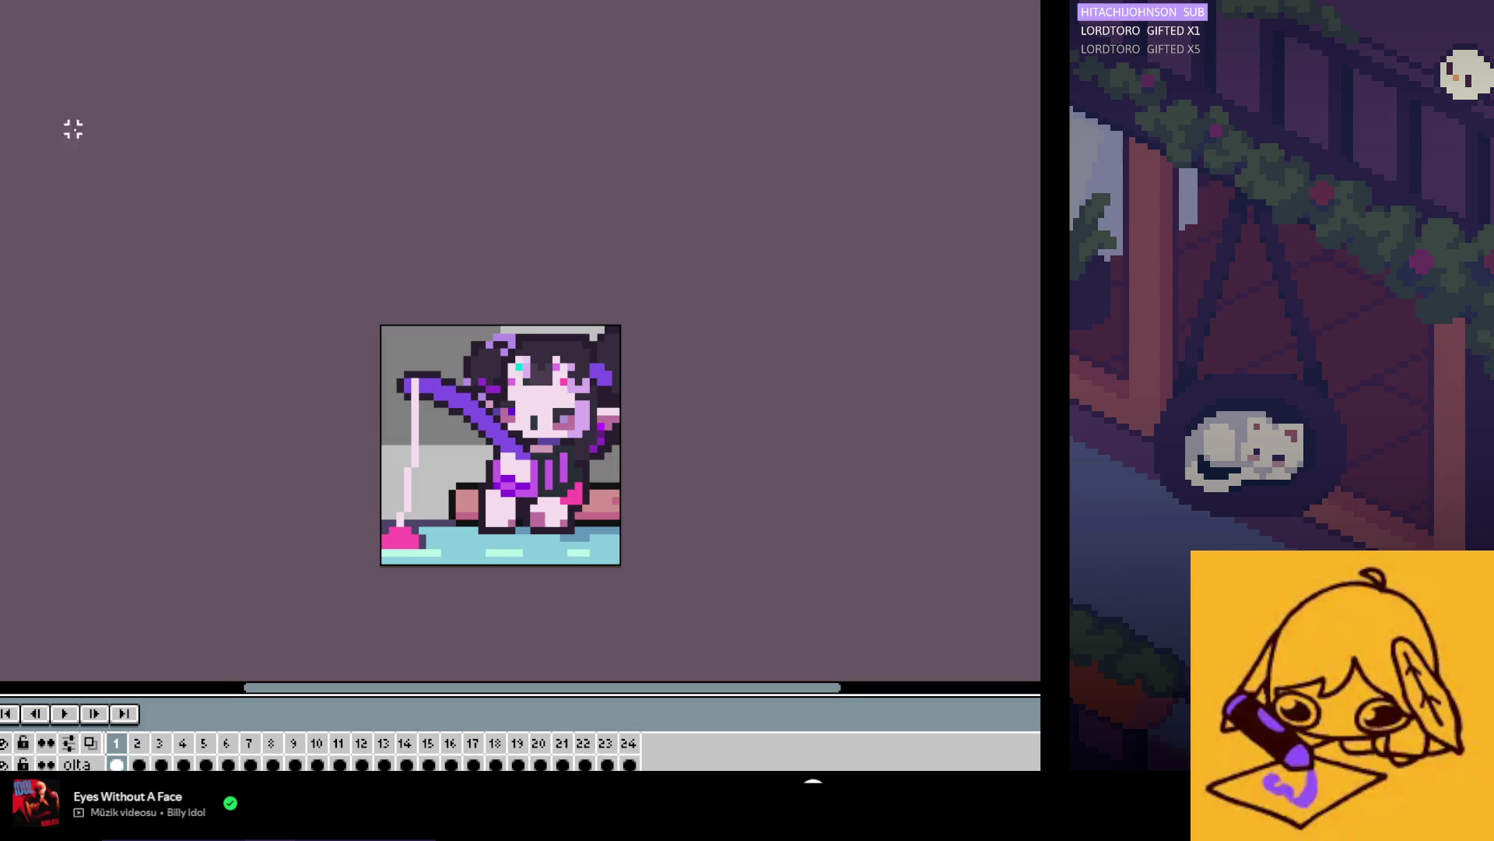
pyautogui.scroll(1, 124, 199)
pyautogui.press('Right')
pyautogui.press('Right')
pyautogui.press('Right')
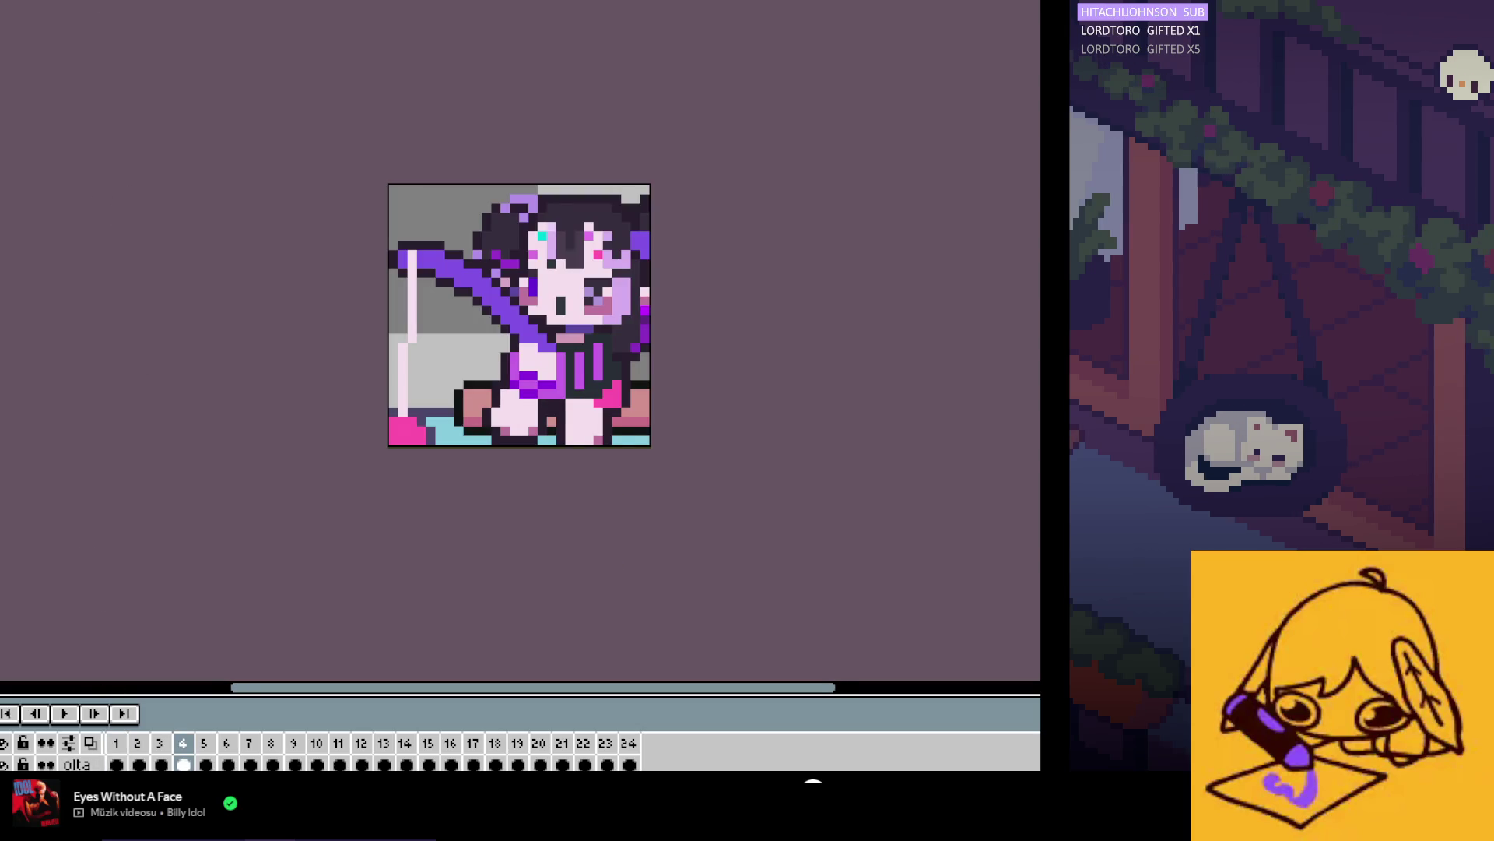
pyautogui.hotkey('ctrl', 'z')
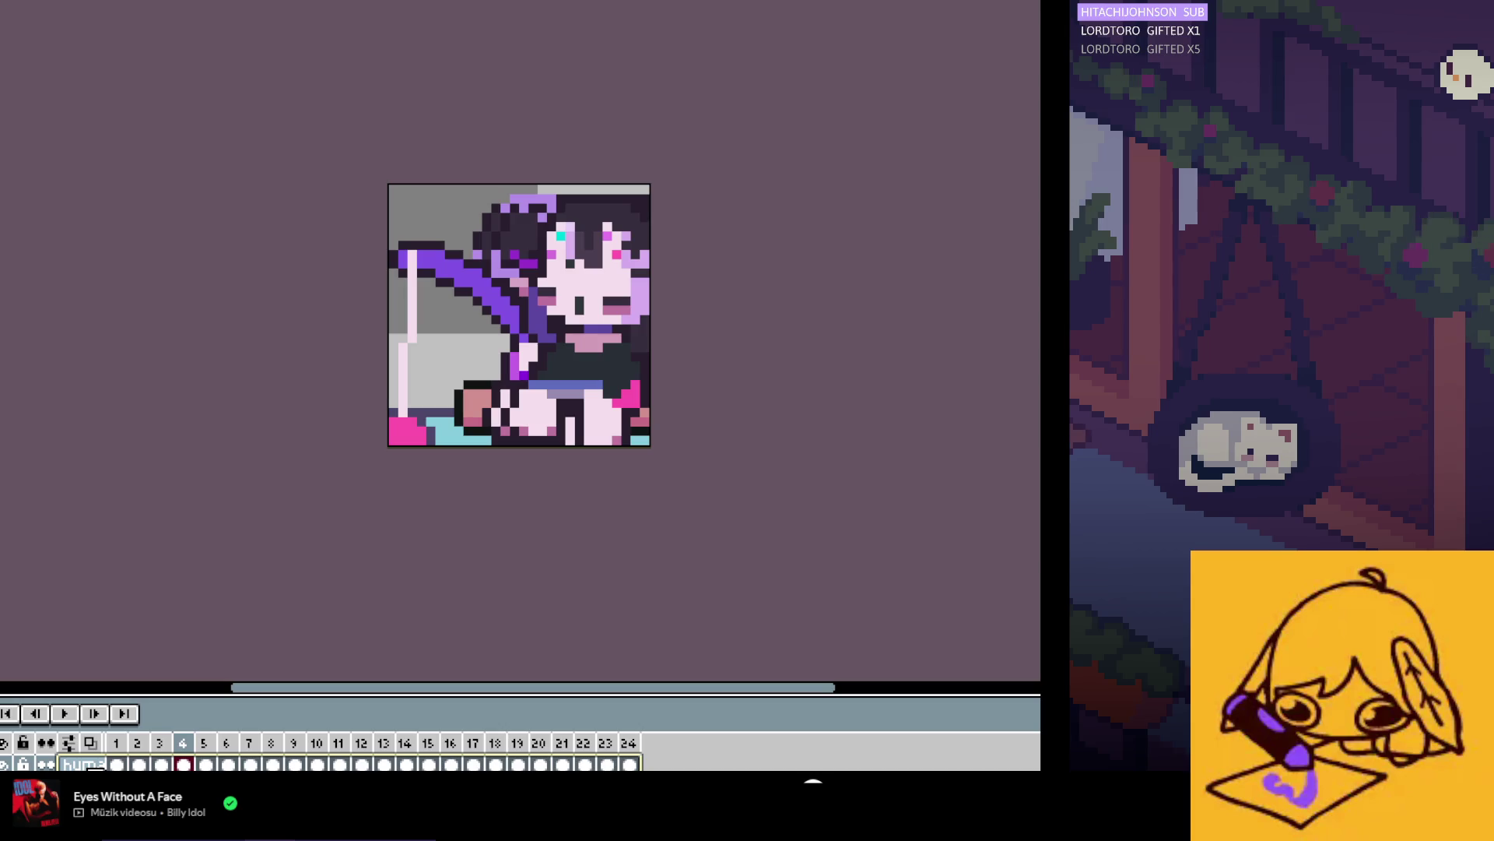
pyautogui.hotkey('ctrl', 'z')
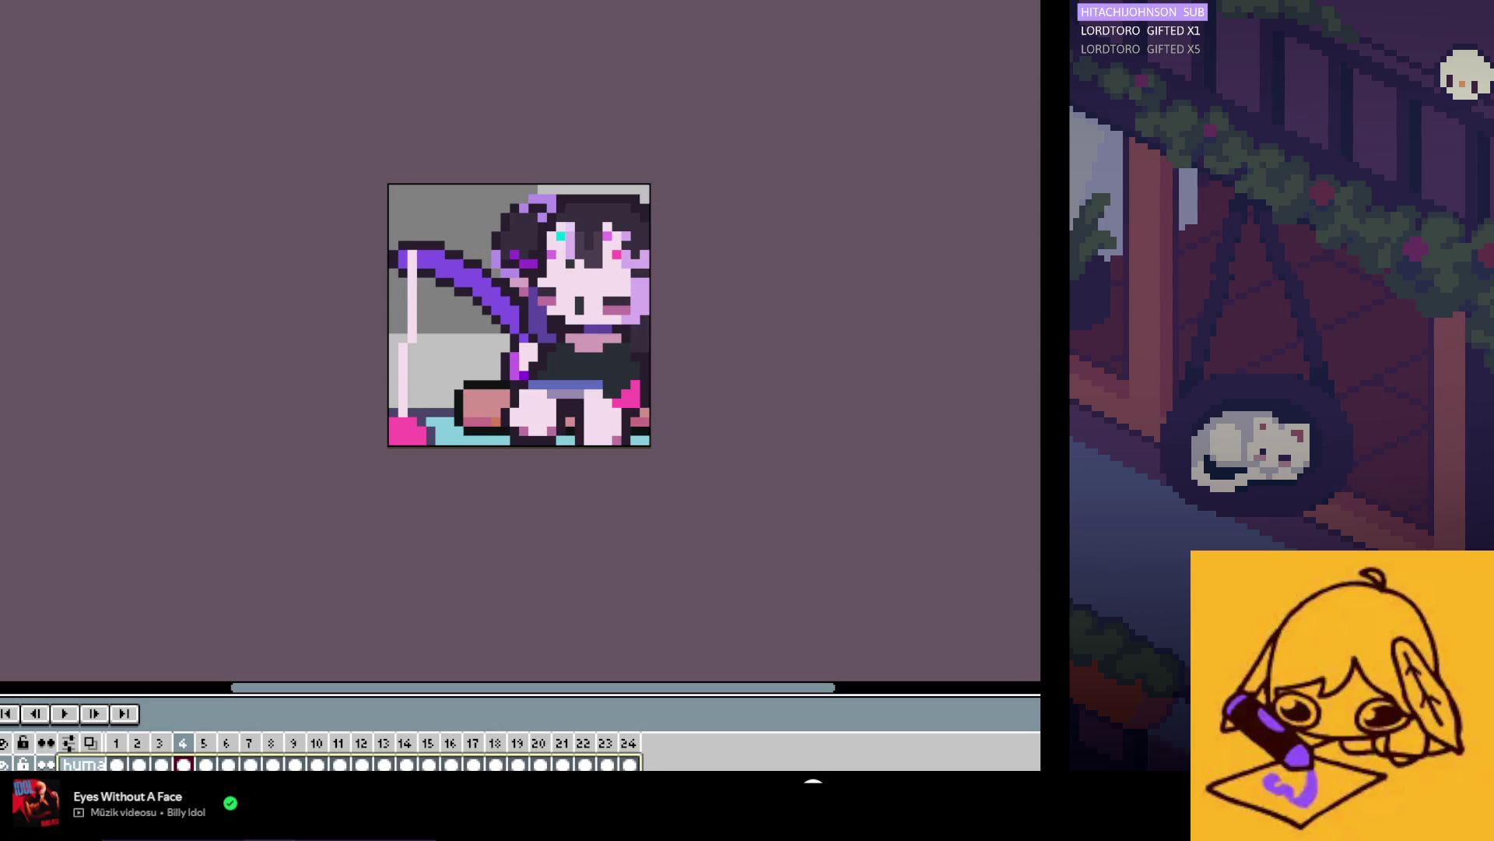
pyautogui.hotkey('ctrl', 'z')
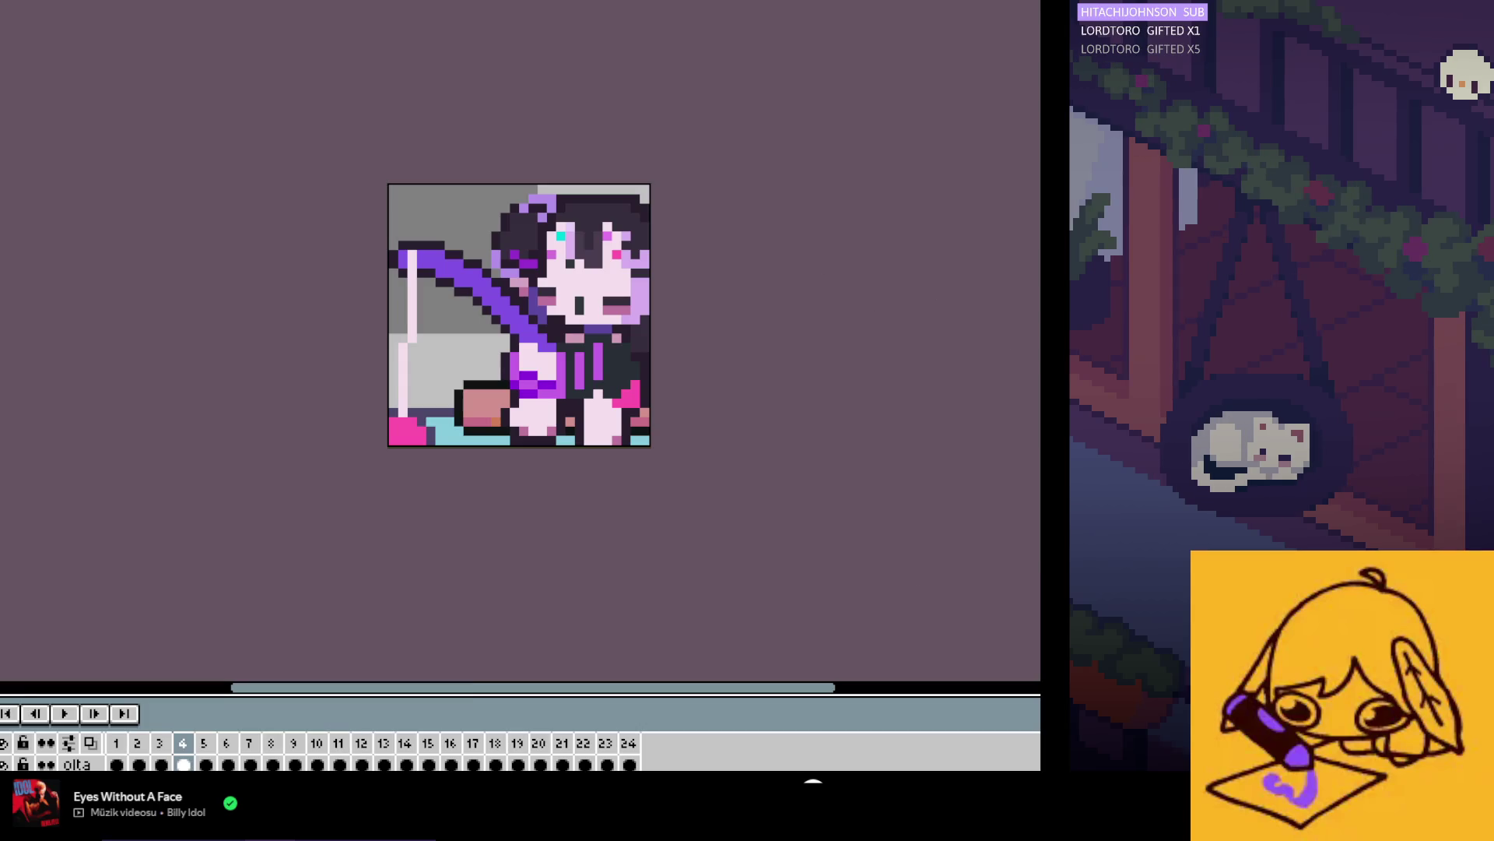
pyautogui.press('Left')
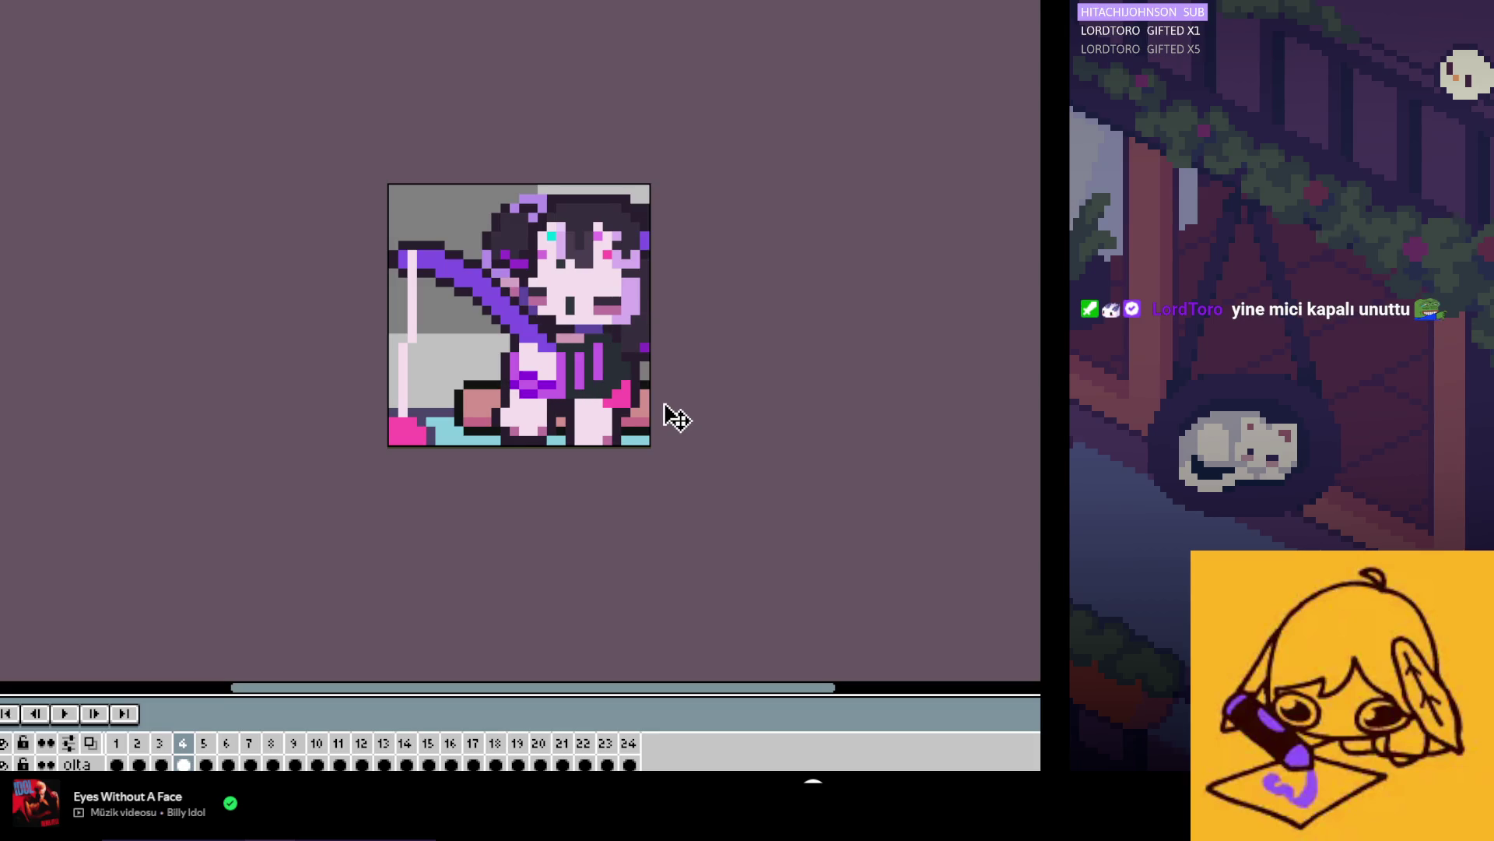
pyautogui.press('Left')
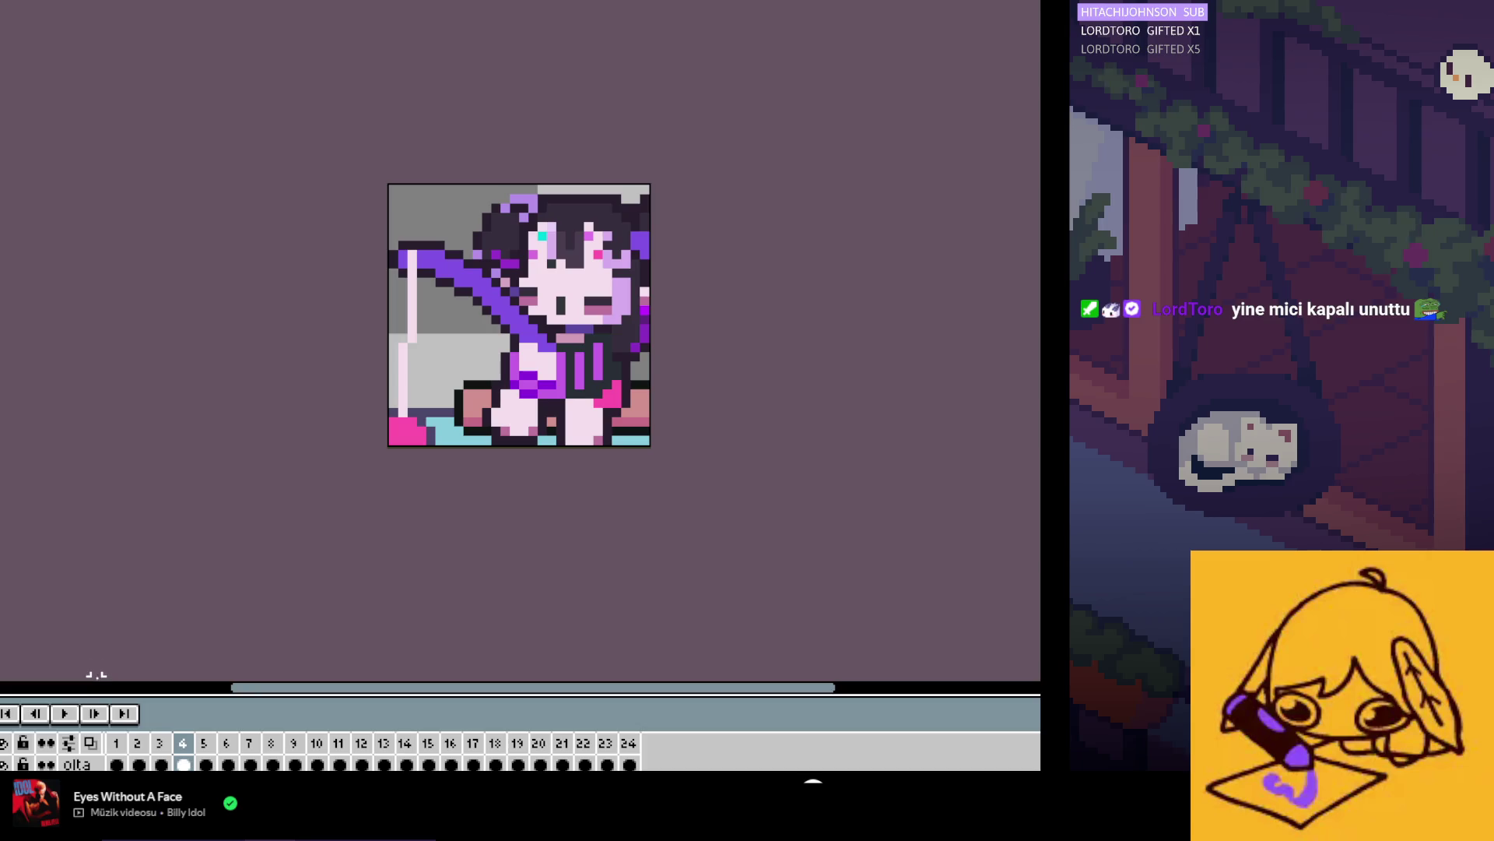
pyautogui.hotkey('ctrl', 'z')
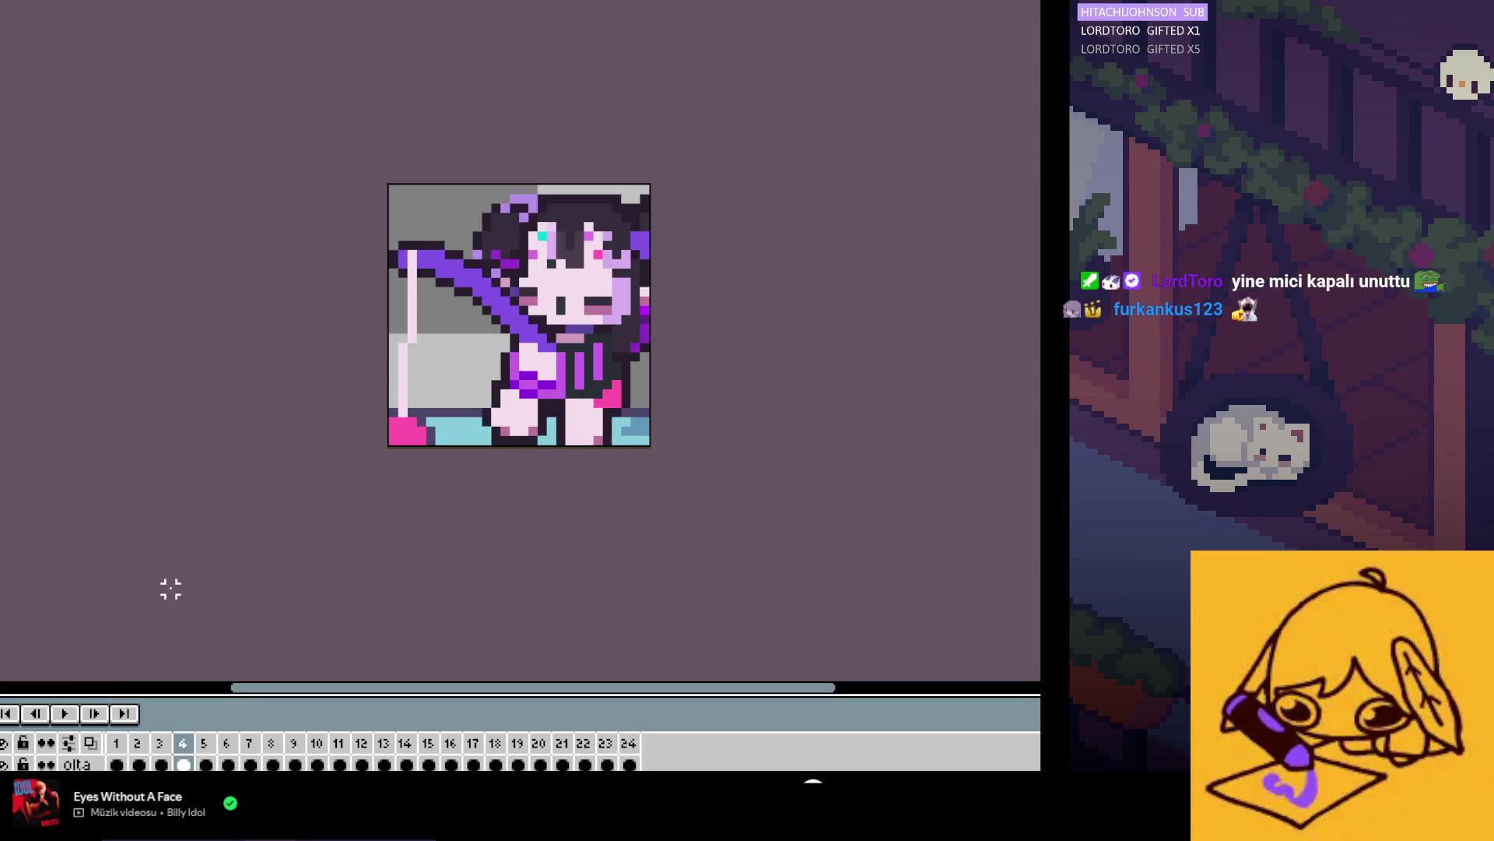
pyautogui.hotkey('ctrl', 'y')
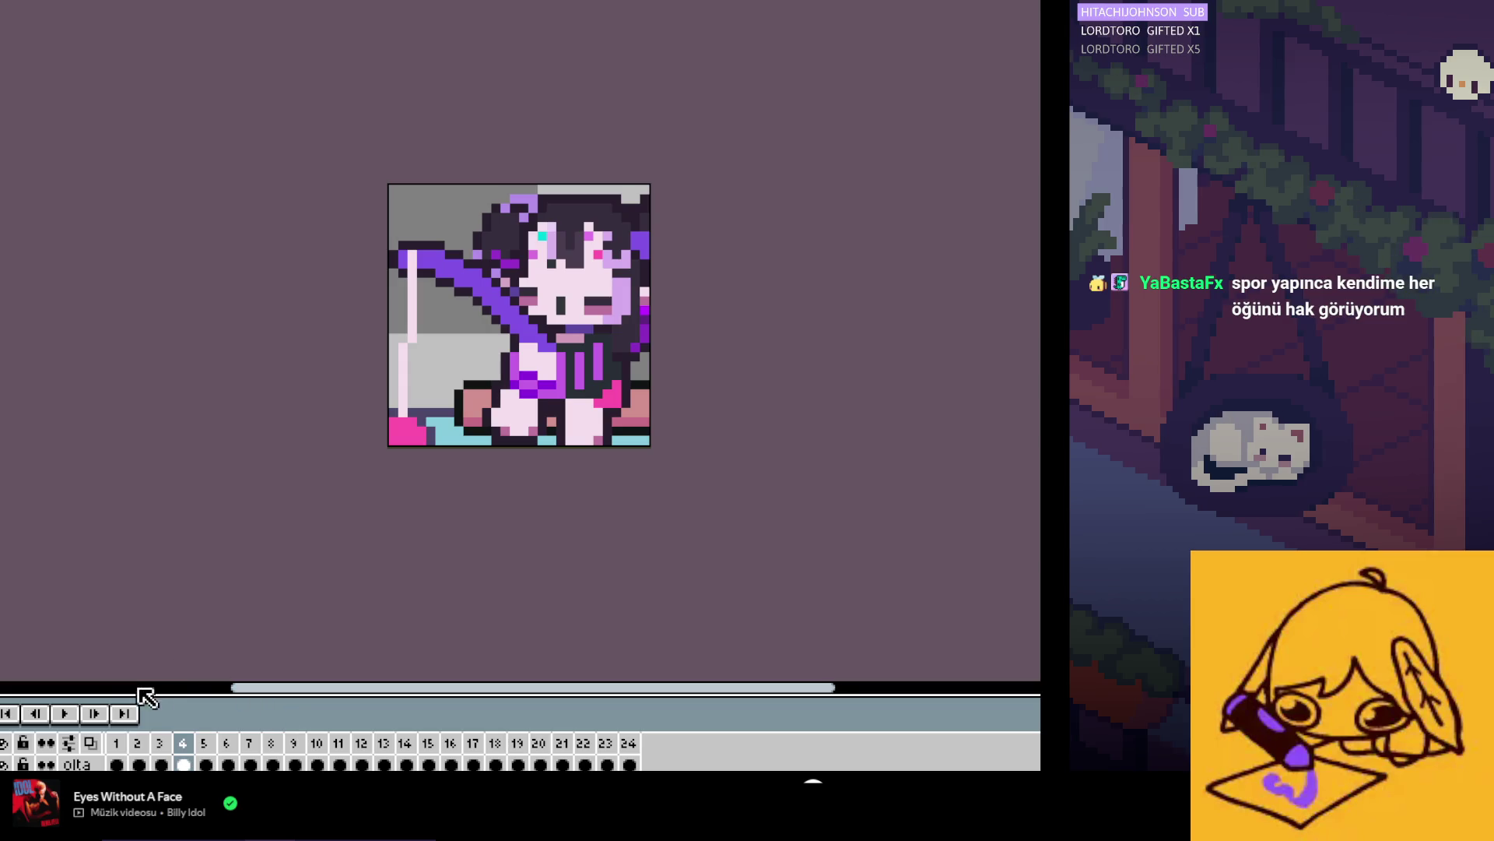
# Step: Play and stop the fishing animation preview, then open Export As from the File menu
pyautogui.click(68, 710)
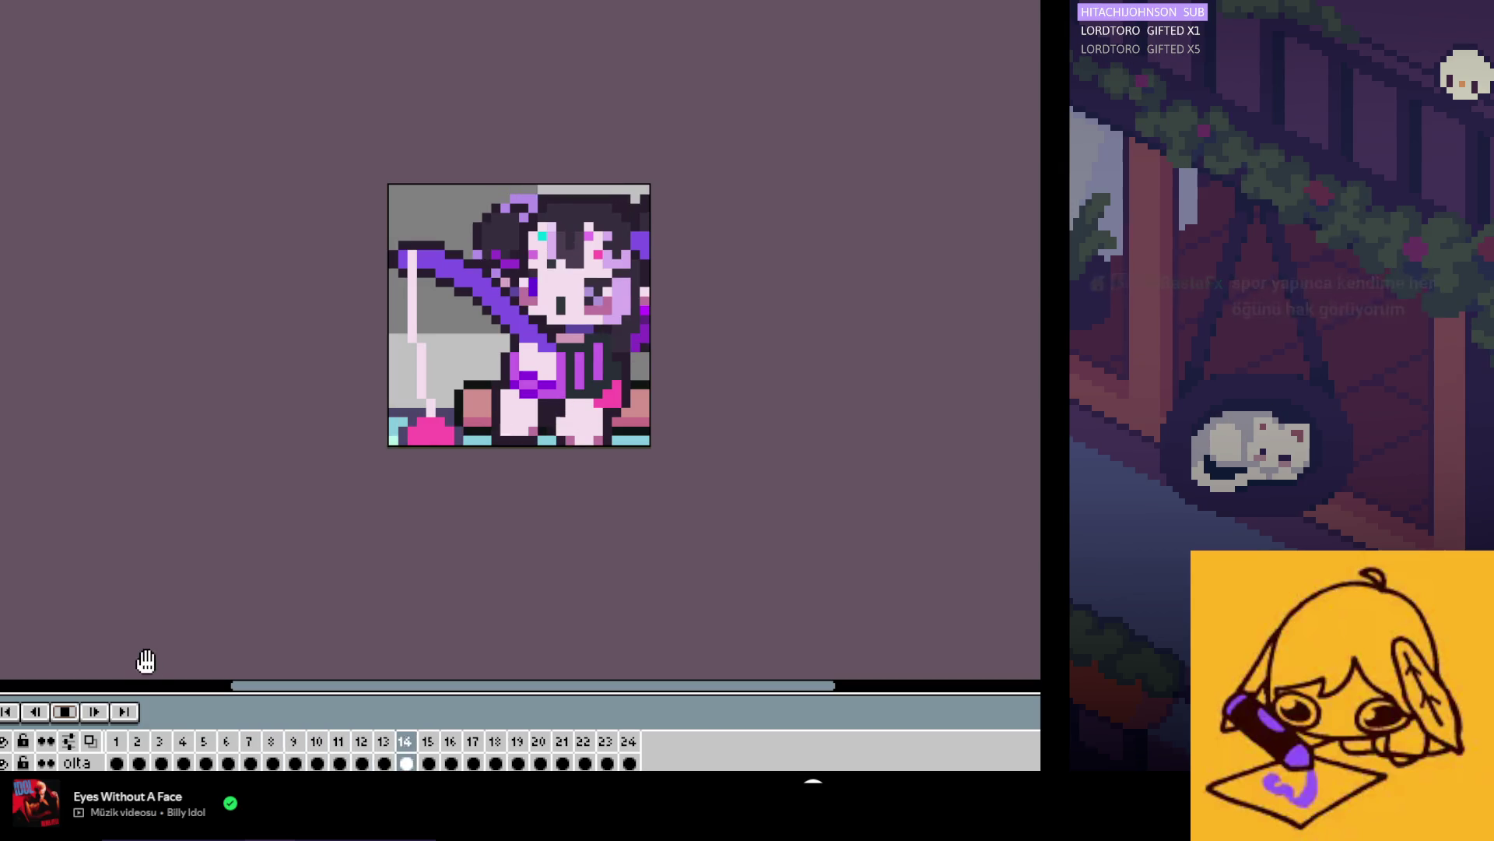
pyautogui.click(66, 710)
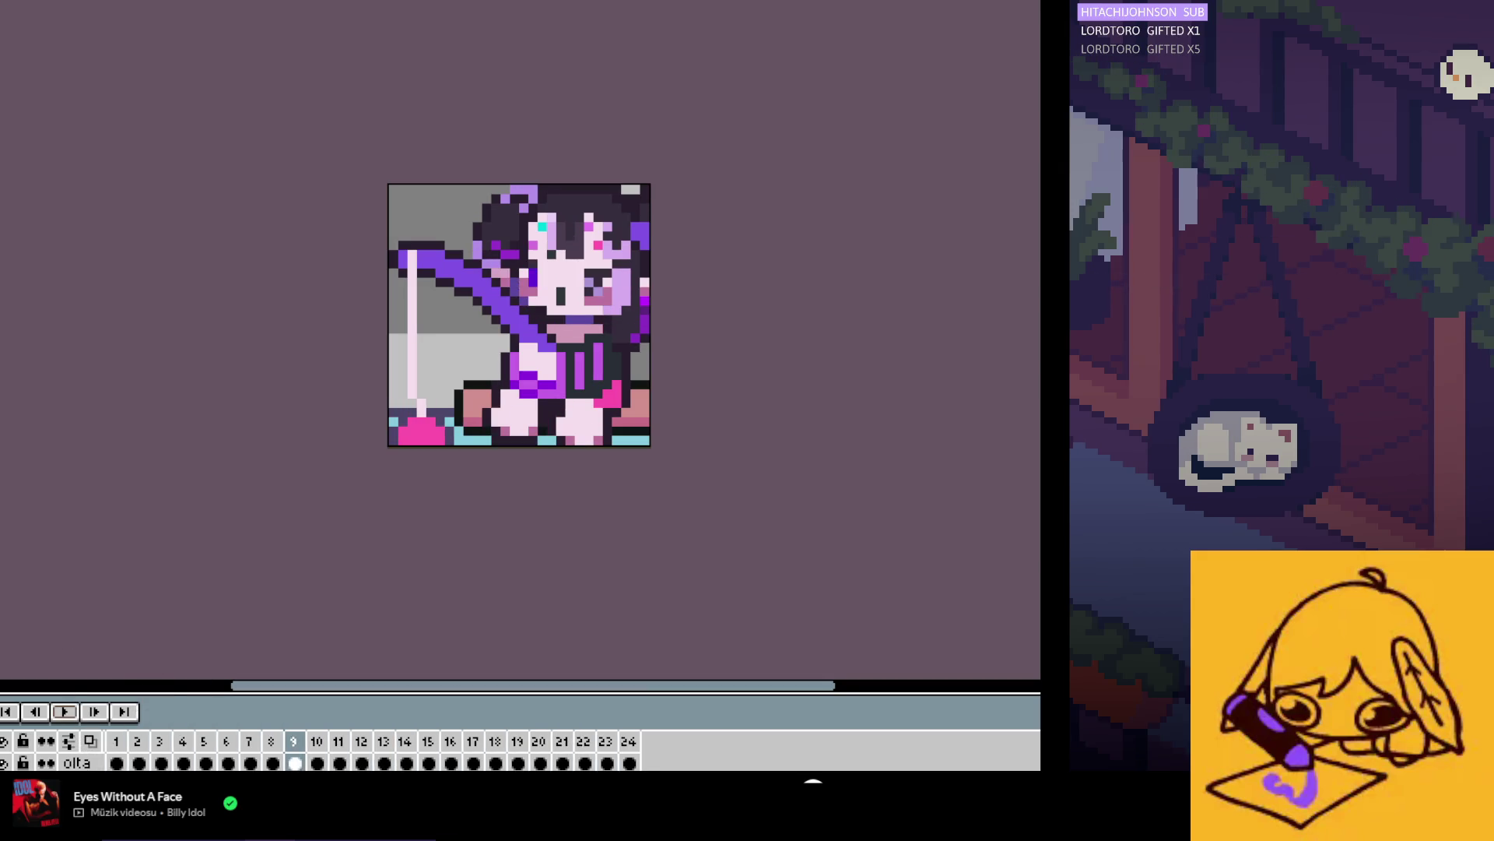
pyautogui.click(78, 109)
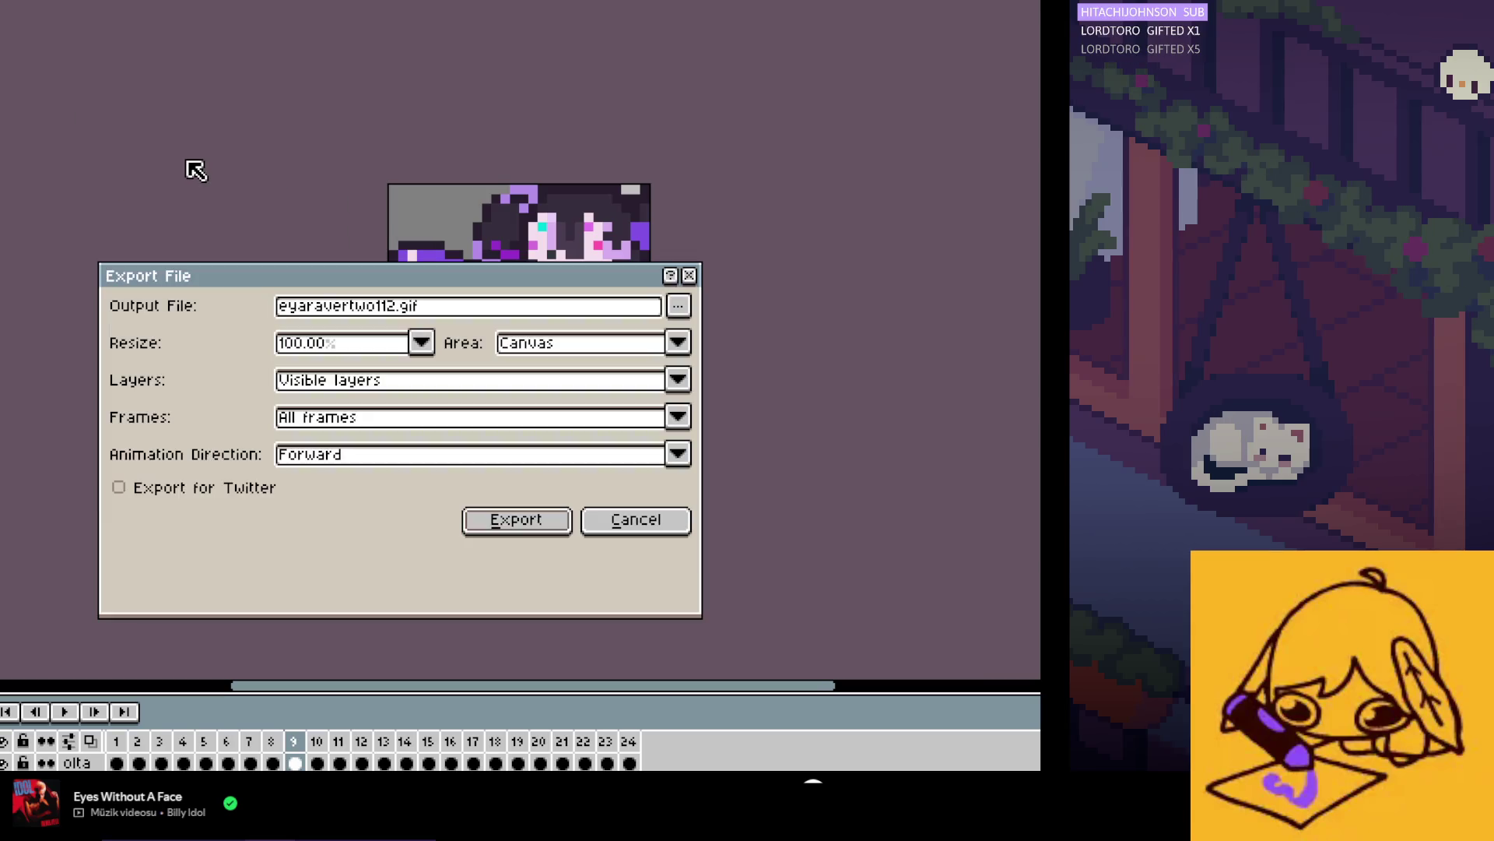
# Step: Export the animation at 400% with a relative output path as 24 separate files
pyautogui.click(421, 342)
pyautogui.click(351, 413)
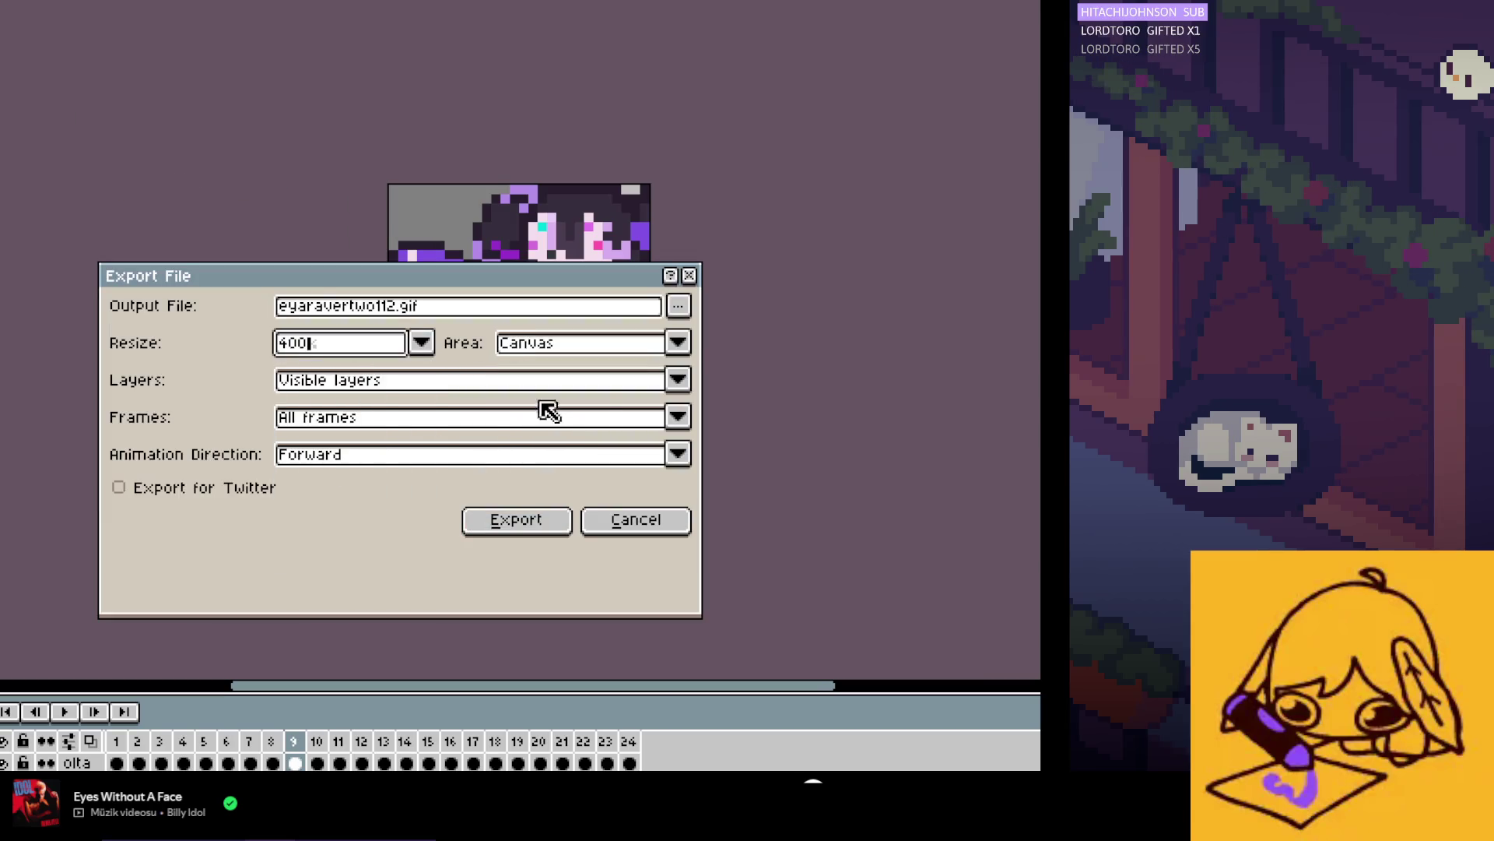
pyautogui.click(679, 305)
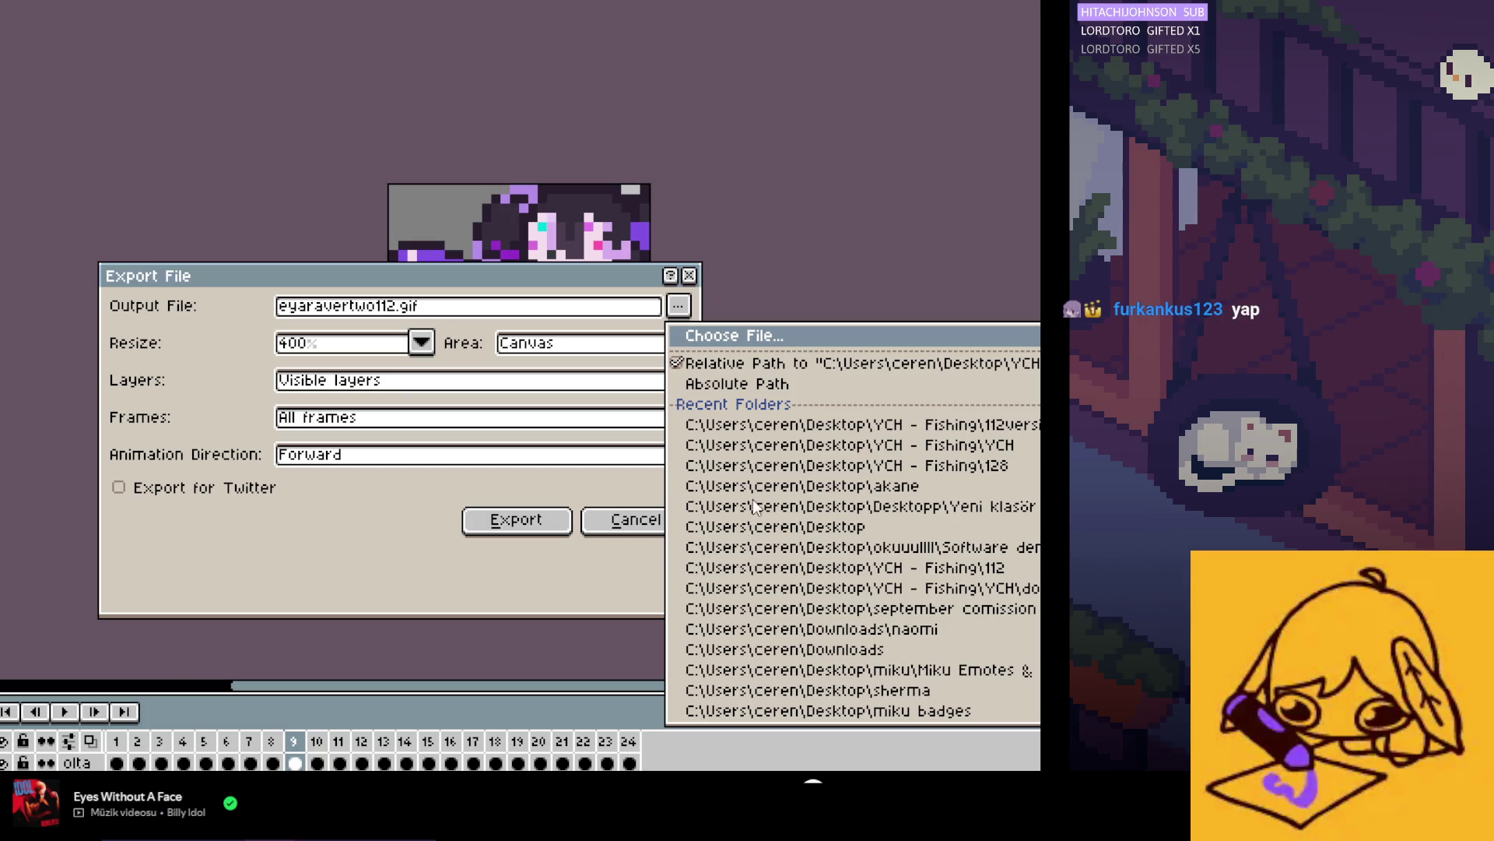
pyautogui.click(747, 362)
pyautogui.click(500, 516)
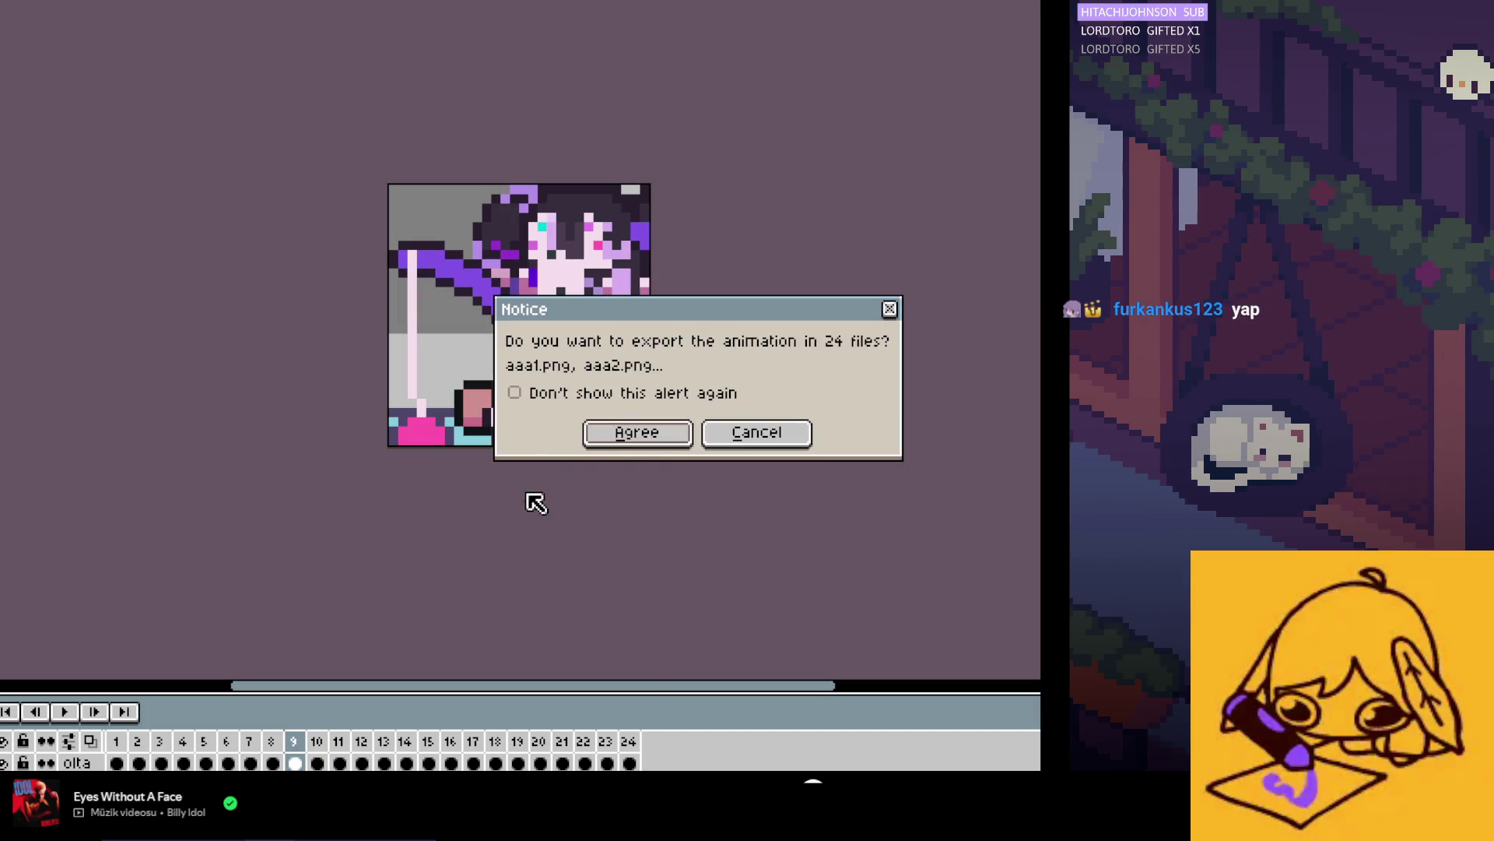
pyautogui.click(645, 440)
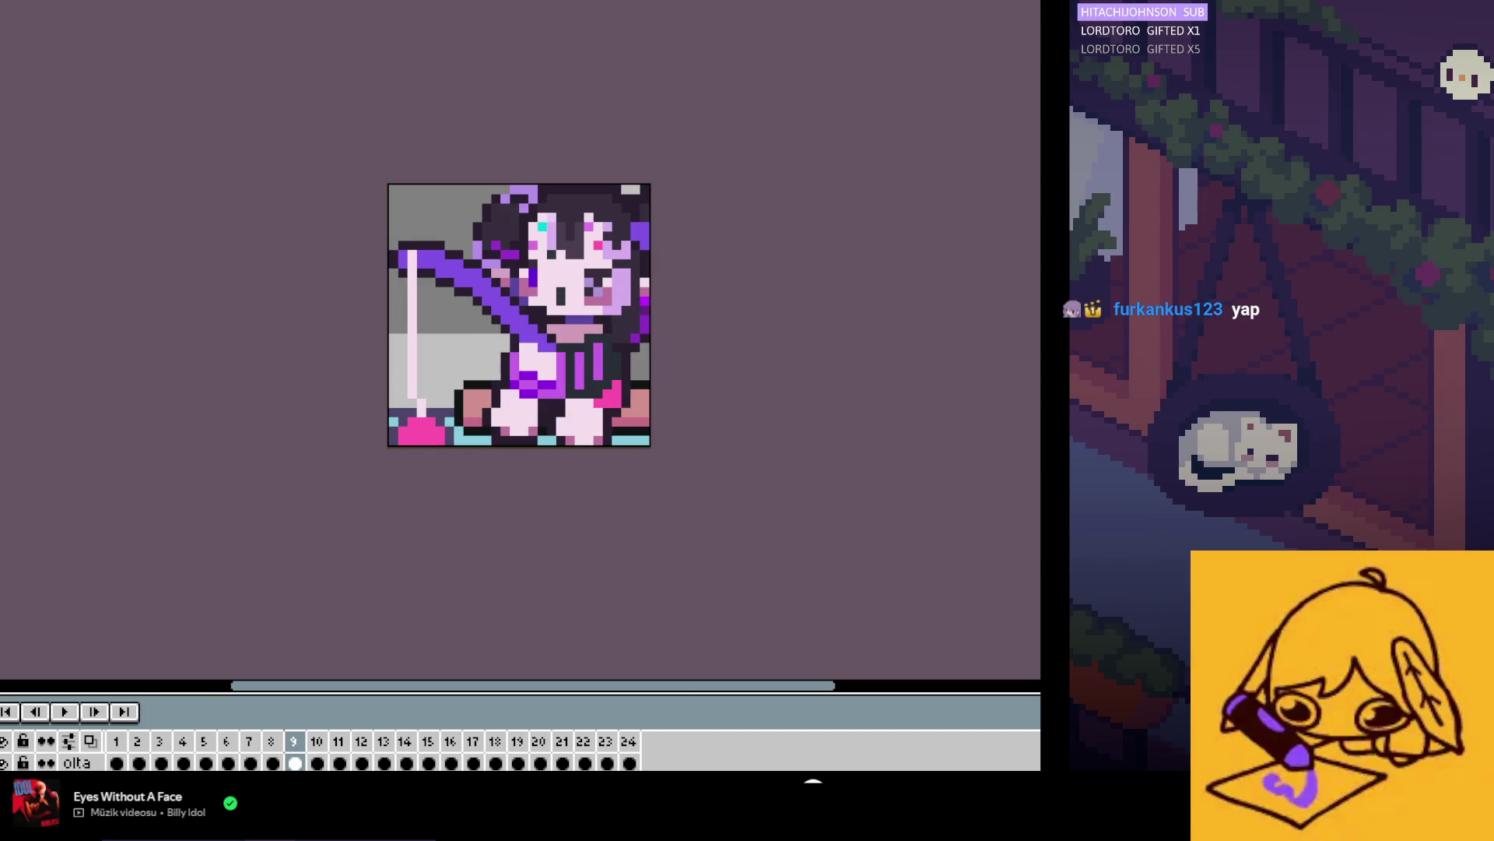
# Step: Go back to the fishing animation and close the blank extra sprite without saving
pyautogui.hotkey('ctrl', 'Tab')
pyautogui.click(140, 6)
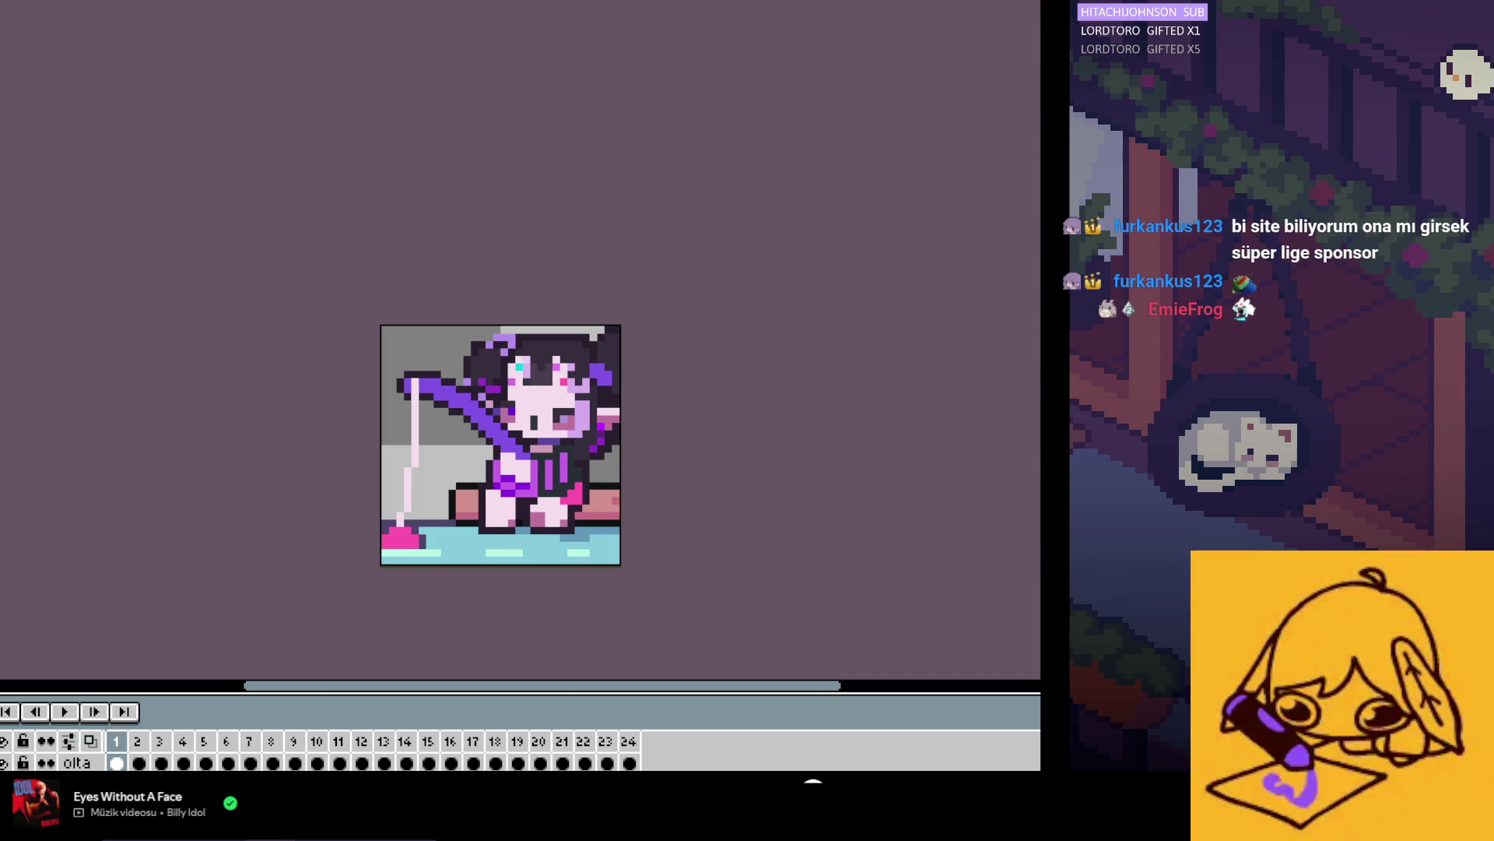
pyautogui.hotkey('ctrl', 'w')
pyautogui.click(744, 423)
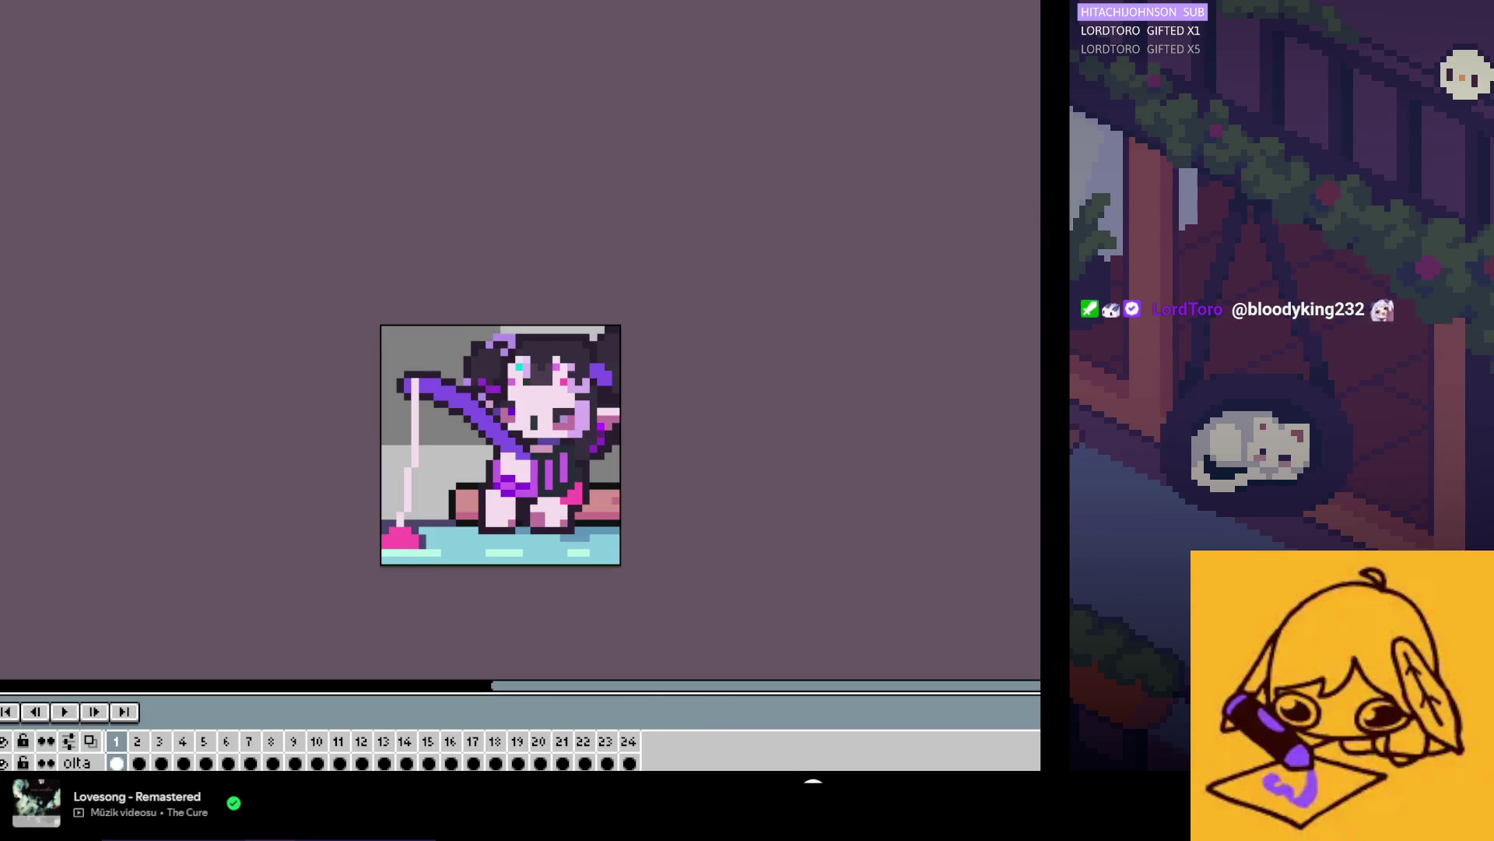
pyautogui.click(4, 2)
# Step: Export the animation as aaa1.png, aaa2.png and onward, agreeing to 24 separate files
pyautogui.moveTo(16, 102)
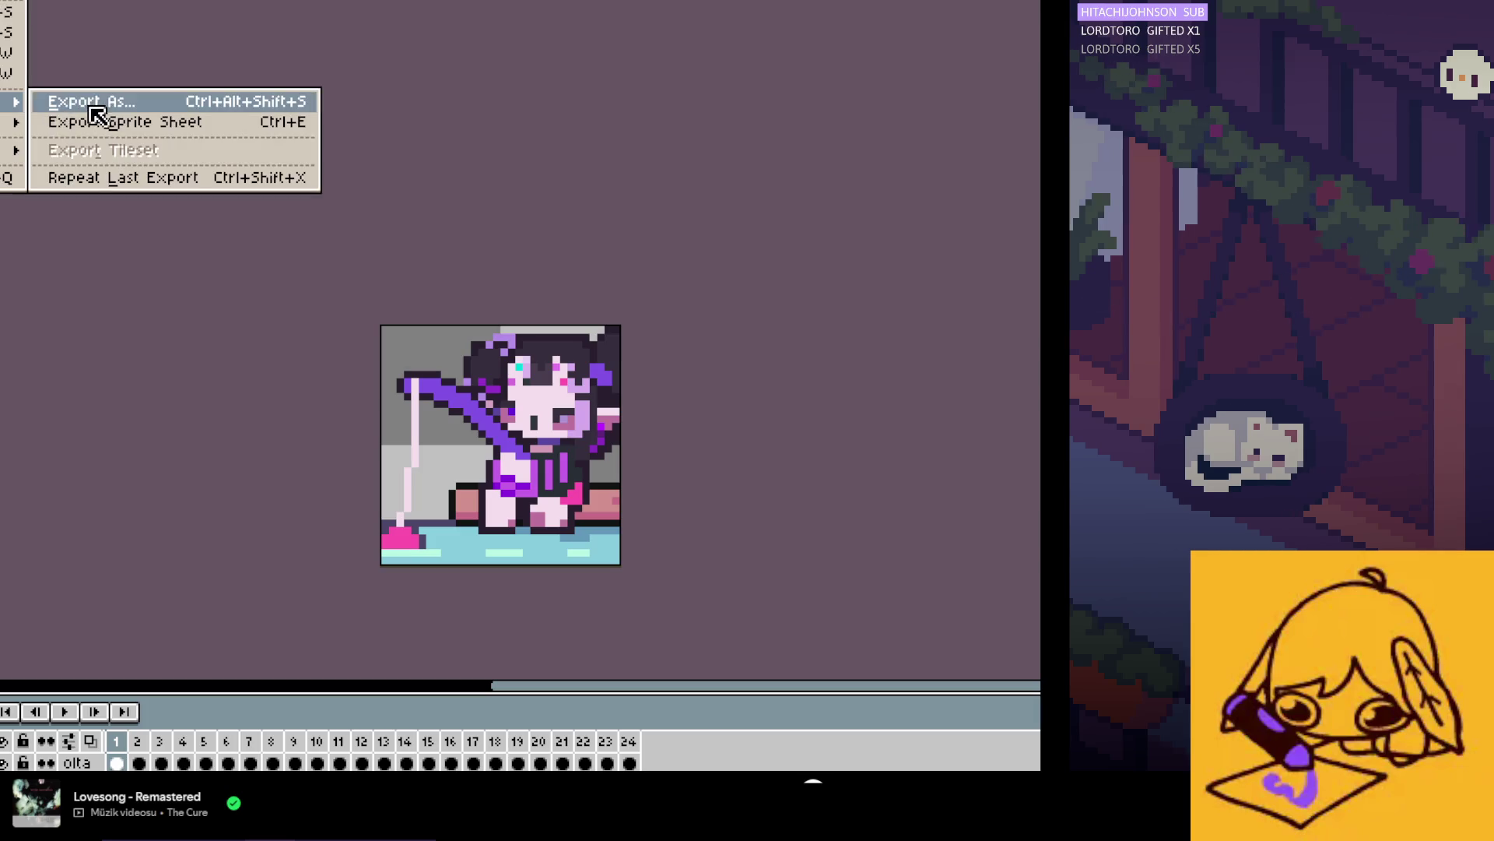
pyautogui.click(94, 101)
pyautogui.click(516, 520)
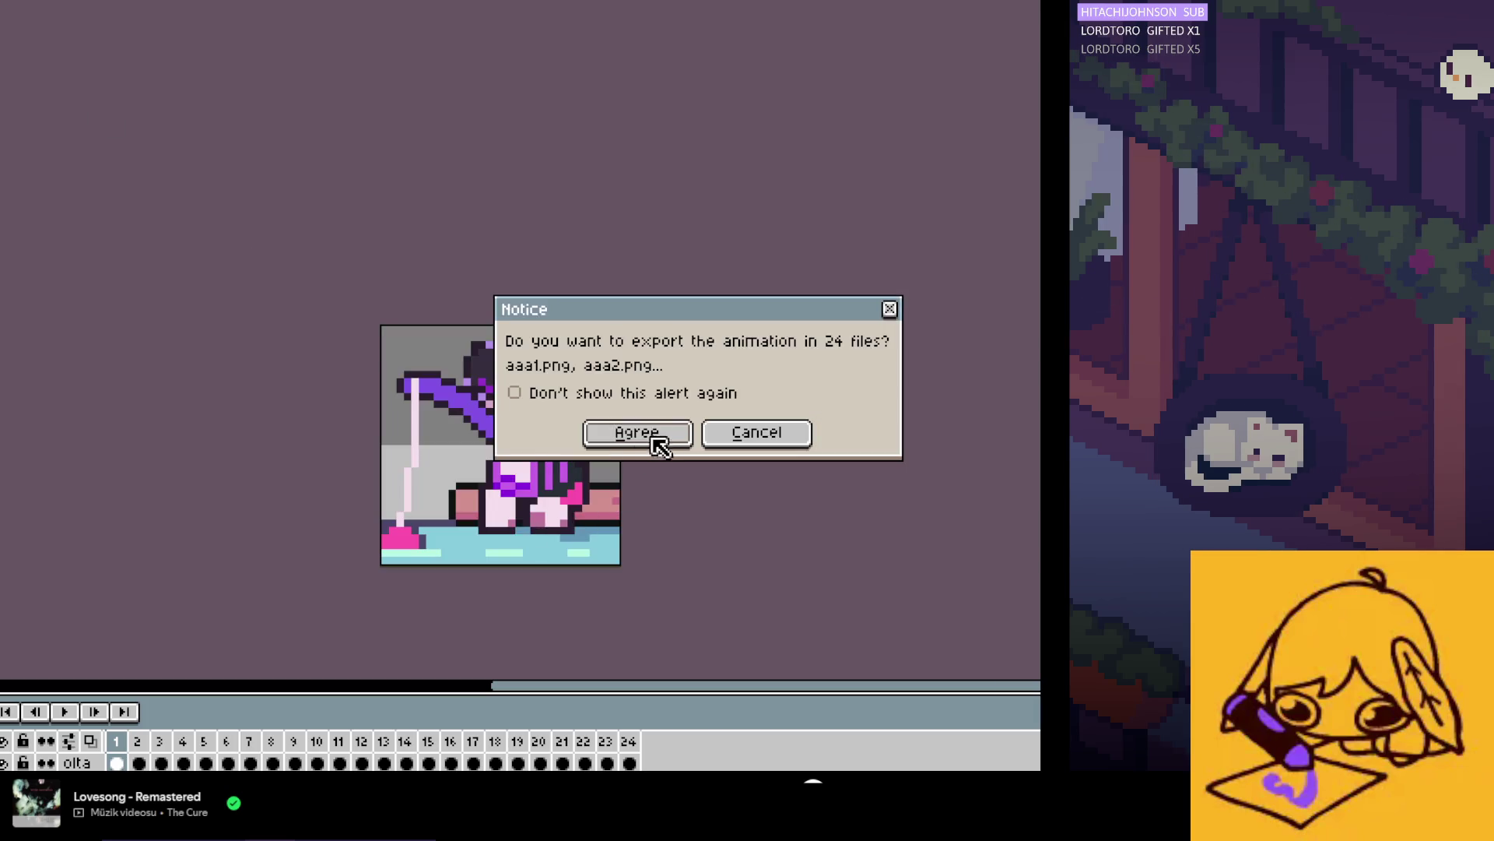
pyautogui.click(655, 437)
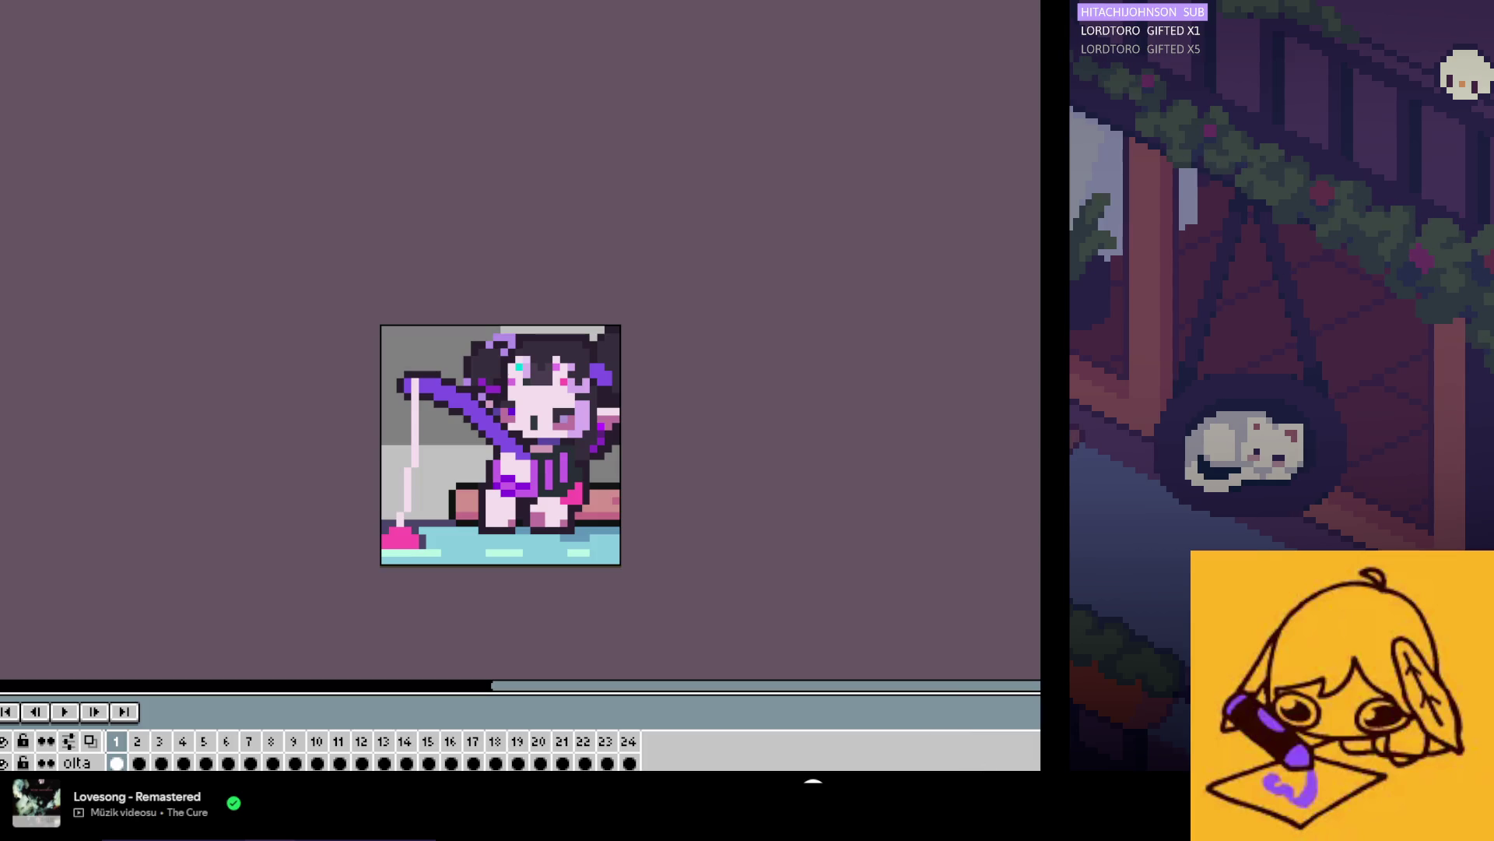